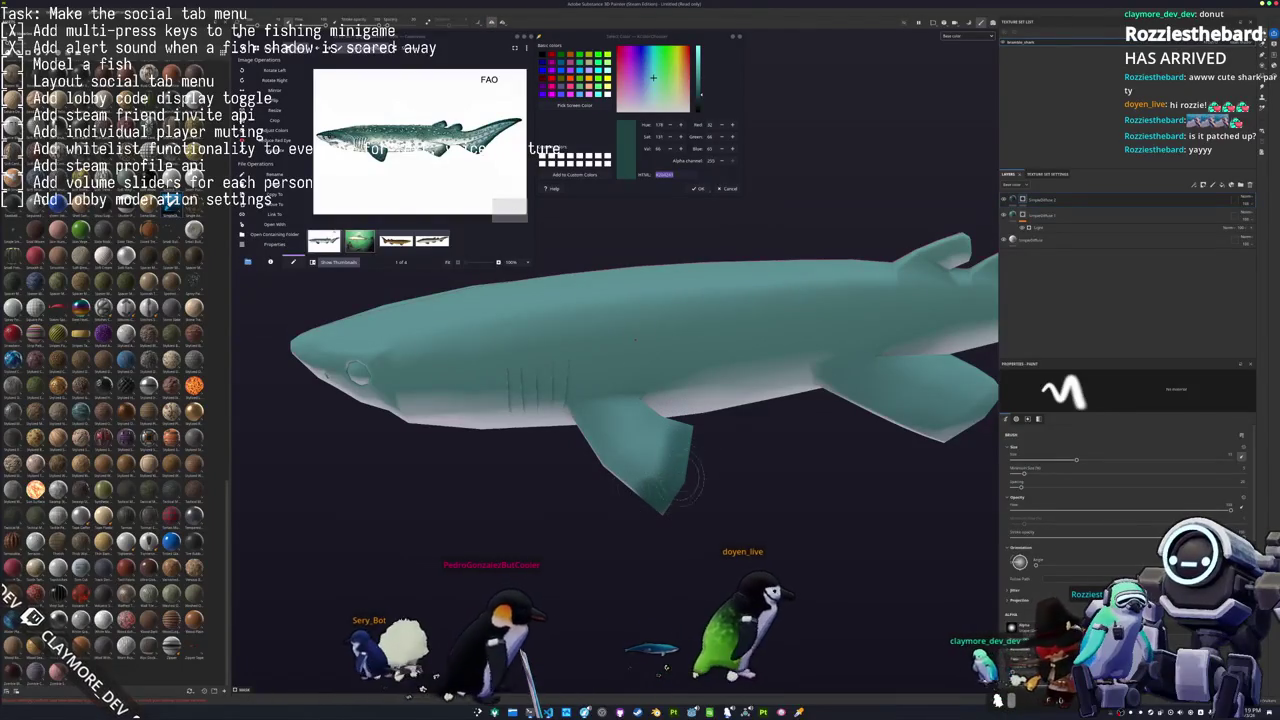
# Turn the shark belly-up and brush white onto both pectoral fin undersides with symmetry.
pyautogui.moveTo(548, 497)
pyautogui.keyDown('alt'); pyautogui.mouseDown()
pyautogui.moveTo(630, 480)
pyautogui.moveTo(610, 463)
pyautogui.moveTo(646, 460)
pyautogui.moveTo(808, 360)
pyautogui.moveTo(575, 433)
pyautogui.mouseUp(); pyautogui.keyUp('alt')
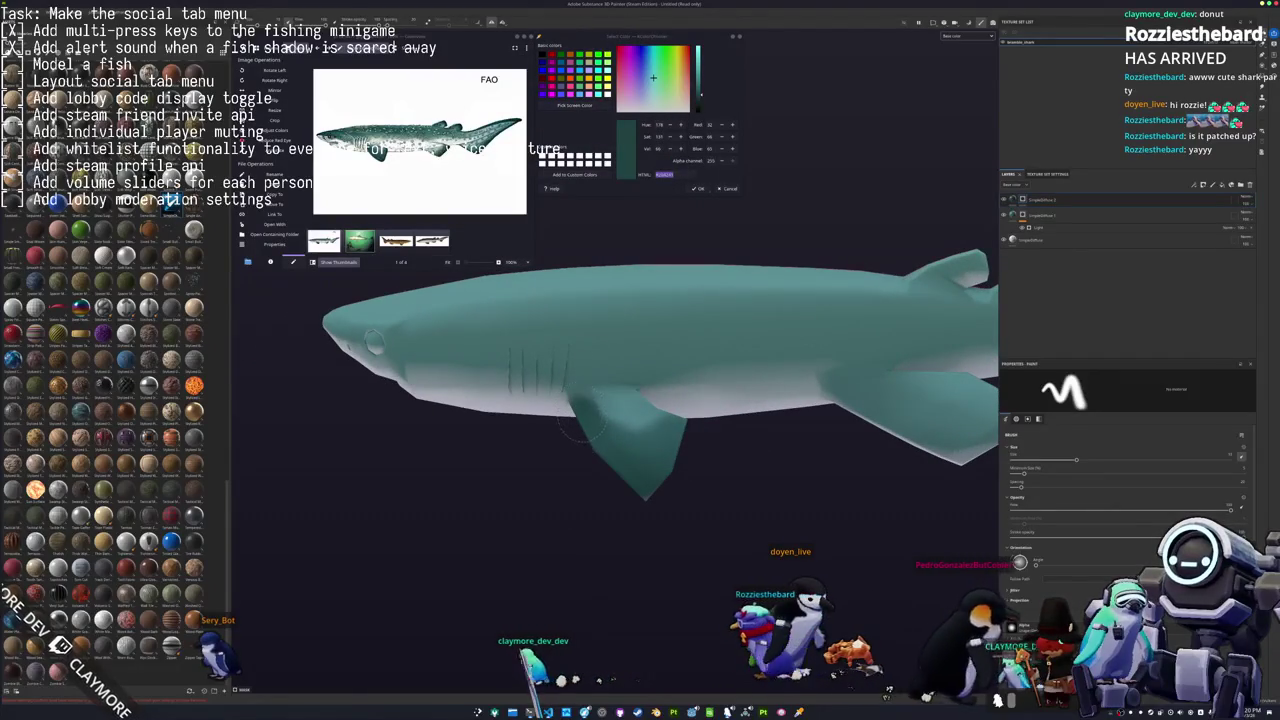
pyautogui.scroll(2, 575, 435)
pyautogui.scroll(1, 580, 436)
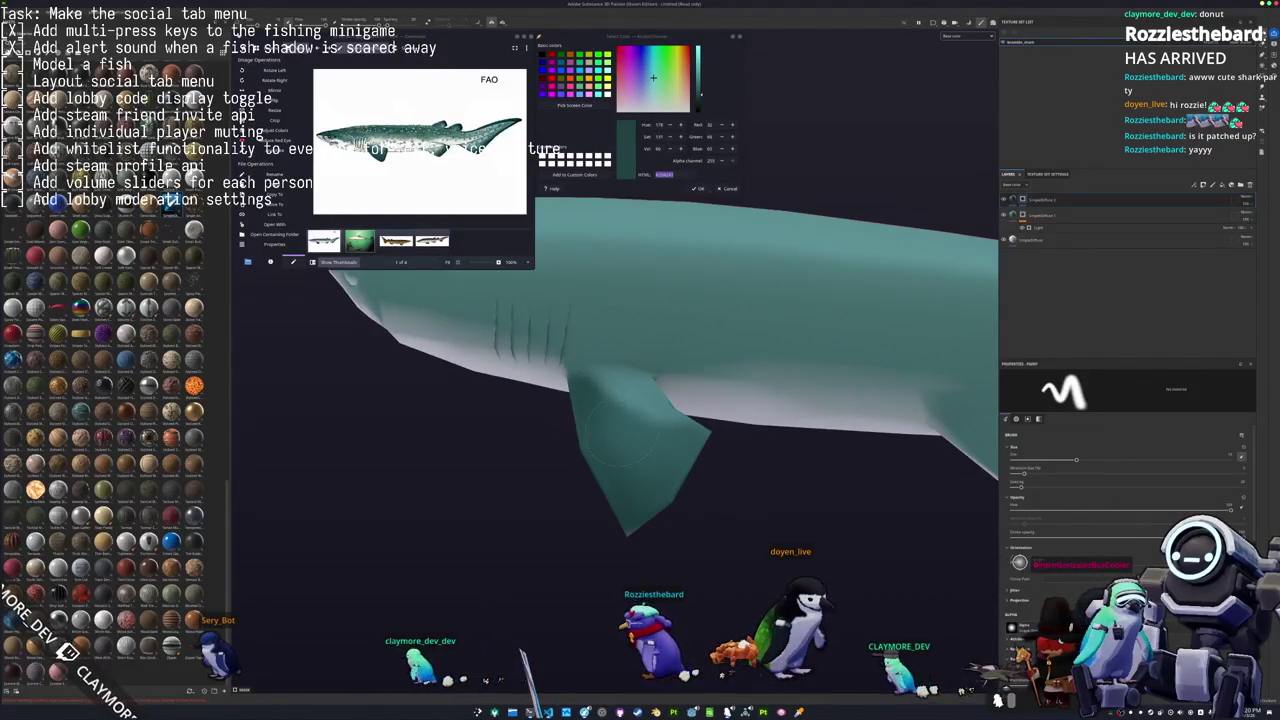
pyautogui.moveTo(651, 482)
pyautogui.keyDown('alt'); pyautogui.mouseDown()
pyautogui.moveTo(855, 297)
pyautogui.moveTo(666, 479)
pyautogui.moveTo(572, 483)
pyautogui.mouseUp(); pyautogui.keyUp('alt')
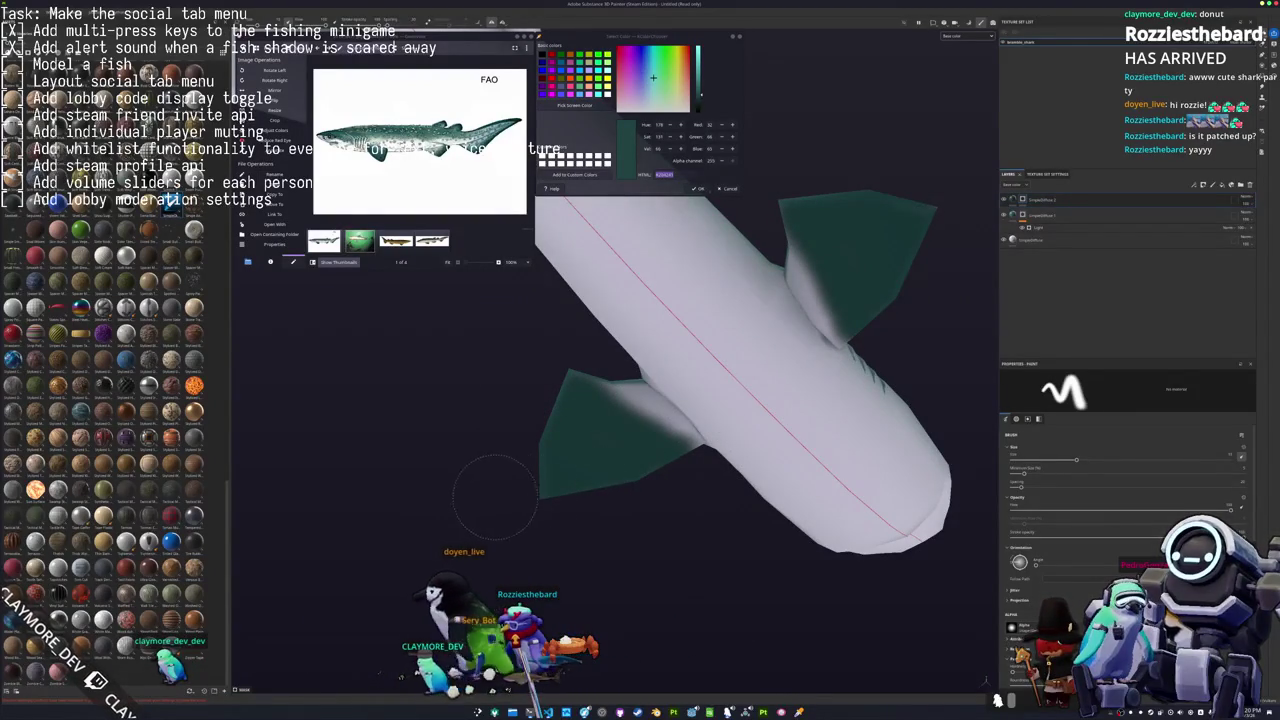
pyautogui.scroll(-5, 1125, 470)
pyautogui.scroll(2, 912, 594)
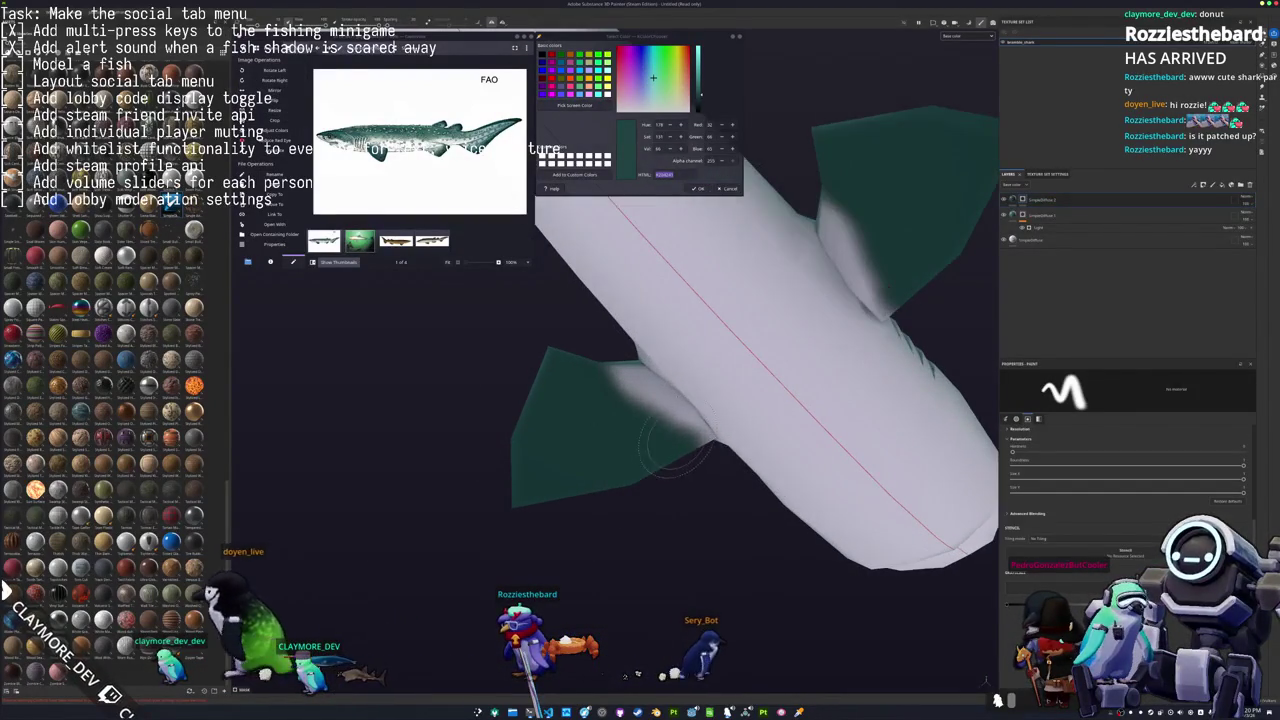
pyautogui.moveTo(658, 444)
pyautogui.mouseDown()
pyautogui.moveTo(610, 445)
pyautogui.moveTo(588, 420)
pyautogui.moveTo(622, 403)
pyautogui.mouseUp()
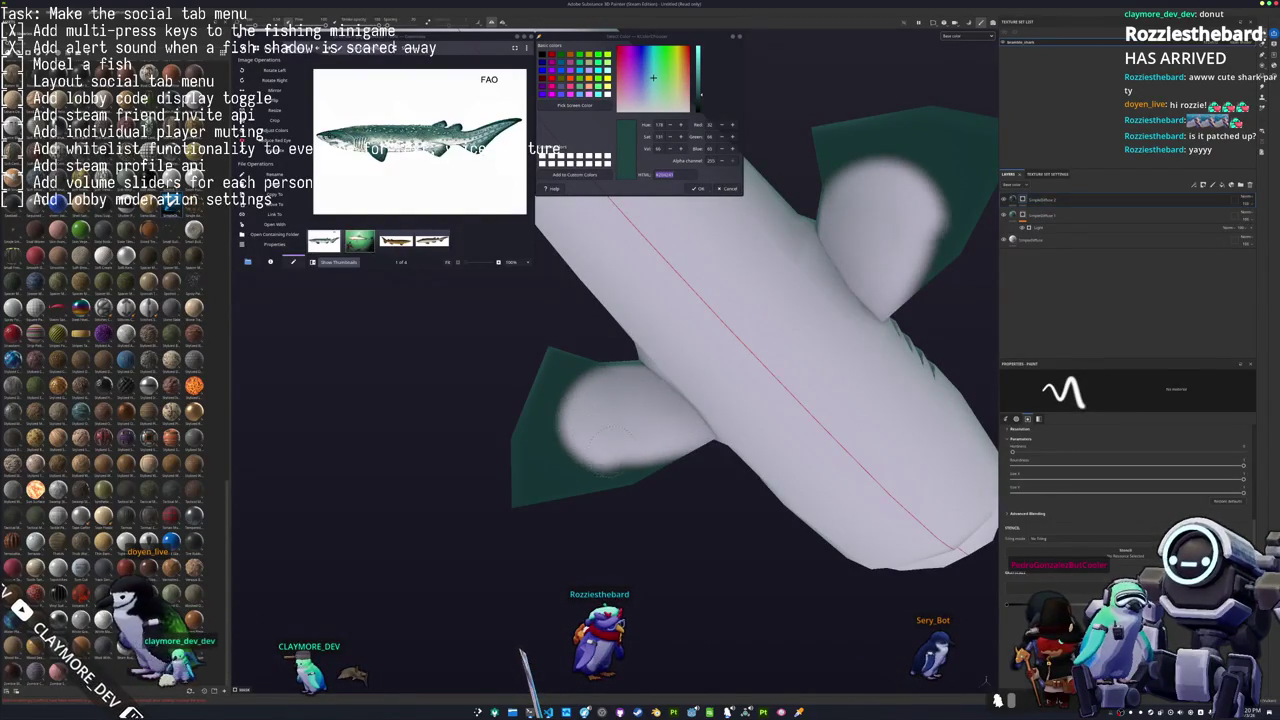
pyautogui.scroll(-2, 733, 410)
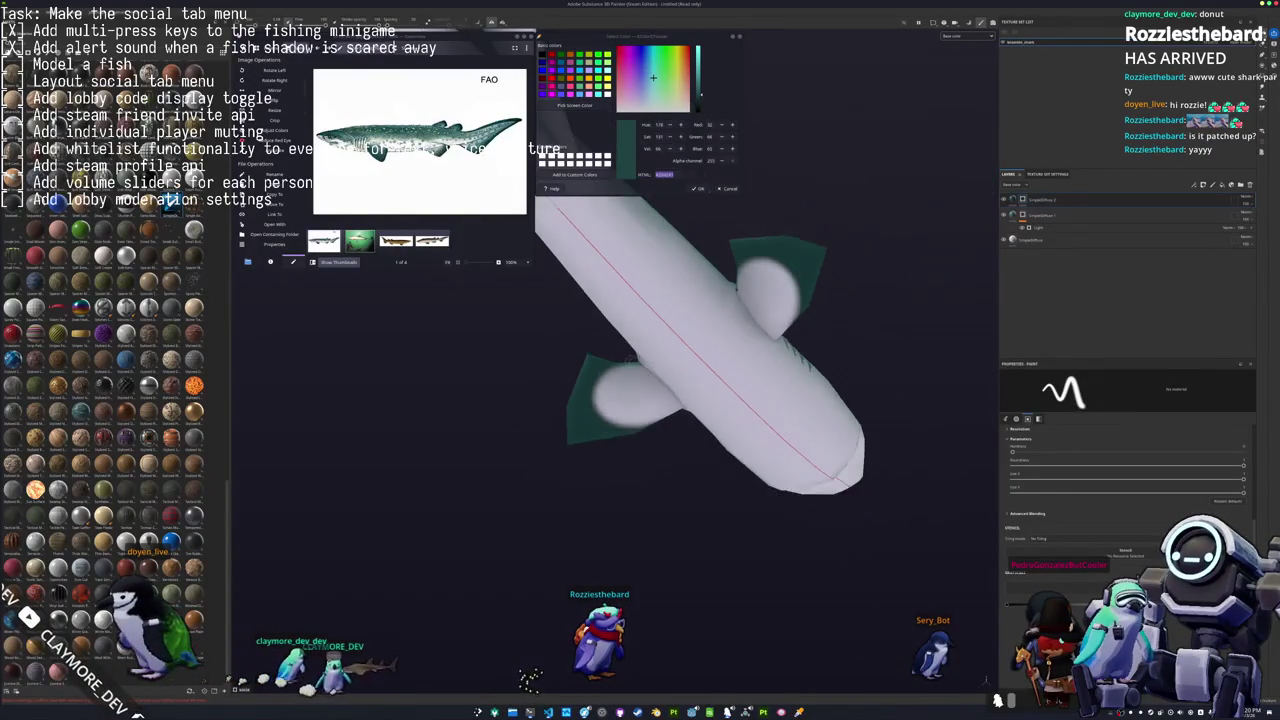
pyautogui.moveTo(733, 410)
pyautogui.keyDown('alt'); pyautogui.mouseDown()
pyautogui.moveTo(368, 534)
pyautogui.moveTo(694, 406)
pyautogui.moveTo(451, 457)
pyautogui.moveTo(534, 446)
pyautogui.mouseUp(); pyautogui.keyUp('alt')
pyautogui.scroll(2, 534, 446)
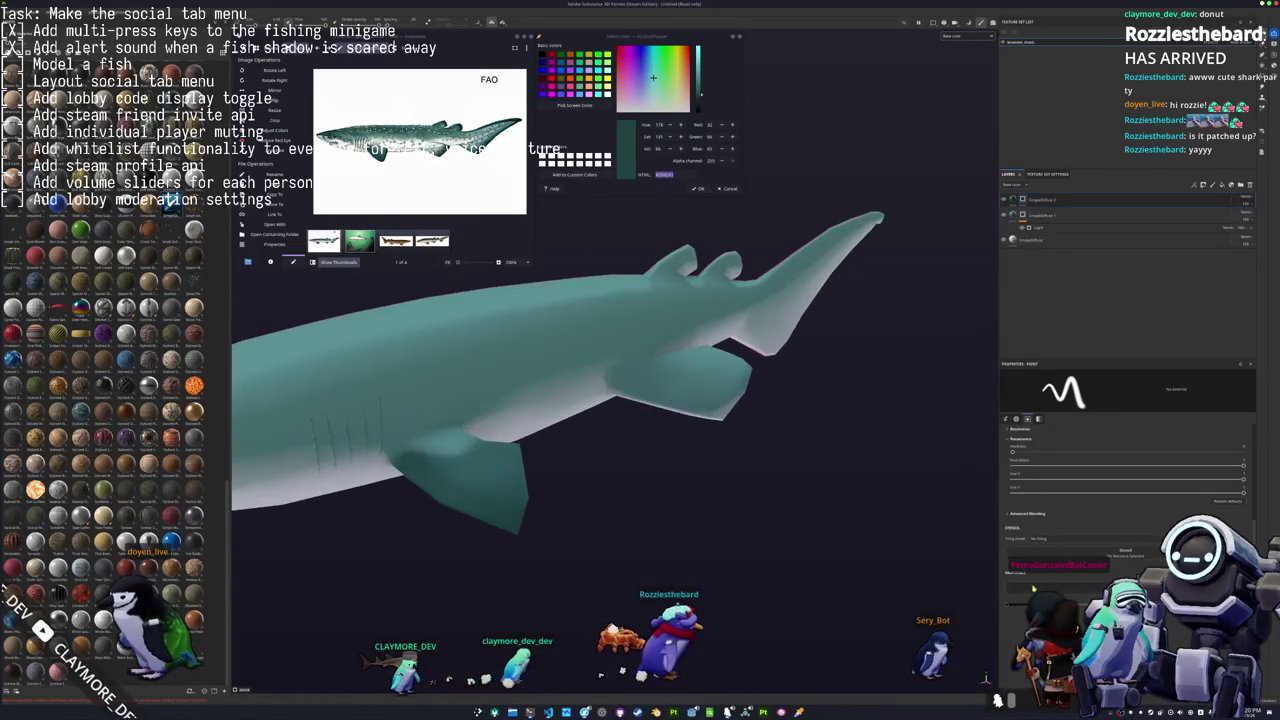
pyautogui.keyDown('alt'); pyautogui.moveTo(661, 430); pyautogui.dragTo(613, 522); pyautogui.keyUp('alt')
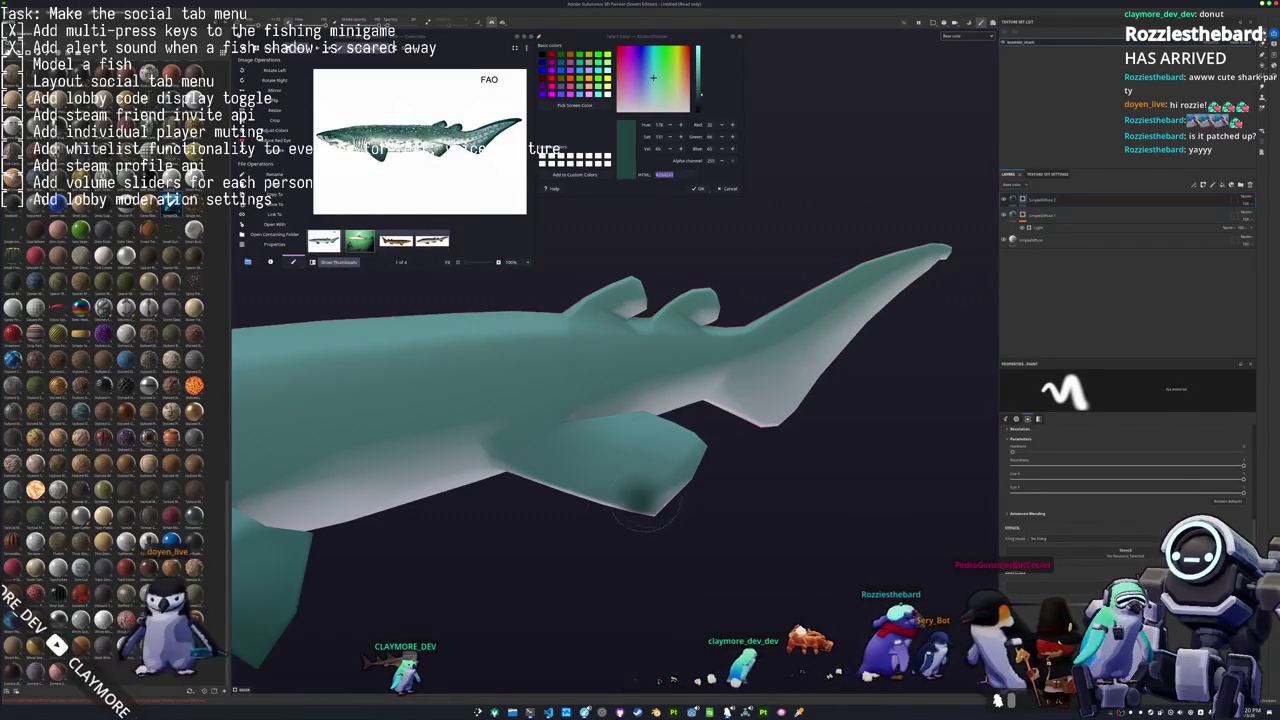
pyautogui.keyDown('alt'); pyautogui.moveTo(613, 522); pyautogui.dragTo(534, 561); pyautogui.keyUp('alt')
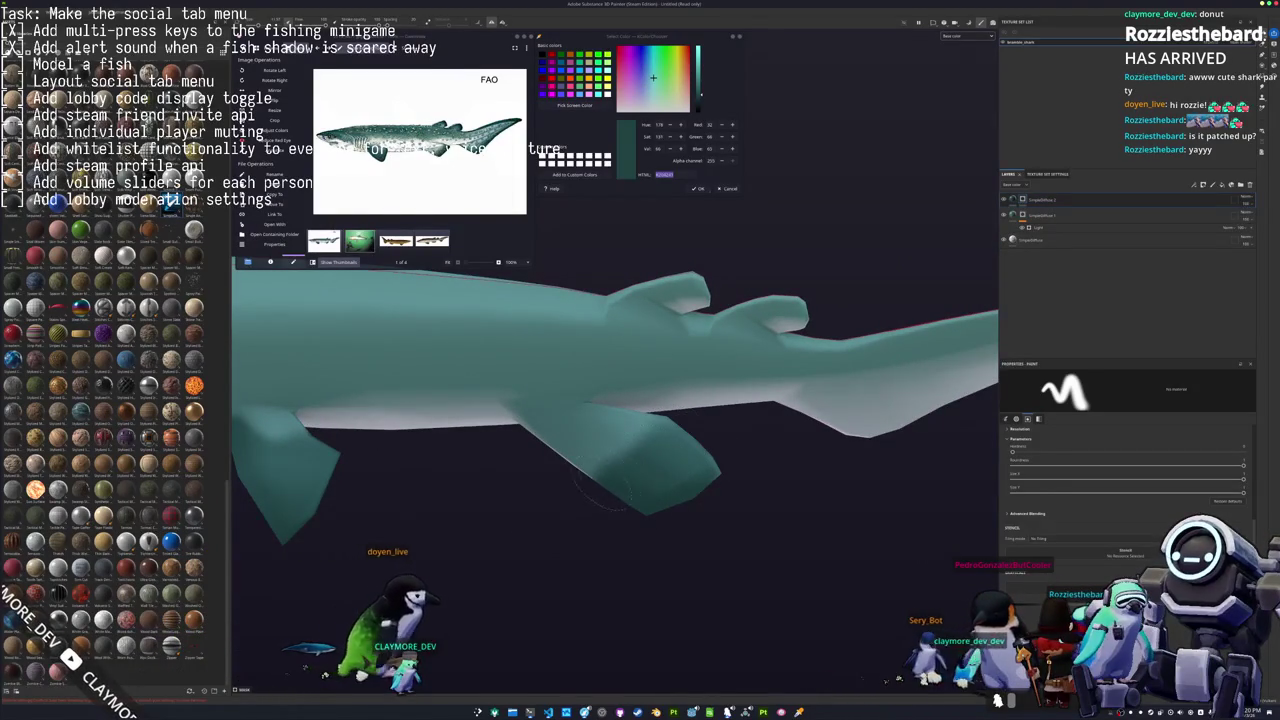
pyautogui.keyDown('alt'); pyautogui.moveTo(579, 499); pyautogui.dragTo(577, 464); pyautogui.keyUp('alt')
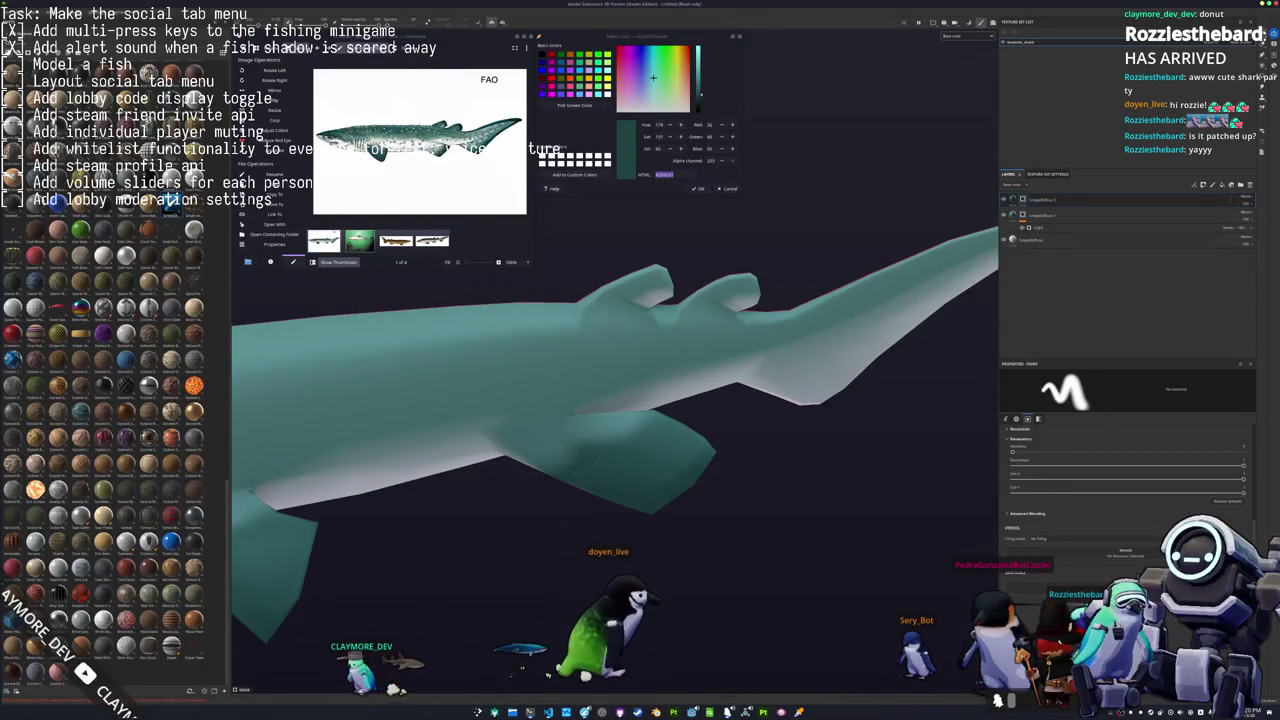
pyautogui.moveTo(520, 370)
pyautogui.keyDown('alt'); pyautogui.mouseDown()
pyautogui.moveTo(519, 456)
pyautogui.moveTo(610, 397)
pyautogui.mouseUp(); pyautogui.keyUp('alt')
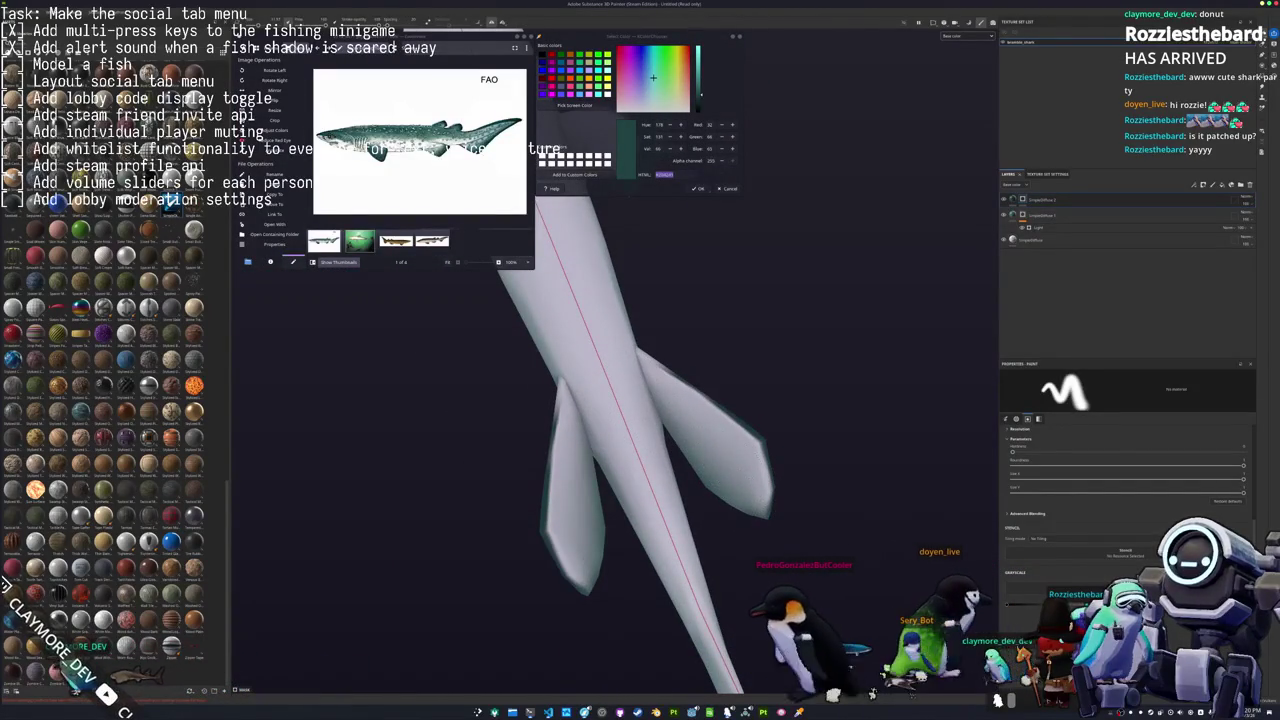
pyautogui.moveTo(583, 490)
pyautogui.keyDown('alt'); pyautogui.mouseDown()
pyautogui.moveTo(660, 578)
pyautogui.moveTo(703, 465)
pyautogui.moveTo(700, 530)
pyautogui.mouseUp(); pyautogui.keyUp('alt')
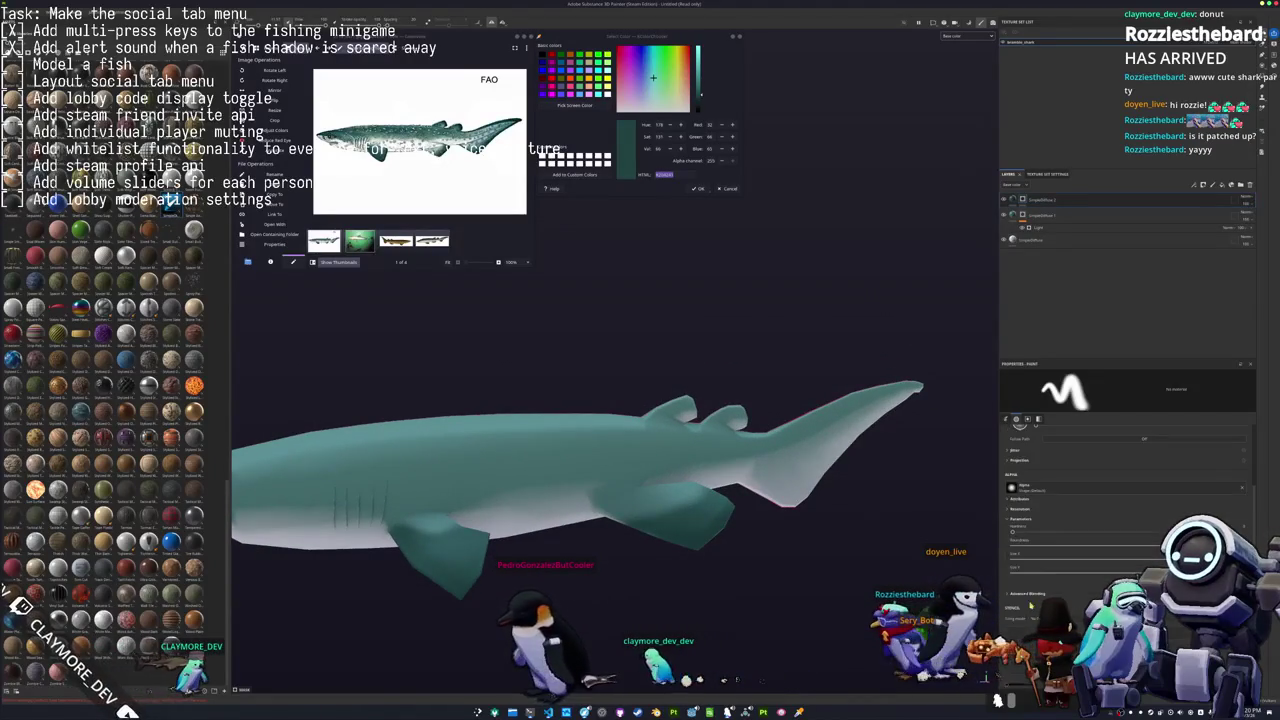
pyautogui.scroll(2, 655, 380)
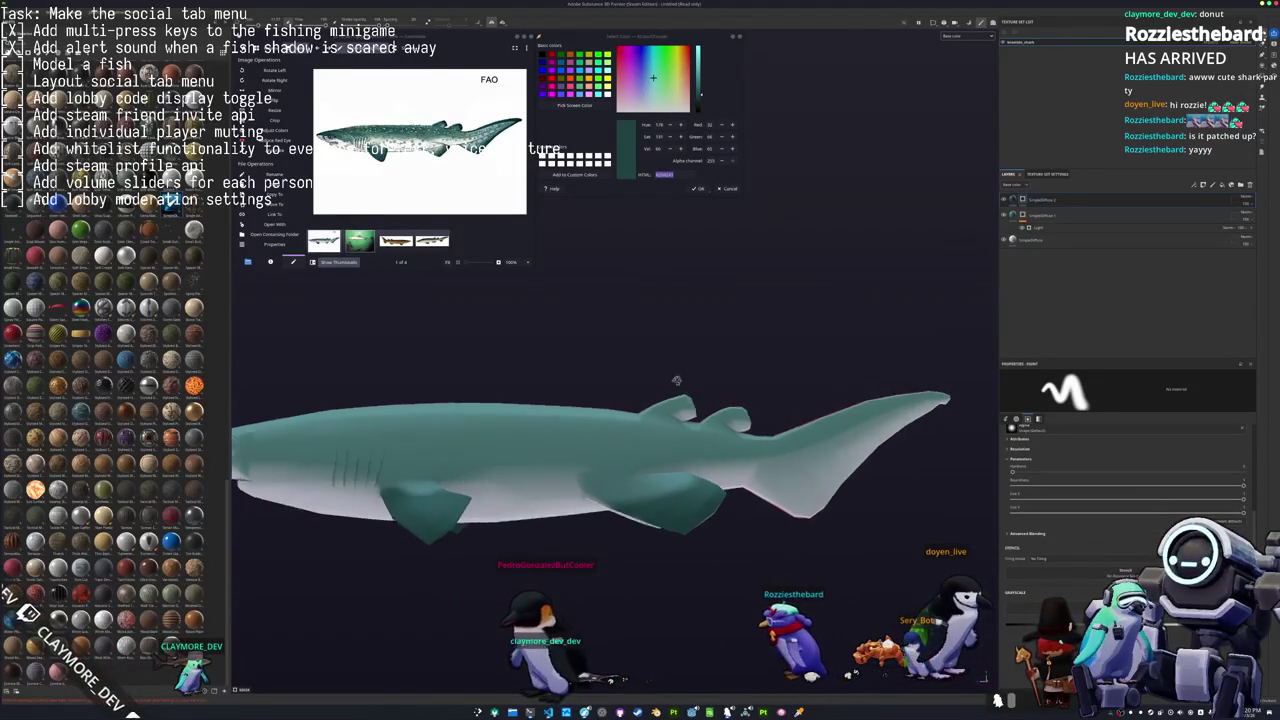
pyautogui.scroll(2, 655, 380)
pyautogui.scroll(2, 655, 380)
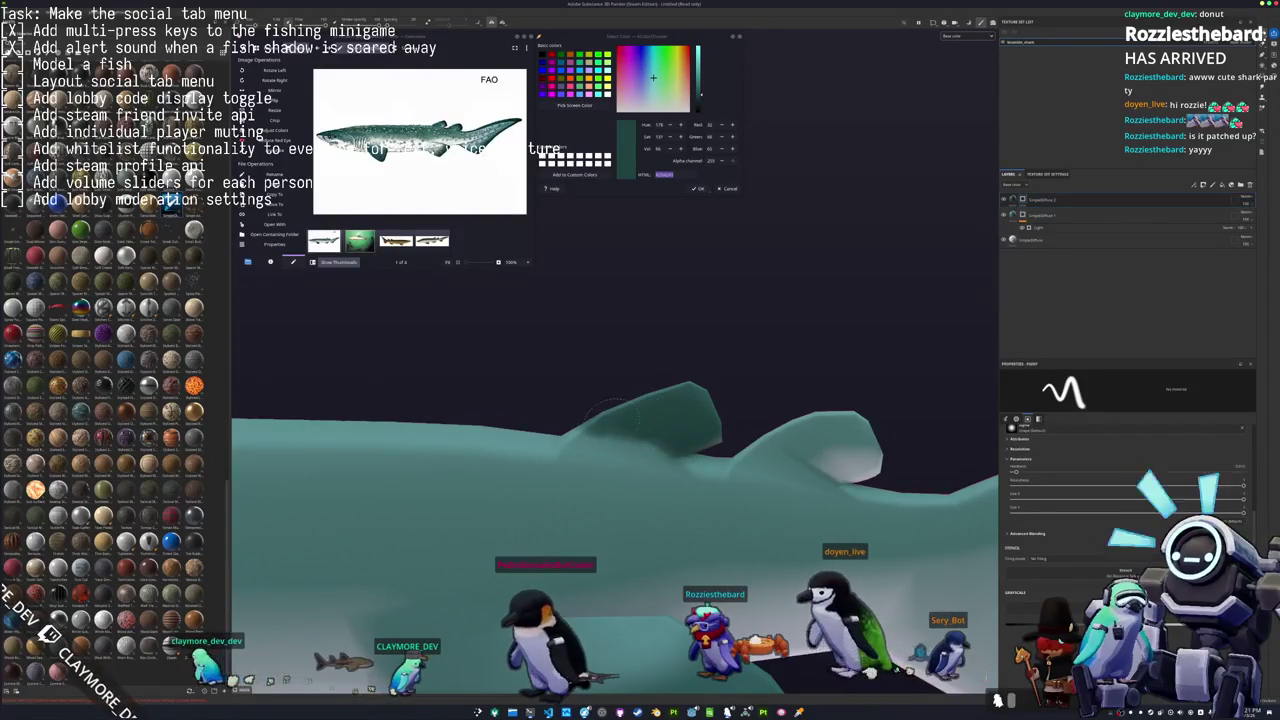
pyautogui.keyDown('alt'); pyautogui.moveTo(629, 418); pyautogui.dragTo(822, 386); pyautogui.keyUp('alt')
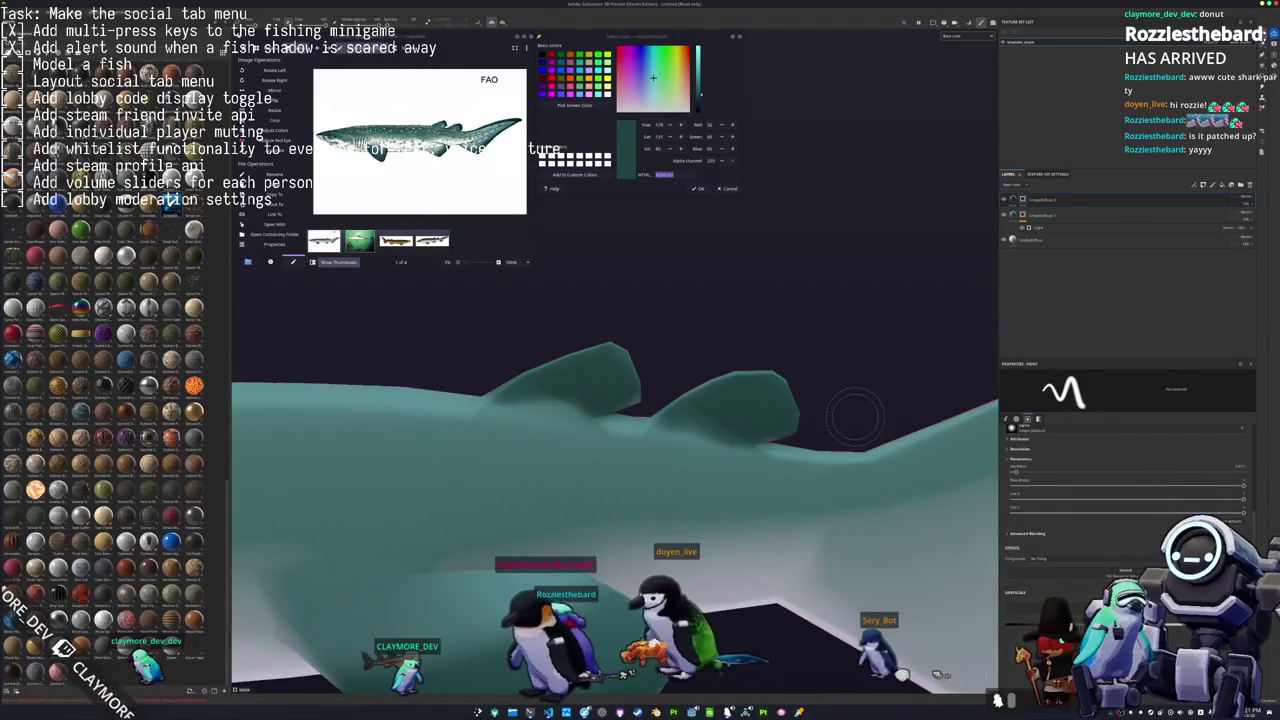
pyautogui.keyDown('alt'); pyautogui.moveTo(853, 415); pyautogui.dragTo(773, 410); pyautogui.keyUp('alt')
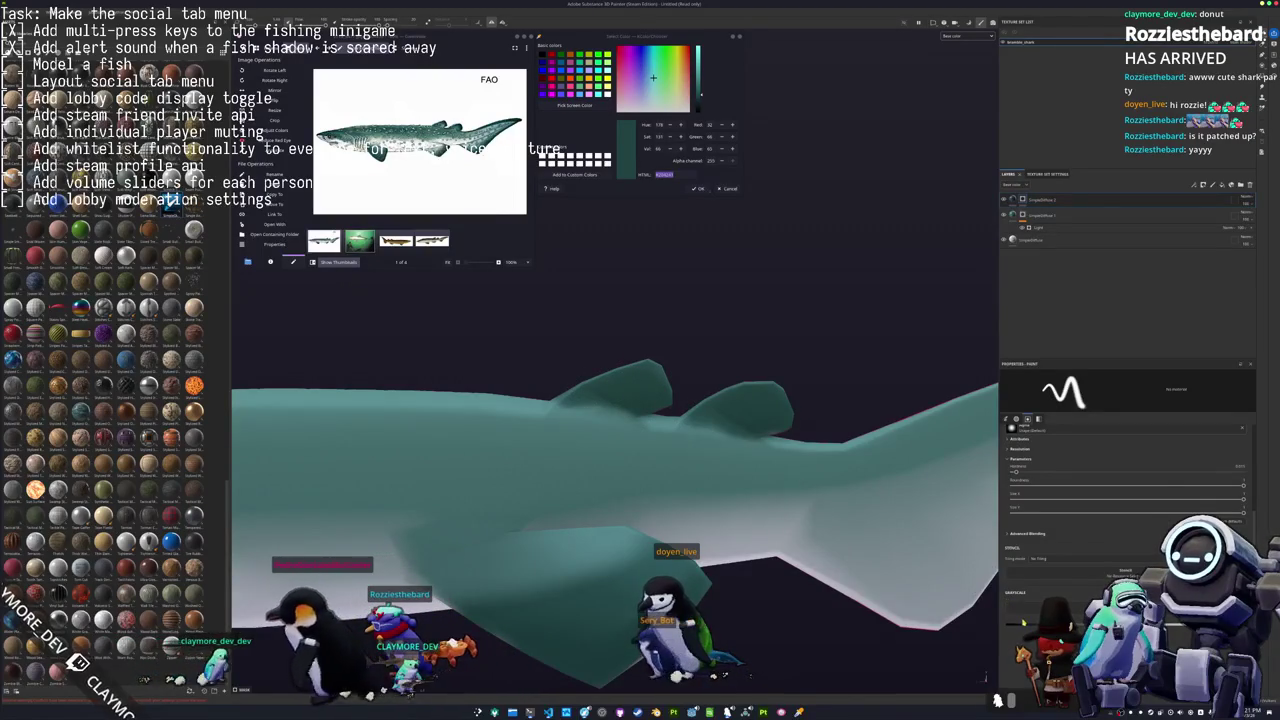
pyautogui.keyDown('alt'); pyautogui.moveTo(720, 430); pyautogui.dragTo(683, 437); pyautogui.keyUp('alt')
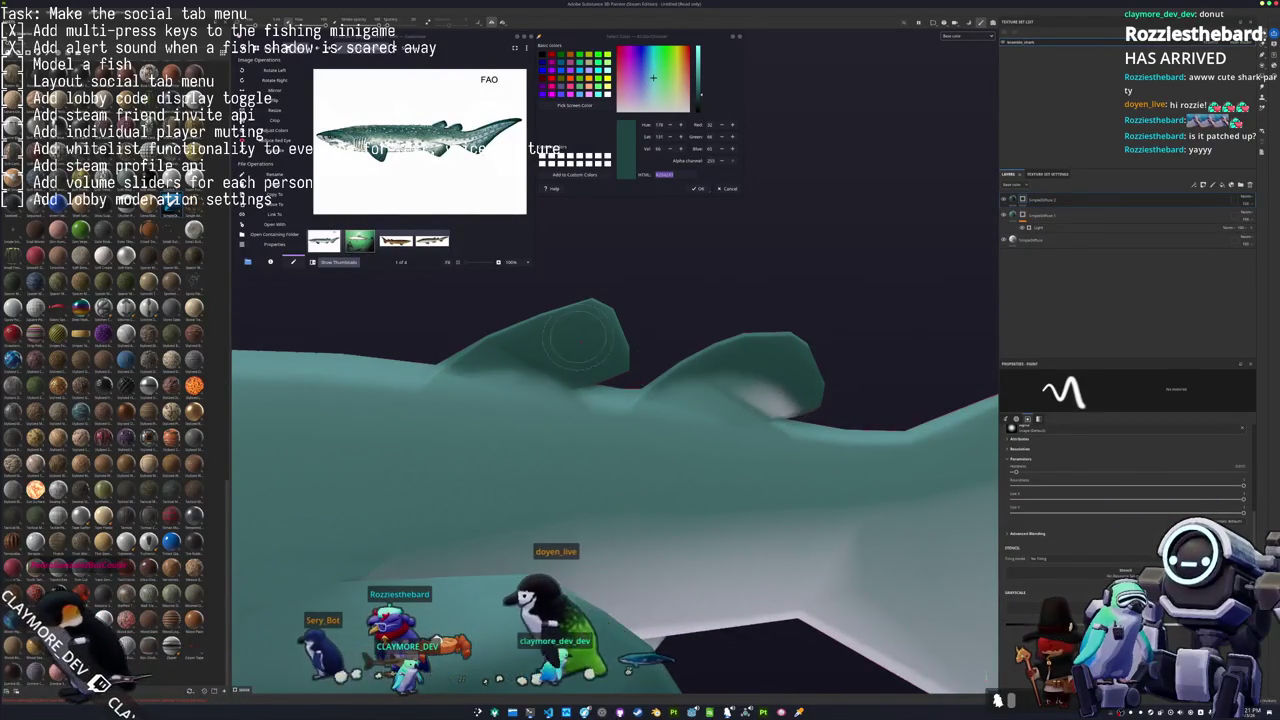
pyautogui.keyDown('alt'); pyautogui.moveTo(580, 337); pyautogui.dragTo(863, 437); pyautogui.keyUp('alt')
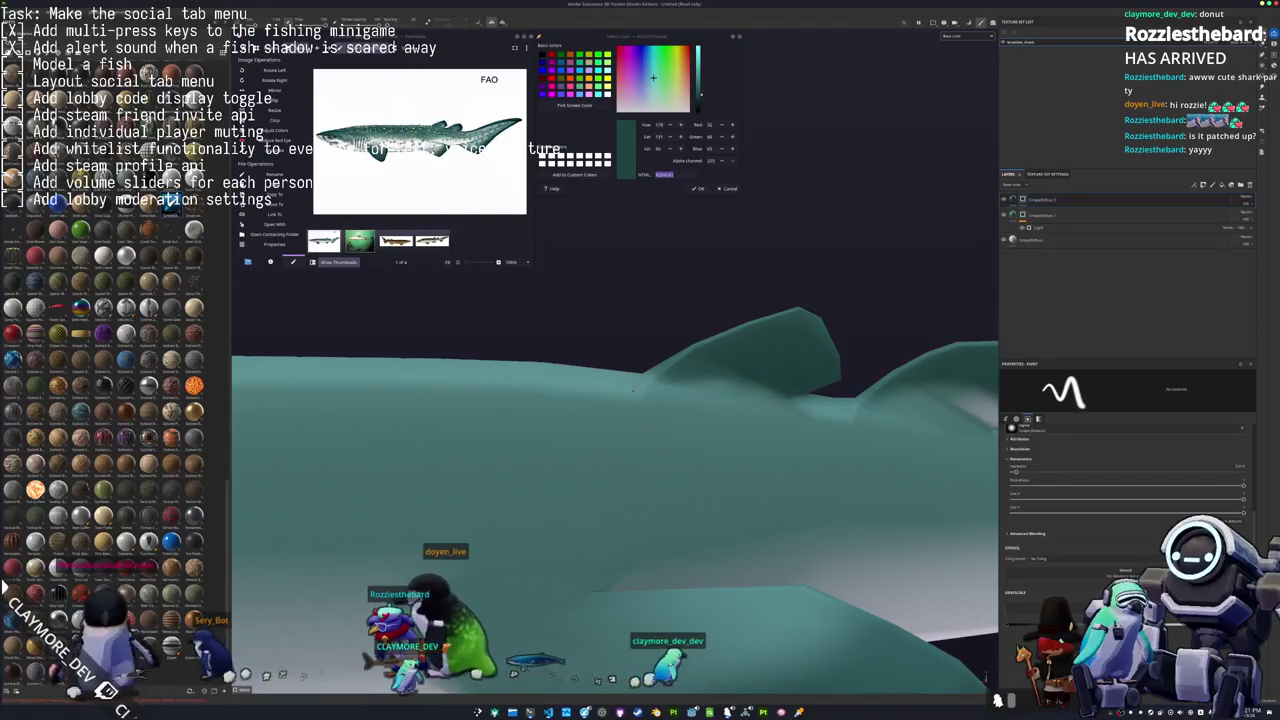
pyautogui.keyDown('alt'); pyautogui.moveTo(776, 425); pyautogui.dragTo(700, 430); pyautogui.keyUp('alt')
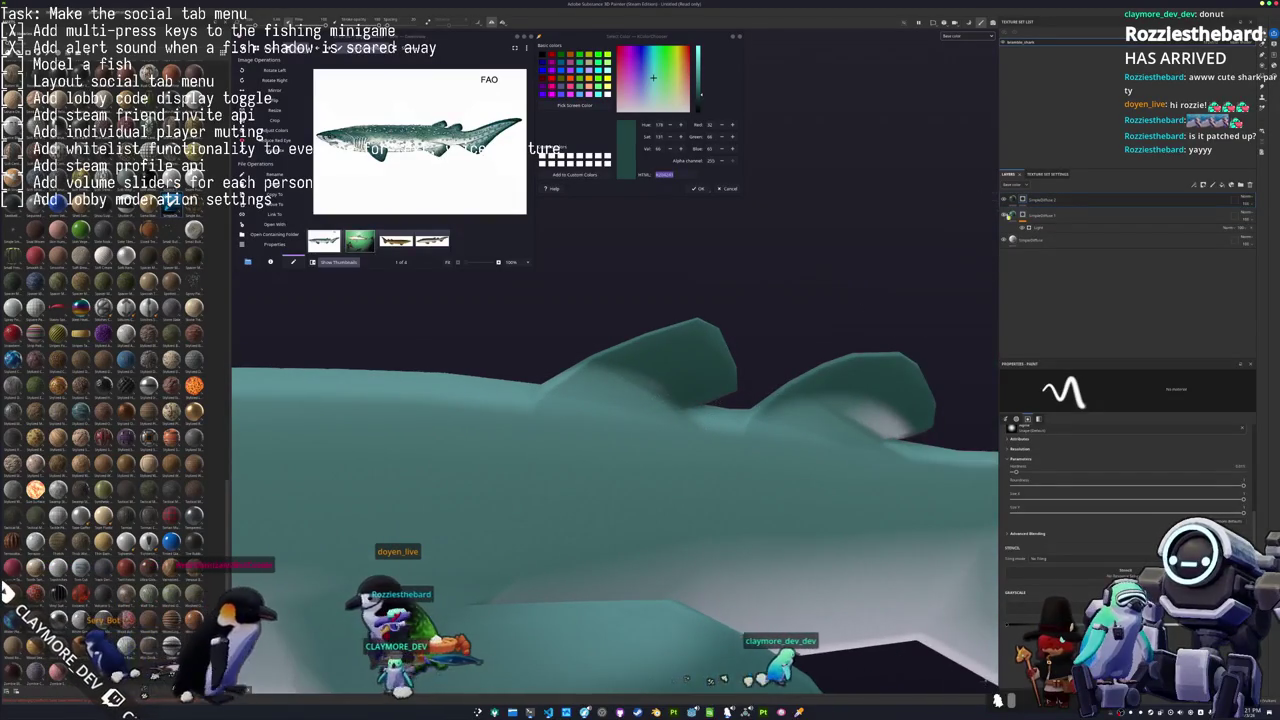
pyautogui.rightClick(1022, 200)
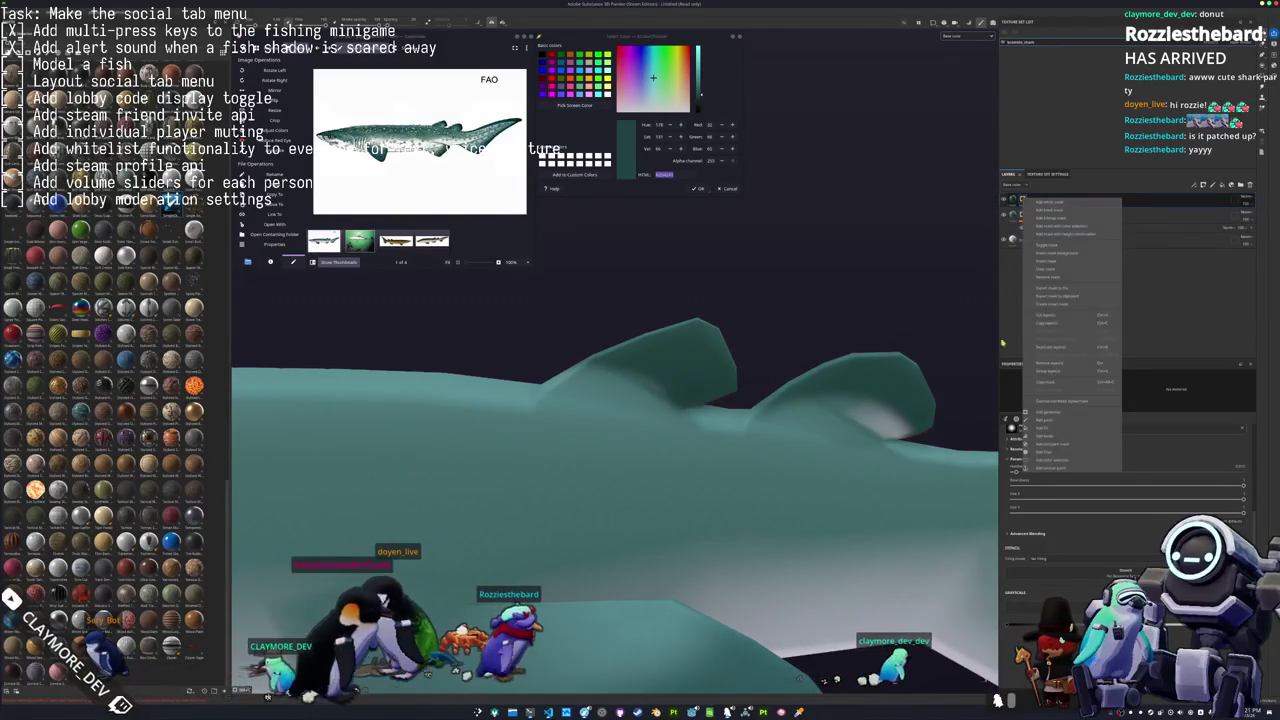
# Add one new paint layer into each of the shark's two layer folders.
pyautogui.click(1055, 208)
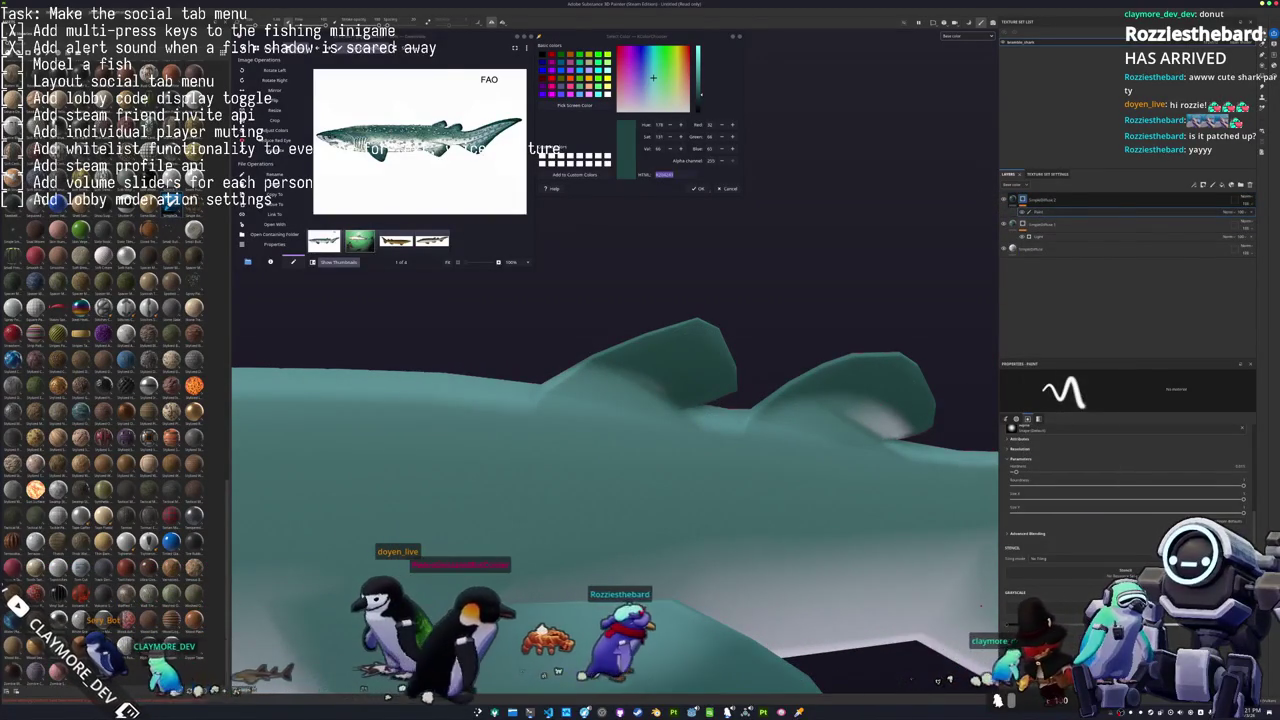
pyautogui.rightClick(1036, 231)
pyautogui.click(1033, 444)
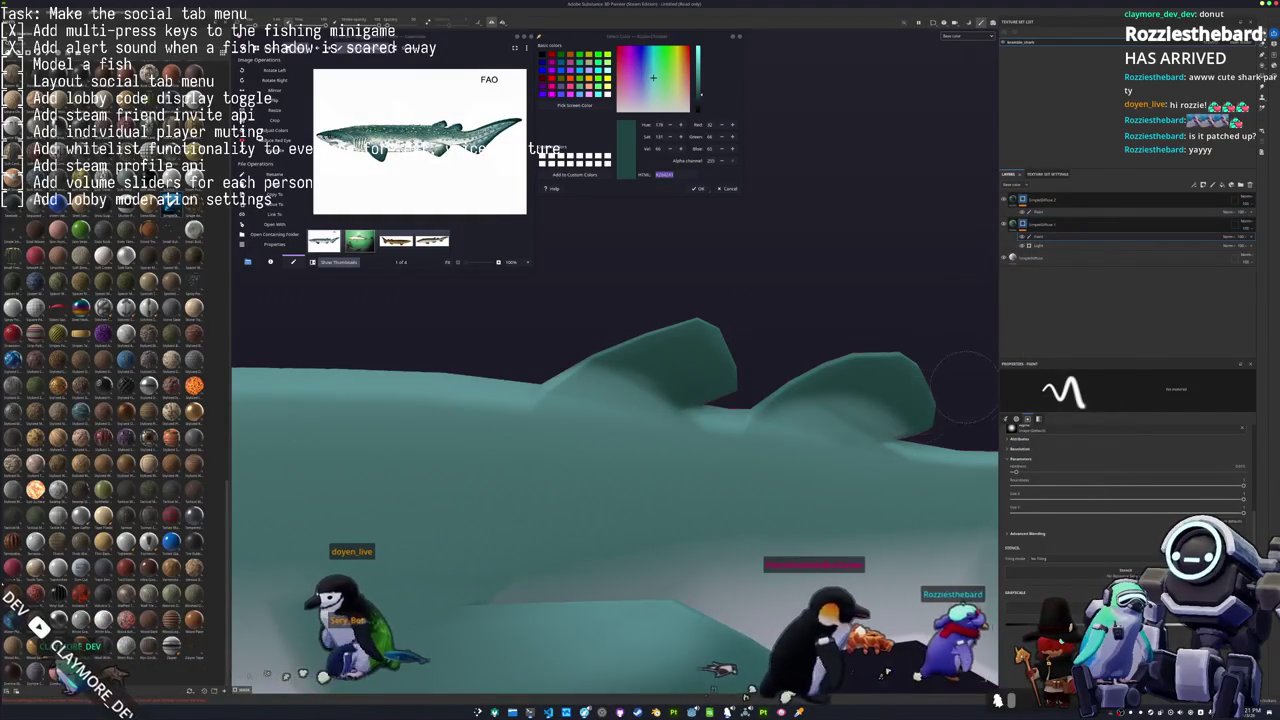
pyautogui.scroll(-5, 855, 476)
pyautogui.moveTo(855, 476)
pyautogui.keyDown('alt'); pyautogui.mouseDown()
pyautogui.moveTo(642, 468)
pyautogui.moveTo(668, 474)
pyautogui.mouseUp(); pyautogui.keyUp('alt')
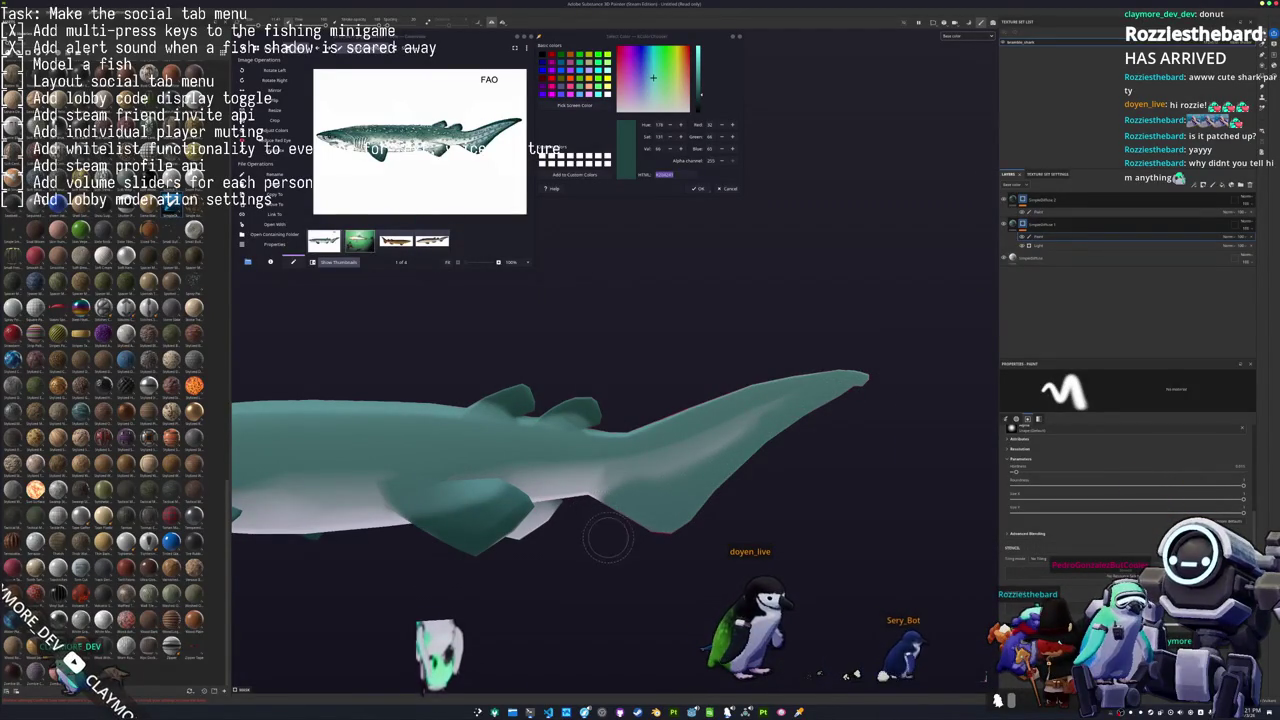
pyautogui.keyDown('alt'); pyautogui.moveTo(607, 538); pyautogui.dragTo(636, 505); pyautogui.keyUp('alt')
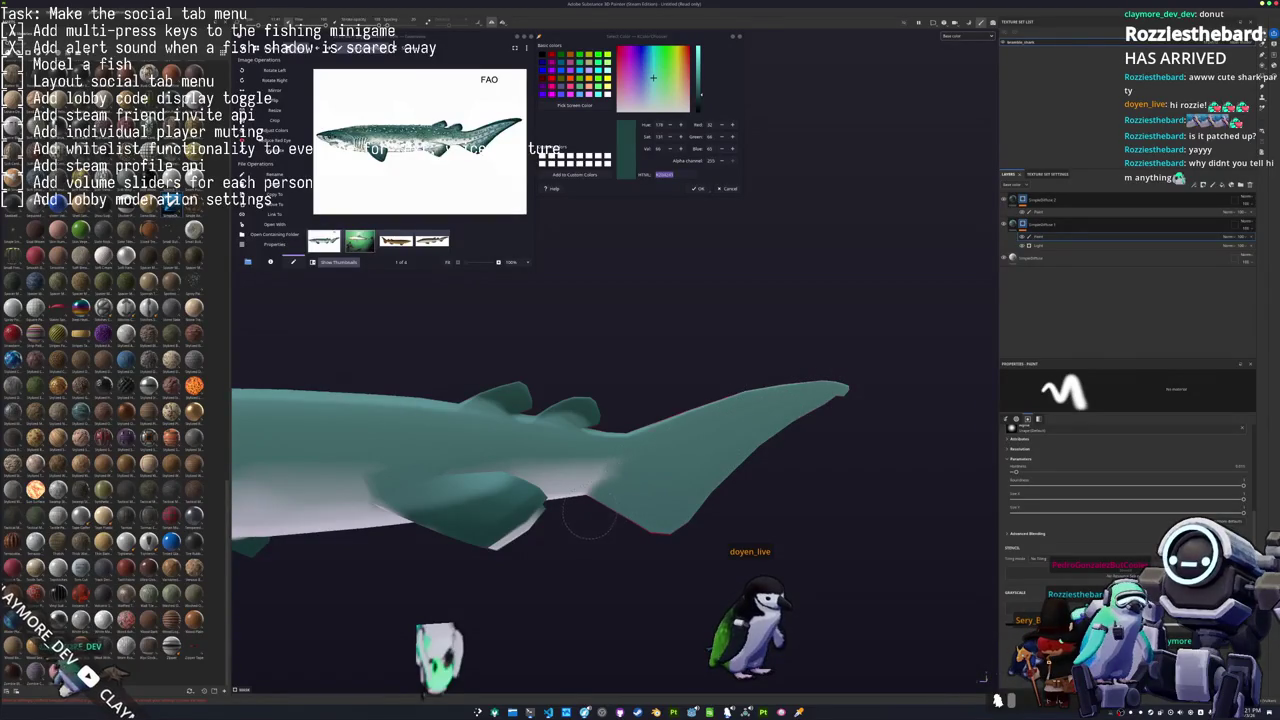
pyautogui.keyDown('alt'); pyautogui.moveTo(862, 375); pyautogui.dragTo(830, 420); pyautogui.keyUp('alt')
pyautogui.moveTo(823, 531)
pyautogui.keyDown('alt'); pyautogui.mouseDown()
pyautogui.moveTo(823, 374)
pyautogui.moveTo(797, 440)
pyautogui.mouseUp(); pyautogui.keyUp('alt')
pyautogui.keyDown('shift'); pyautogui.moveTo(797, 440); pyautogui.dragTo(800, 494, button='right'); pyautogui.keyUp('shift')
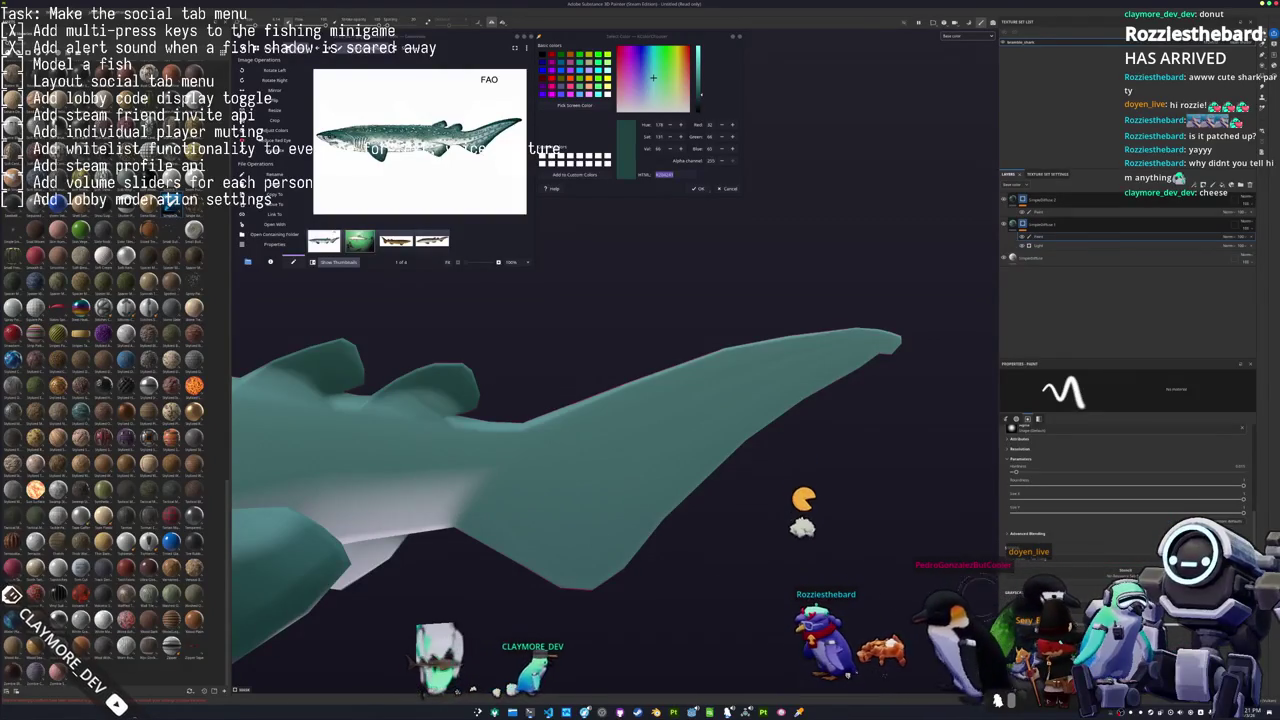
pyautogui.moveTo(452, 490); pyautogui.dragTo(622, 463)
pyautogui.hotkey('ctrl', 'z')
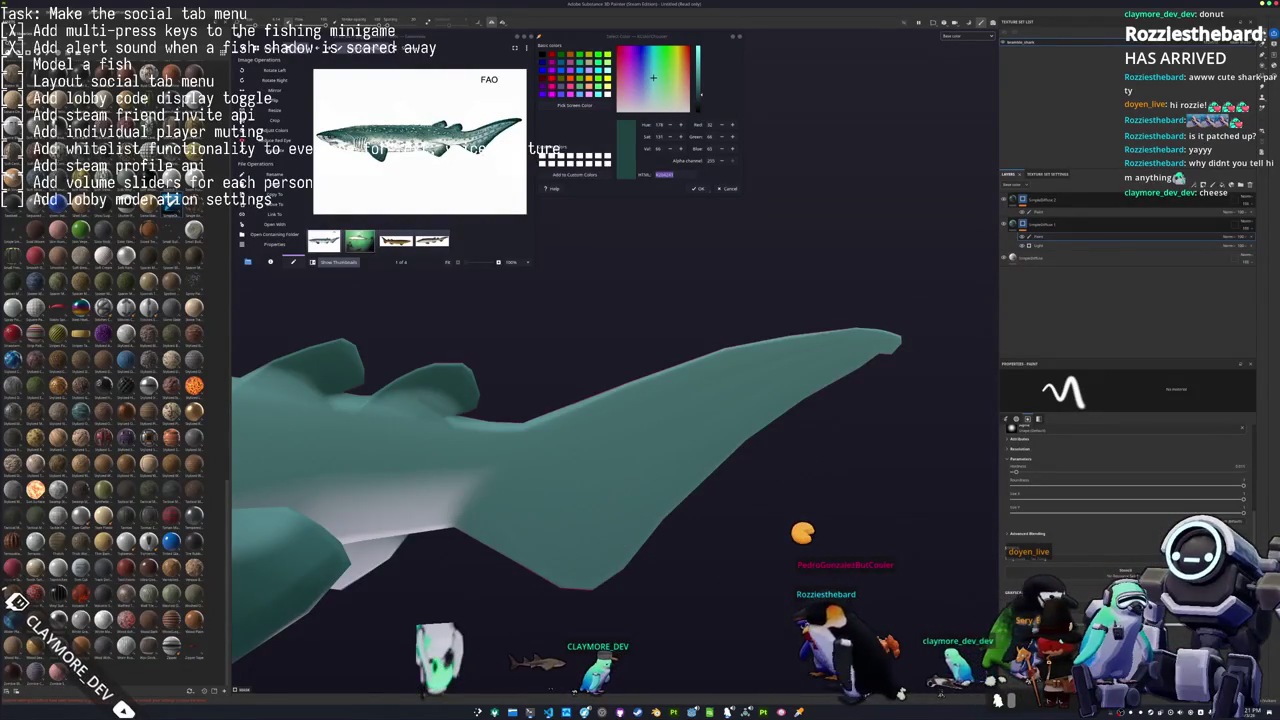
pyautogui.moveTo(476, 482)
pyautogui.mouseDown()
pyautogui.moveTo(816, 367)
pyautogui.moveTo(486, 512)
pyautogui.mouseUp()
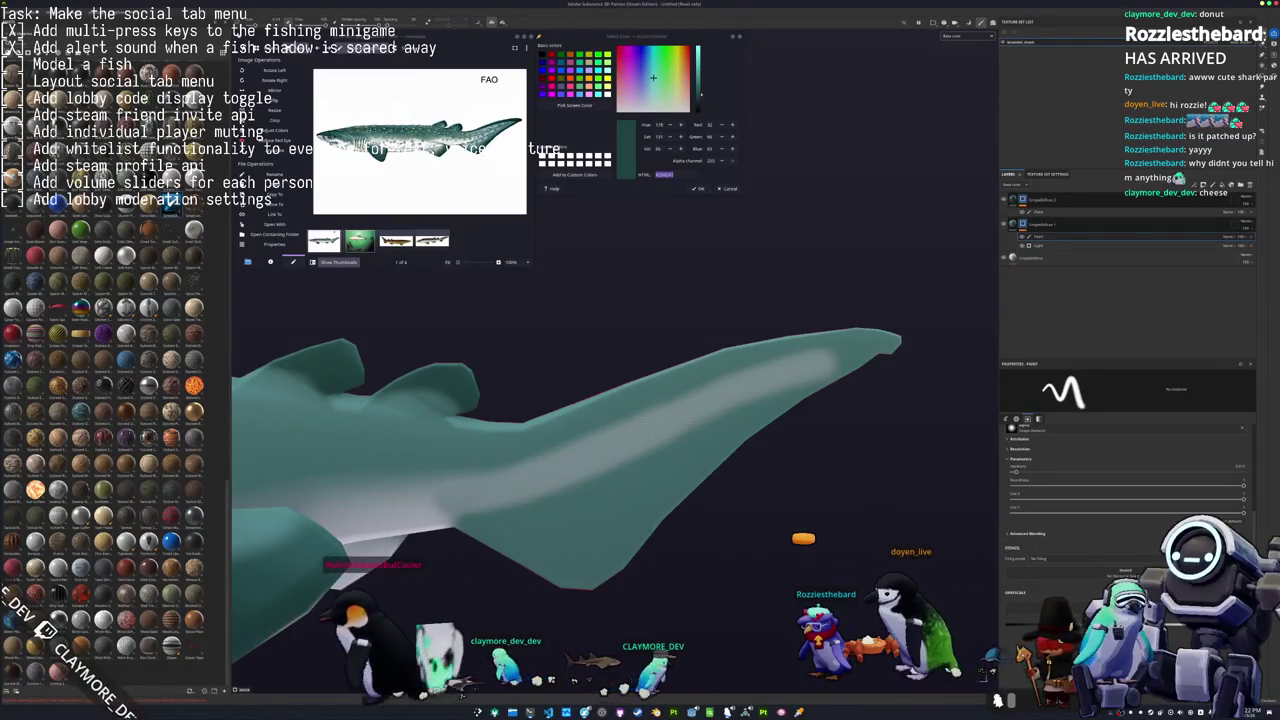
pyautogui.moveTo(809, 443)
pyautogui.keyDown('alt'); pyautogui.mouseDown()
pyautogui.moveTo(845, 505)
pyautogui.moveTo(872, 365)
pyautogui.mouseUp(); pyautogui.keyUp('alt')
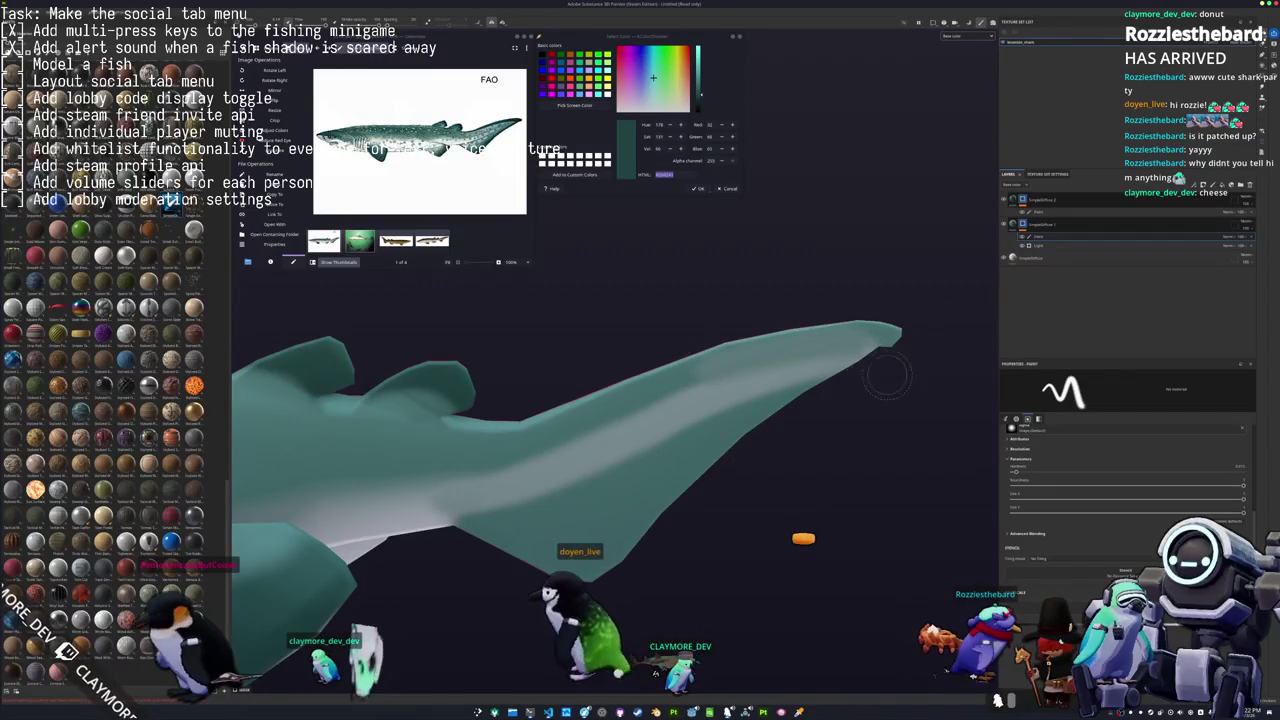
pyautogui.moveTo(878, 345); pyautogui.dragTo(576, 388)
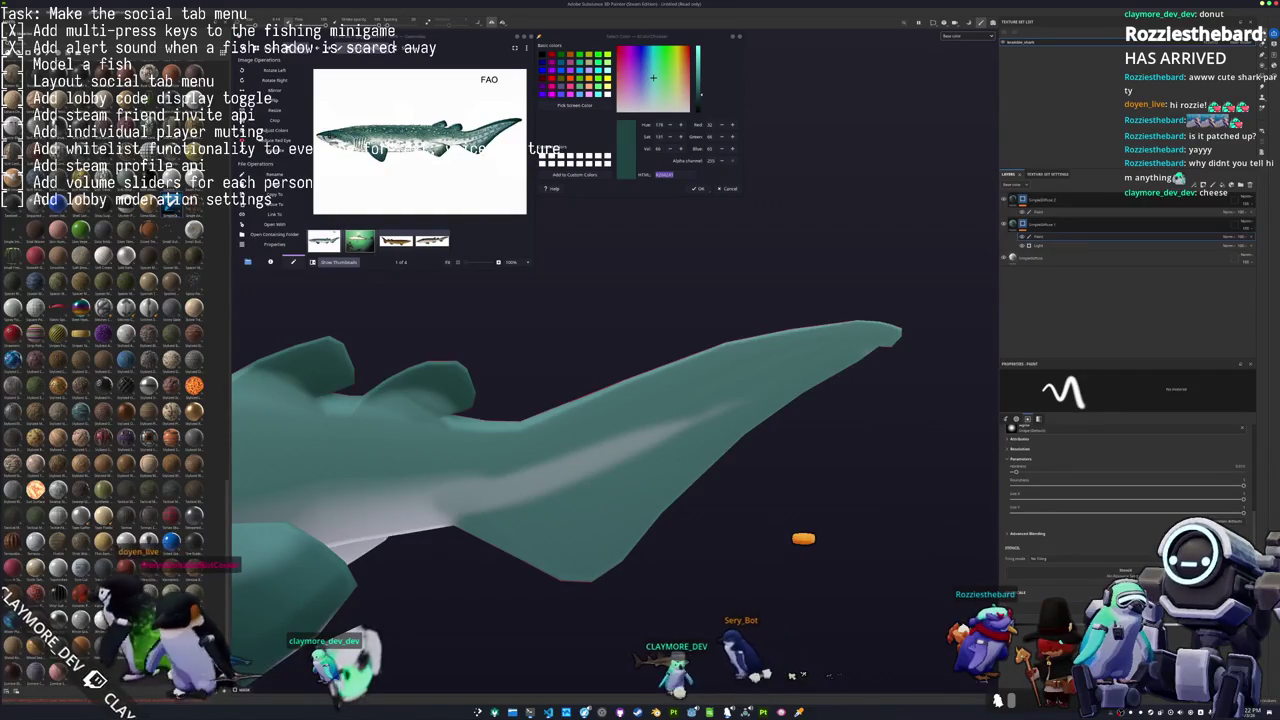
pyautogui.scroll(3, 610, 480)
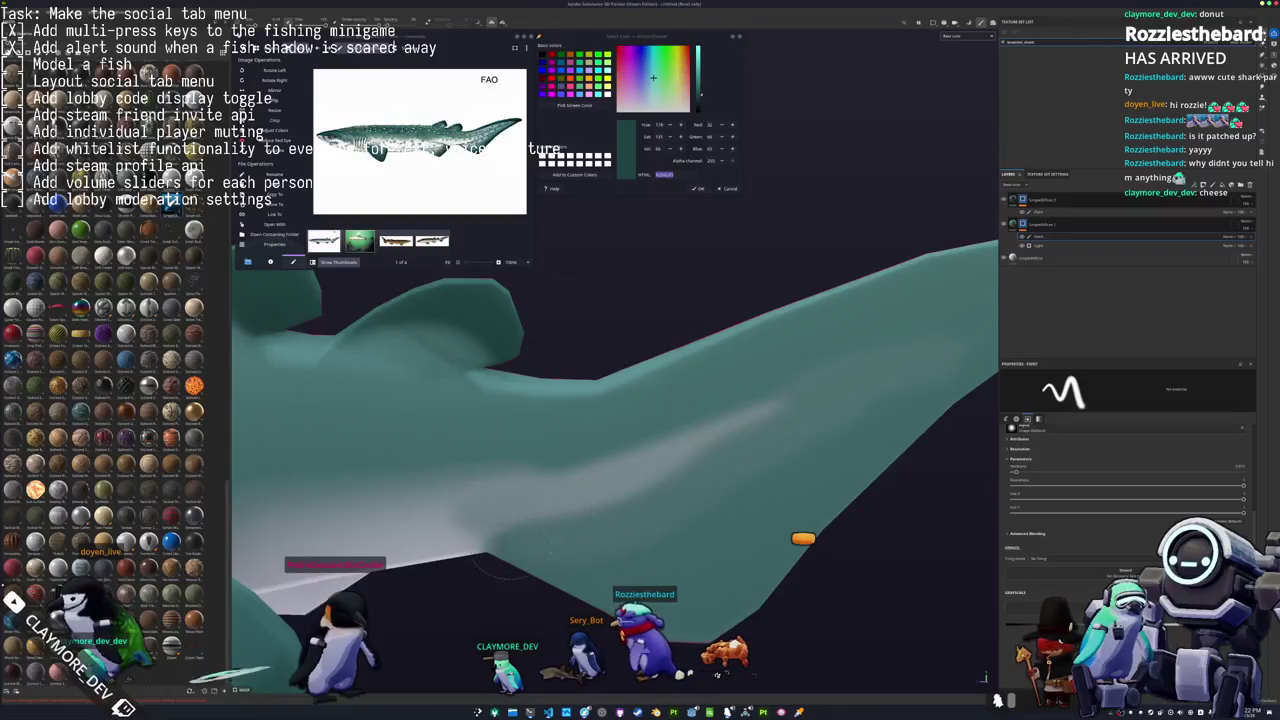
pyautogui.moveTo(460, 578)
pyautogui.keyDown('alt'); pyautogui.mouseDown()
pyautogui.moveTo(616, 493)
pyautogui.moveTo(438, 527)
pyautogui.moveTo(500, 523)
pyautogui.moveTo(527, 347)
pyautogui.moveTo(529, 386)
pyautogui.moveTo(723, 506)
pyautogui.moveTo(876, 440)
pyautogui.moveTo(590, 497)
pyautogui.mouseUp(); pyautogui.keyUp('alt')
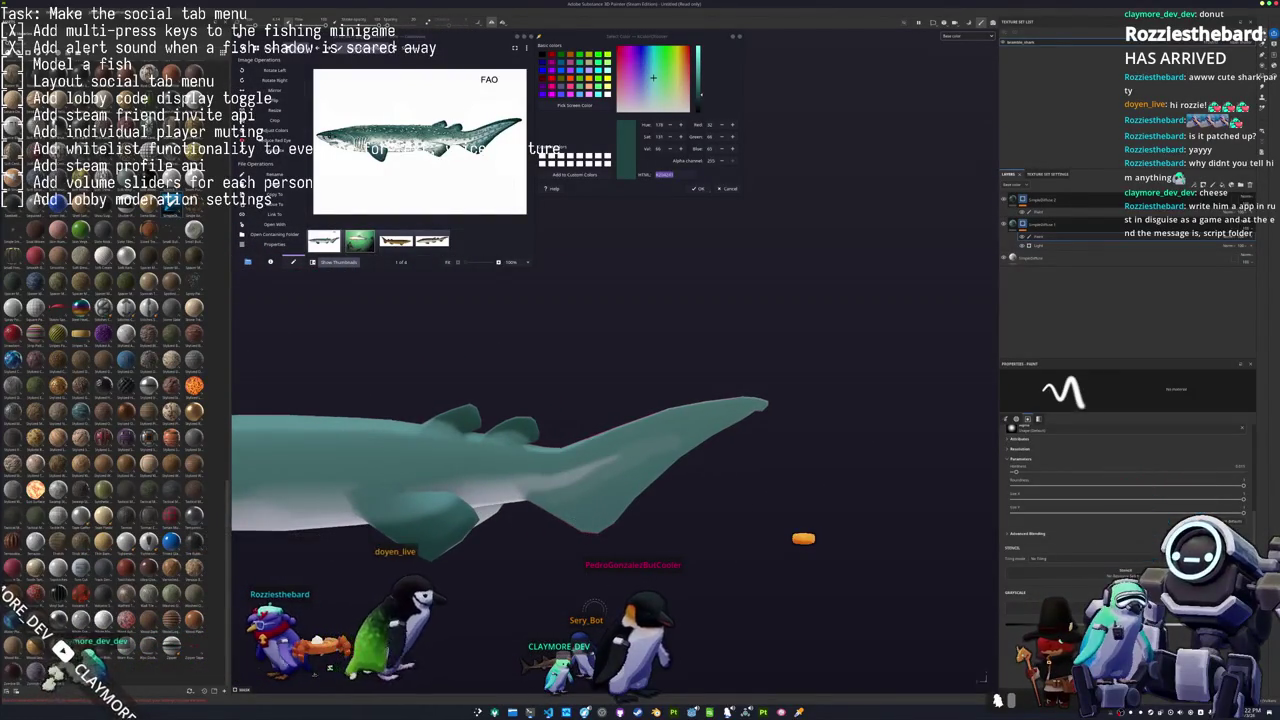
pyautogui.hotkey('alt', 'Tab')
pyautogui.hotkey('alt', 'Tab')
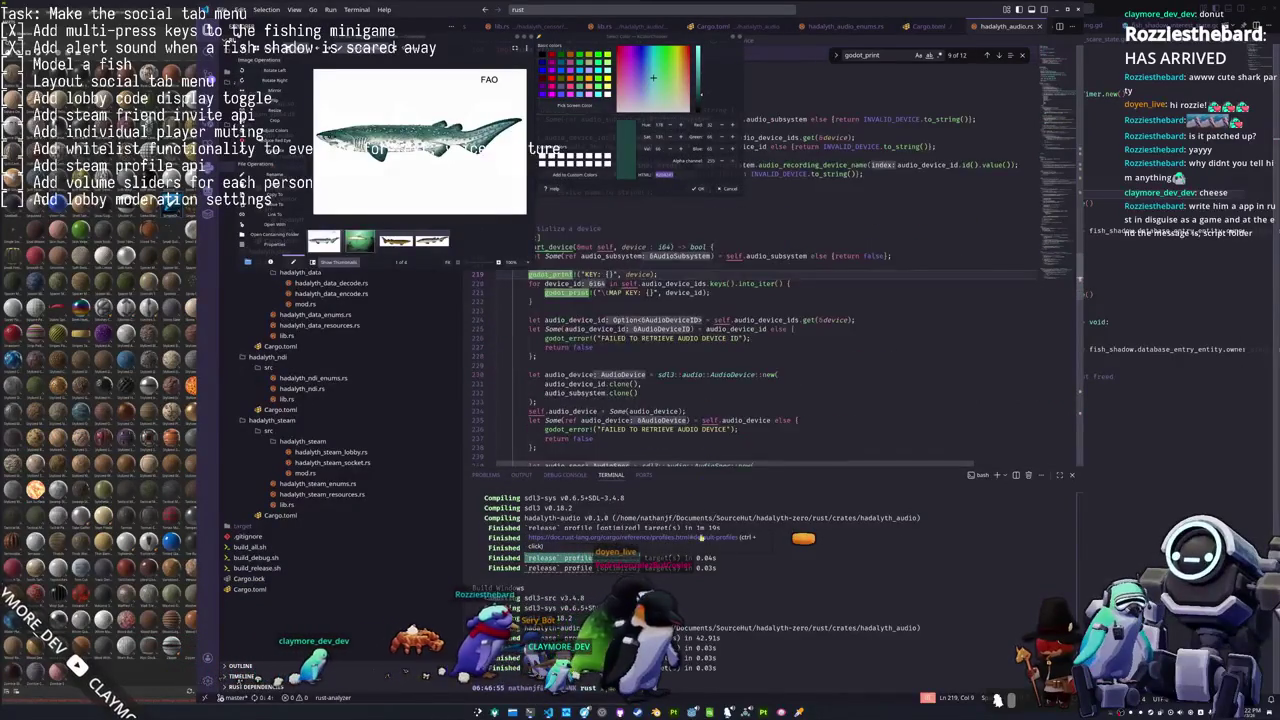
pyautogui.scroll(-3, 770, 350)
pyautogui.scroll(3, 764, 601)
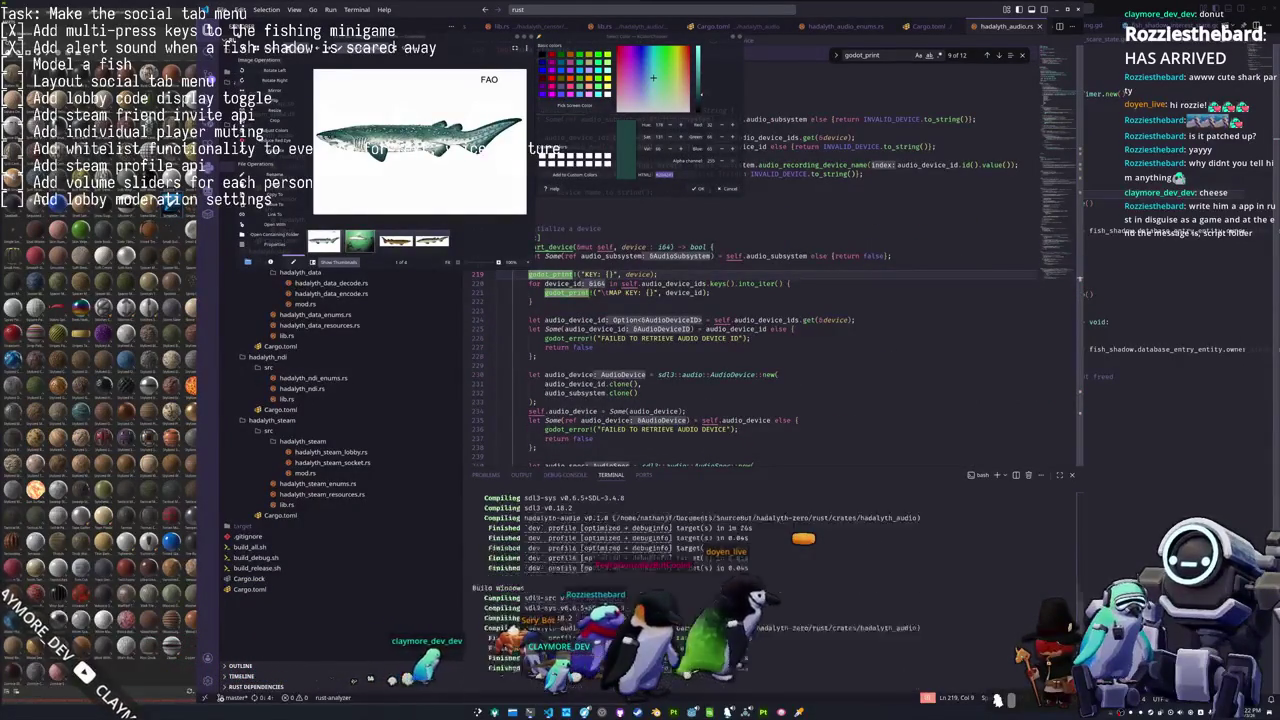
pyautogui.scroll(5, 764, 601)
pyautogui.scroll(-2, 770, 590)
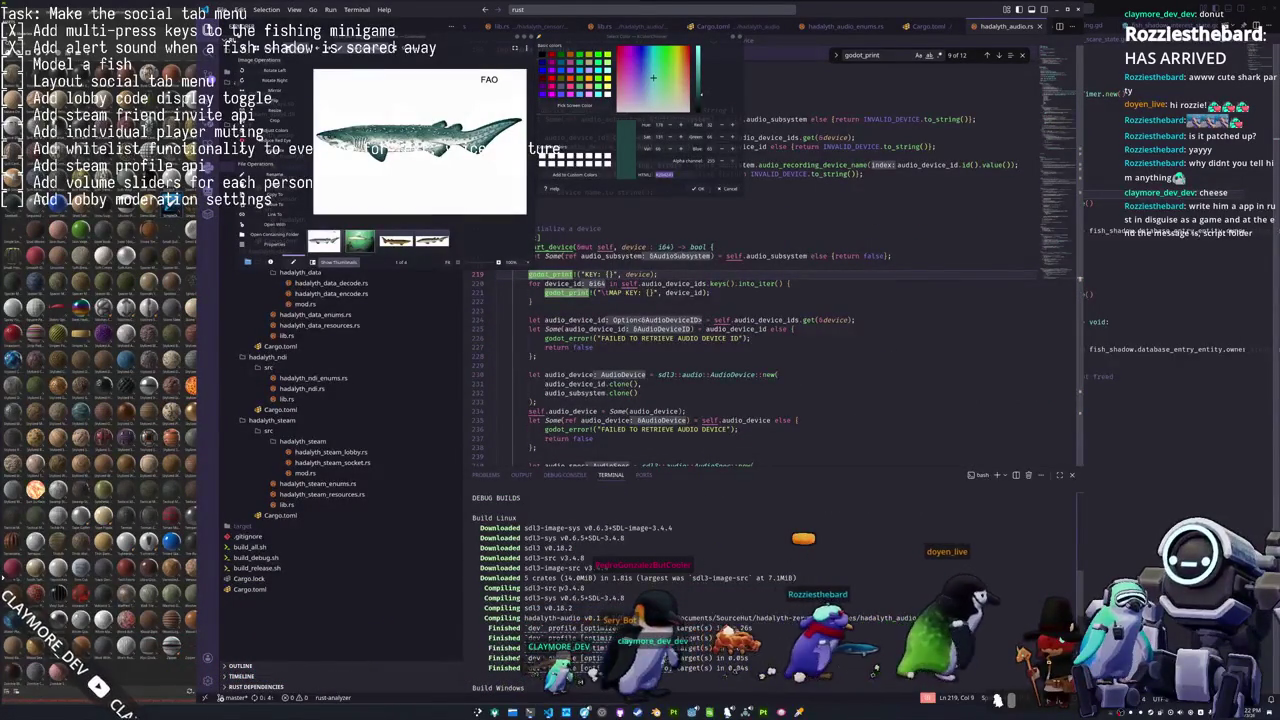
pyautogui.scroll(-3, 555, 612)
pyautogui.scroll(1, 555, 612)
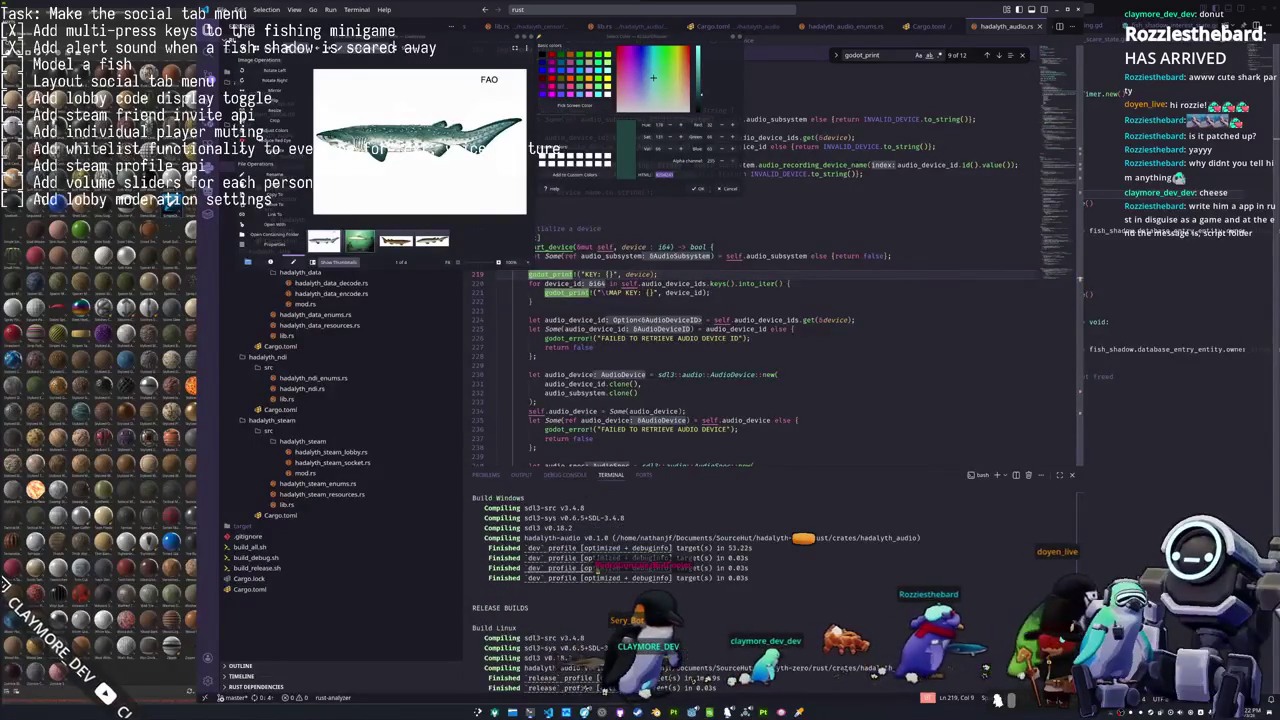
pyautogui.scroll(-2, 560, 548)
pyautogui.scroll(-3, 560, 548)
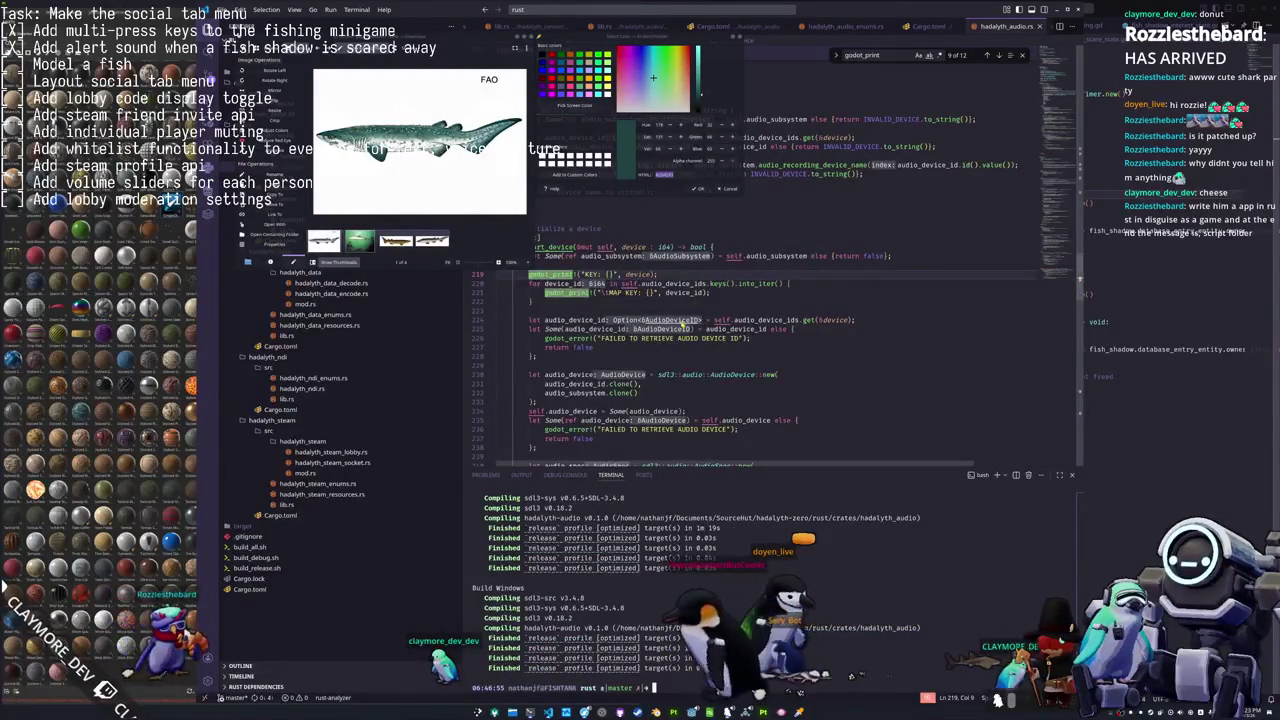
pyautogui.scroll(-1, 668, 348)
pyautogui.scroll(-2, 669, 349)
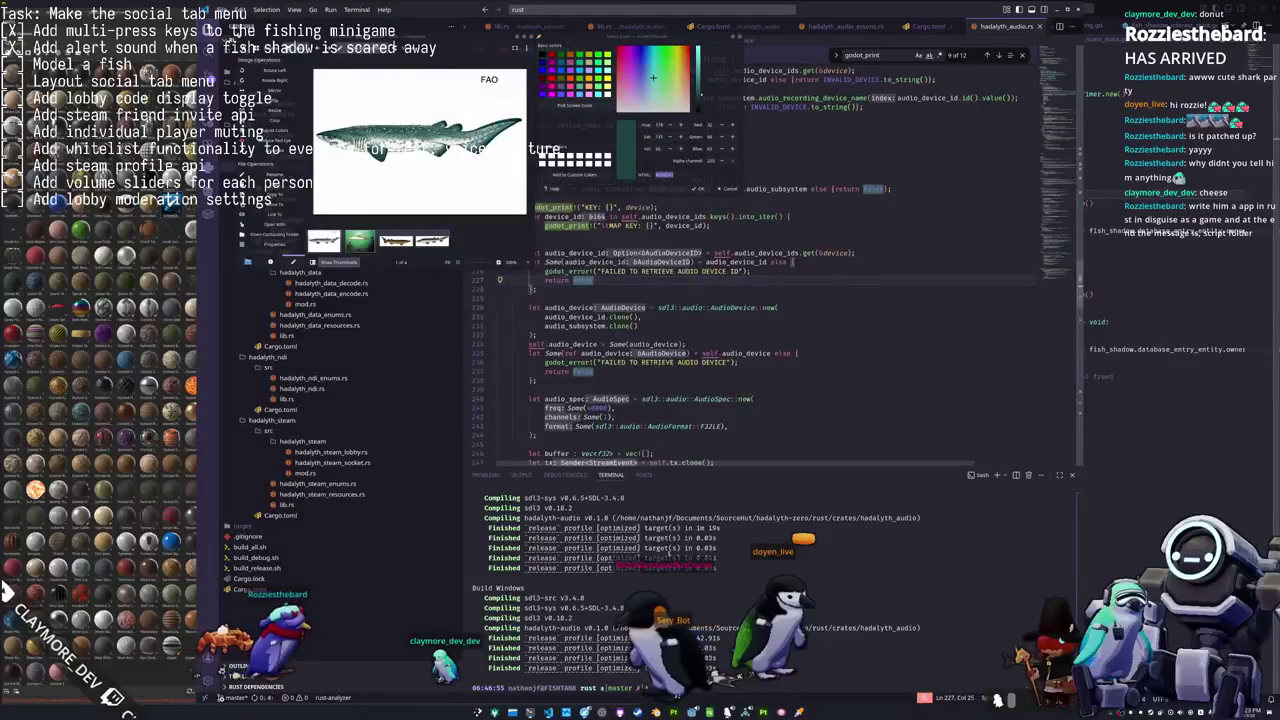
pyautogui.hotkey('alt', 'Tab')
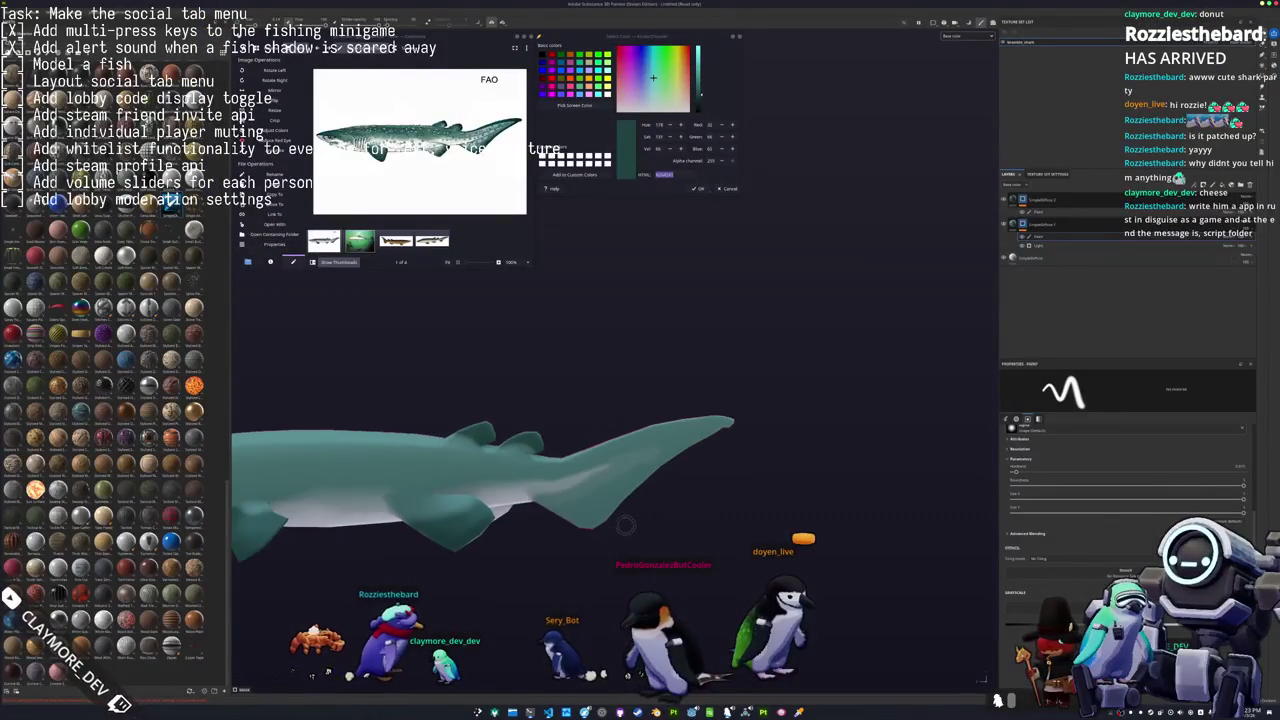
# Orbit along the shark and paint a dark teal shading stroke onto its body.
pyautogui.keyDown('alt'); pyautogui.moveTo(730, 484); pyautogui.dragTo(970, 532); pyautogui.keyUp('alt')
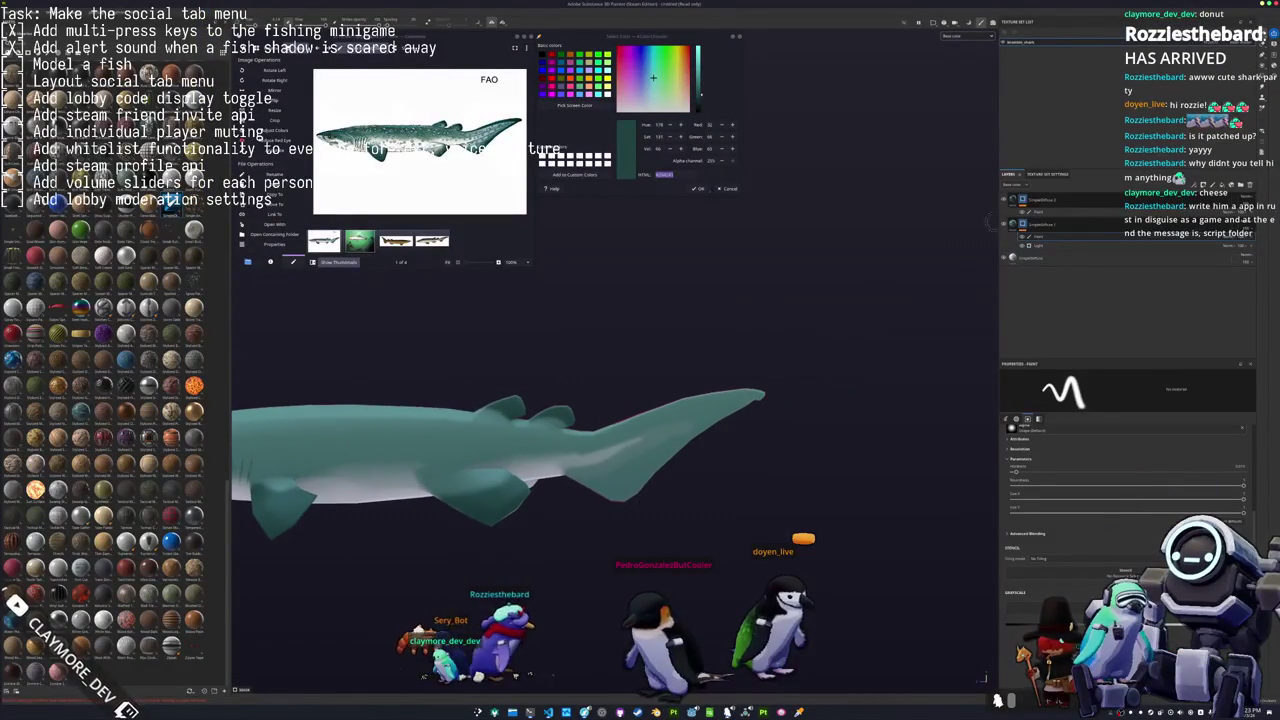
pyautogui.keyDown('alt'); pyautogui.moveTo(560, 480); pyautogui.dragTo(608, 514); pyautogui.keyUp('alt')
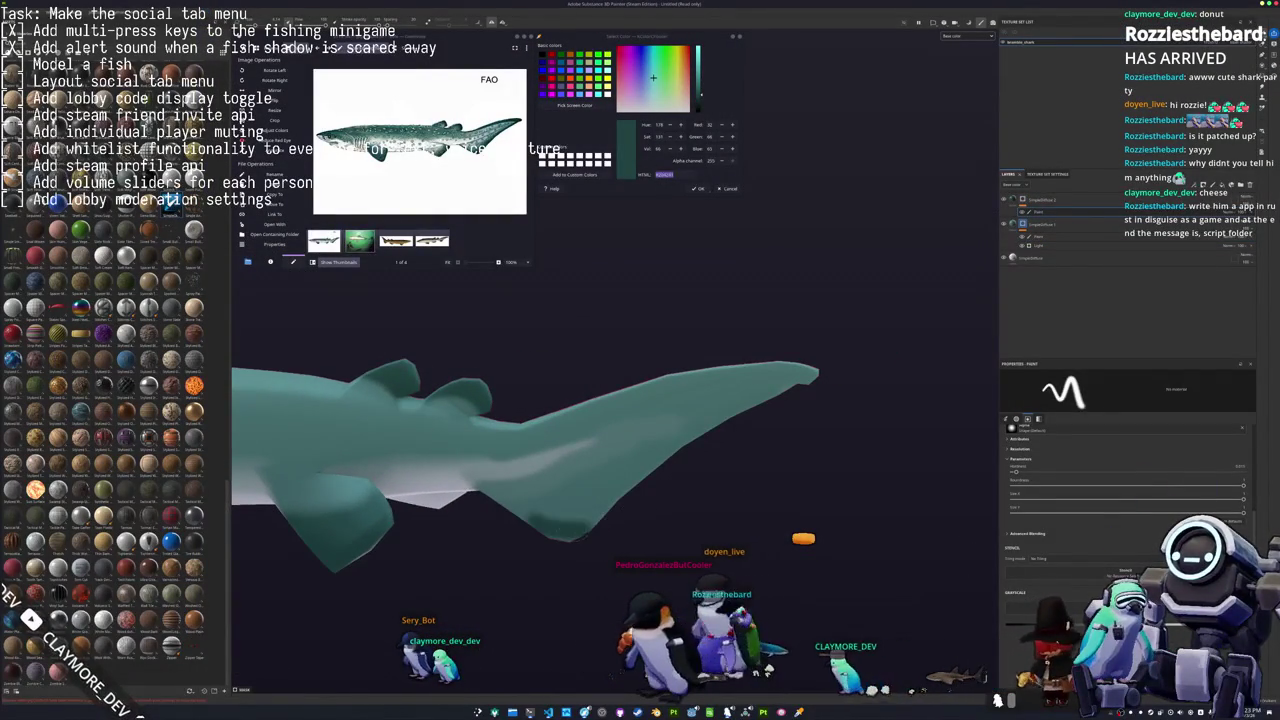
pyautogui.moveTo(591, 527)
pyautogui.keyDown('alt'); pyautogui.mouseDown()
pyautogui.moveTo(566, 549)
pyautogui.moveTo(522, 542)
pyautogui.moveTo(505, 495)
pyautogui.mouseUp(); pyautogui.keyUp('alt')
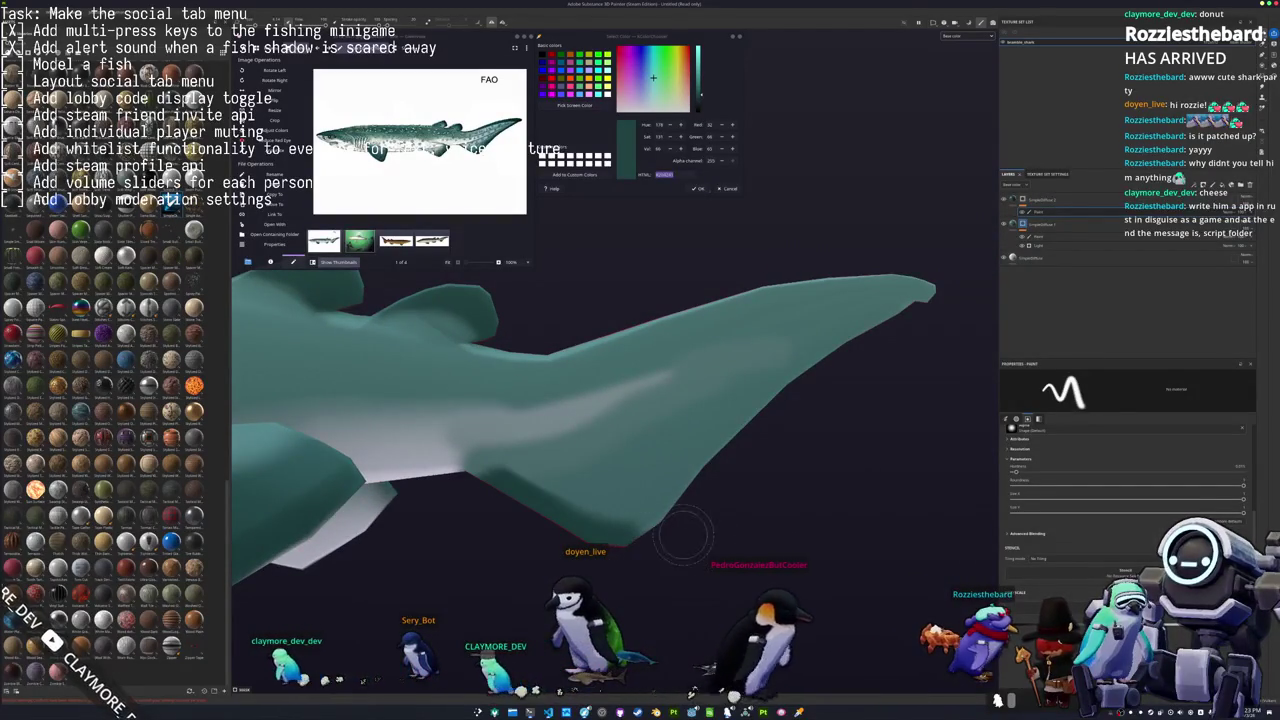
pyautogui.moveTo(683, 481)
pyautogui.mouseDown()
pyautogui.moveTo(750, 435)
pyautogui.moveTo(540, 543)
pyautogui.mouseUp()
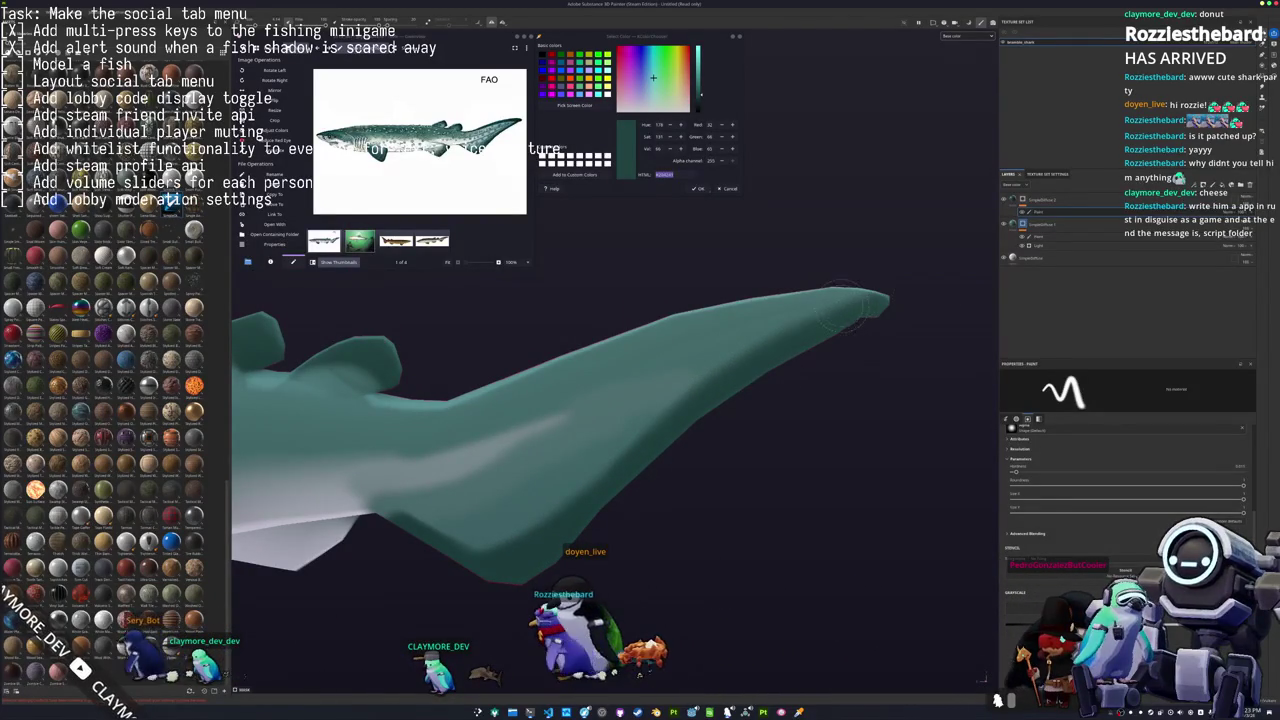
# Orbit around the tail and fin to inspect the shading from several angles.
pyautogui.keyDown('alt'); pyautogui.moveTo(848, 318); pyautogui.dragTo(797, 333); pyautogui.keyUp('alt')
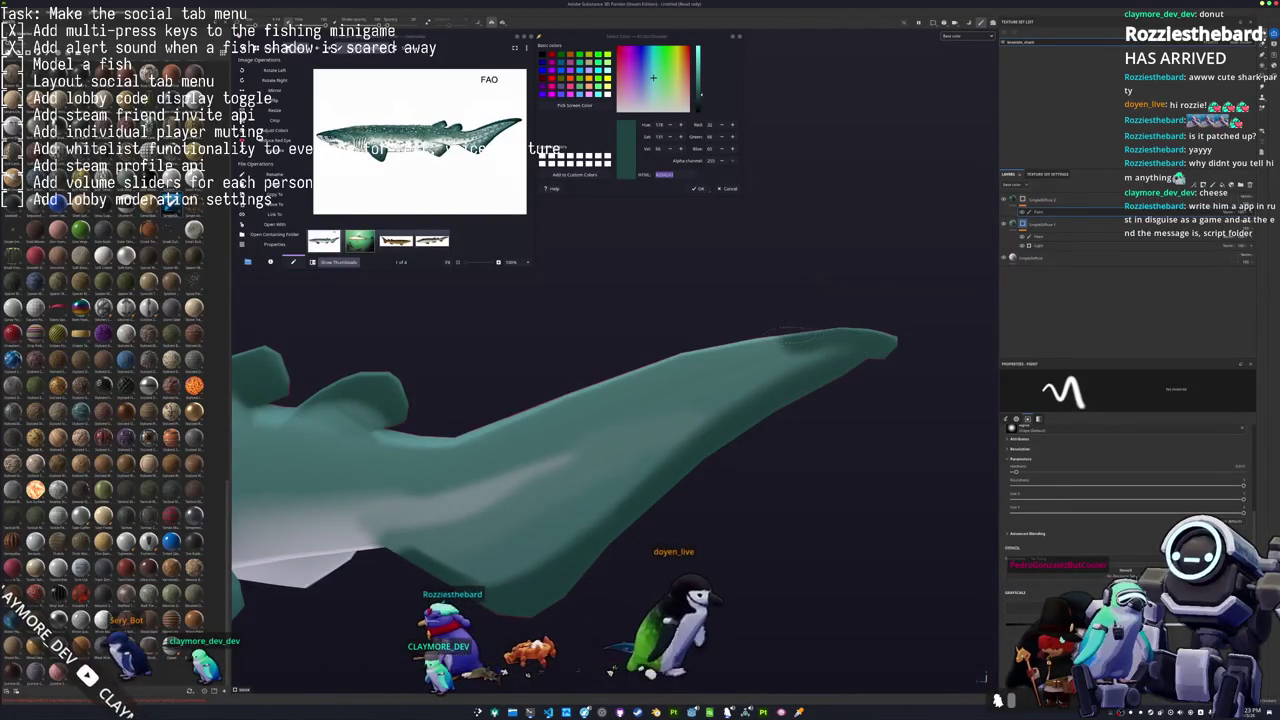
pyautogui.moveTo(798, 330)
pyautogui.keyDown('alt'); pyautogui.mouseDown()
pyautogui.moveTo(695, 370)
pyautogui.moveTo(771, 373)
pyautogui.mouseUp(); pyautogui.keyUp('alt')
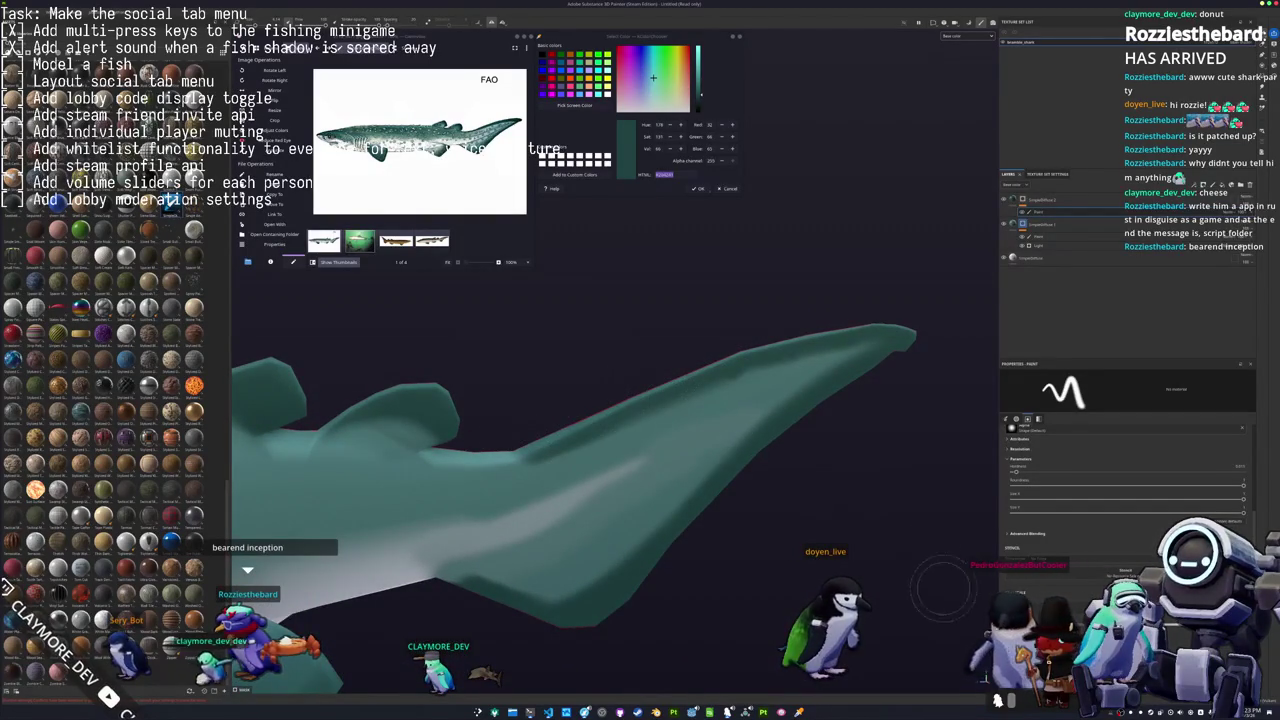
pyautogui.keyDown('alt'); pyautogui.moveTo(734, 539); pyautogui.dragTo(406, 453); pyautogui.keyUp('alt')
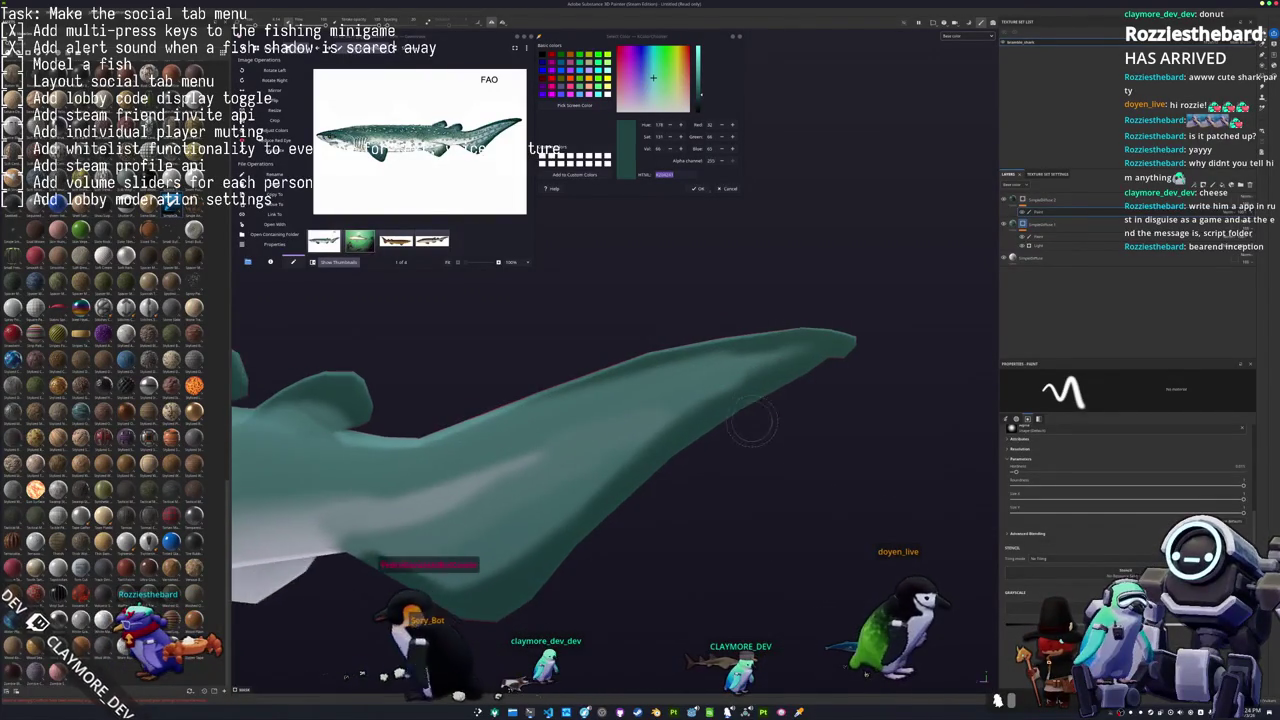
pyautogui.keyDown('alt'); pyautogui.moveTo(700, 420); pyautogui.dragTo(775, 365); pyautogui.keyUp('alt')
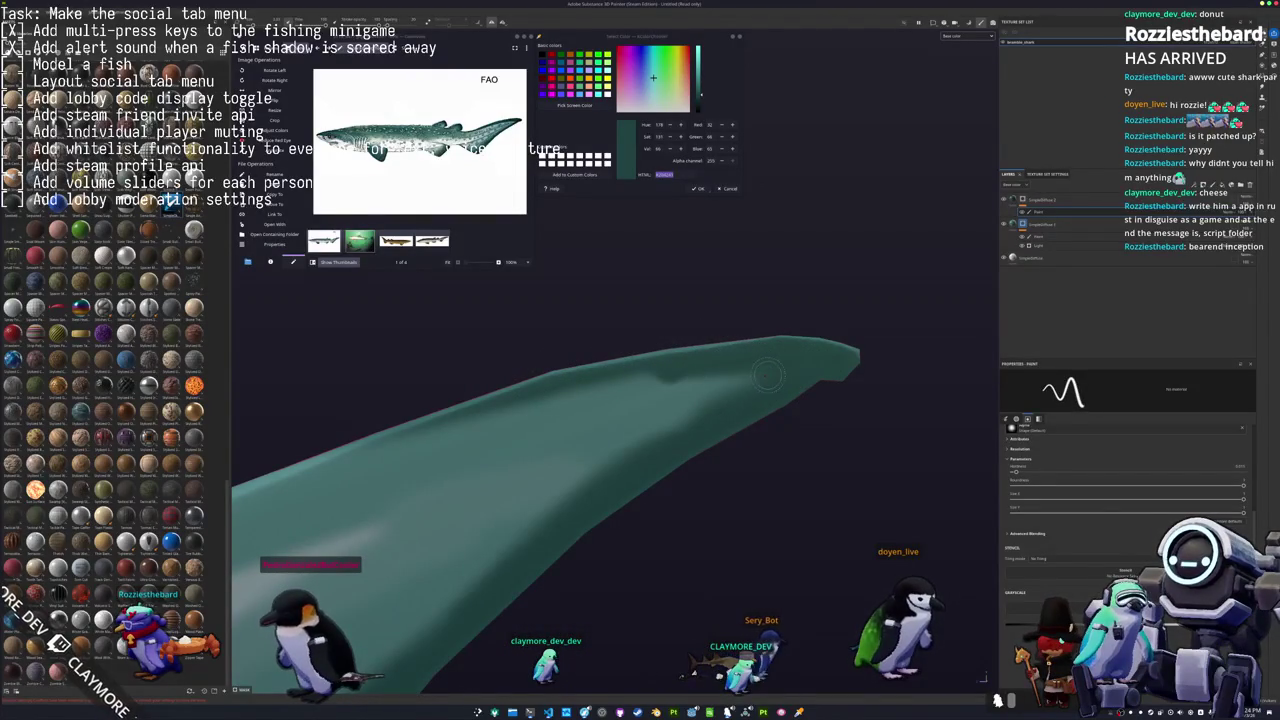
pyautogui.moveTo(555, 388)
pyautogui.keyDown('alt'); pyautogui.mouseDown()
pyautogui.moveTo(808, 354)
pyautogui.moveTo(666, 486)
pyautogui.mouseUp(); pyautogui.keyUp('alt')
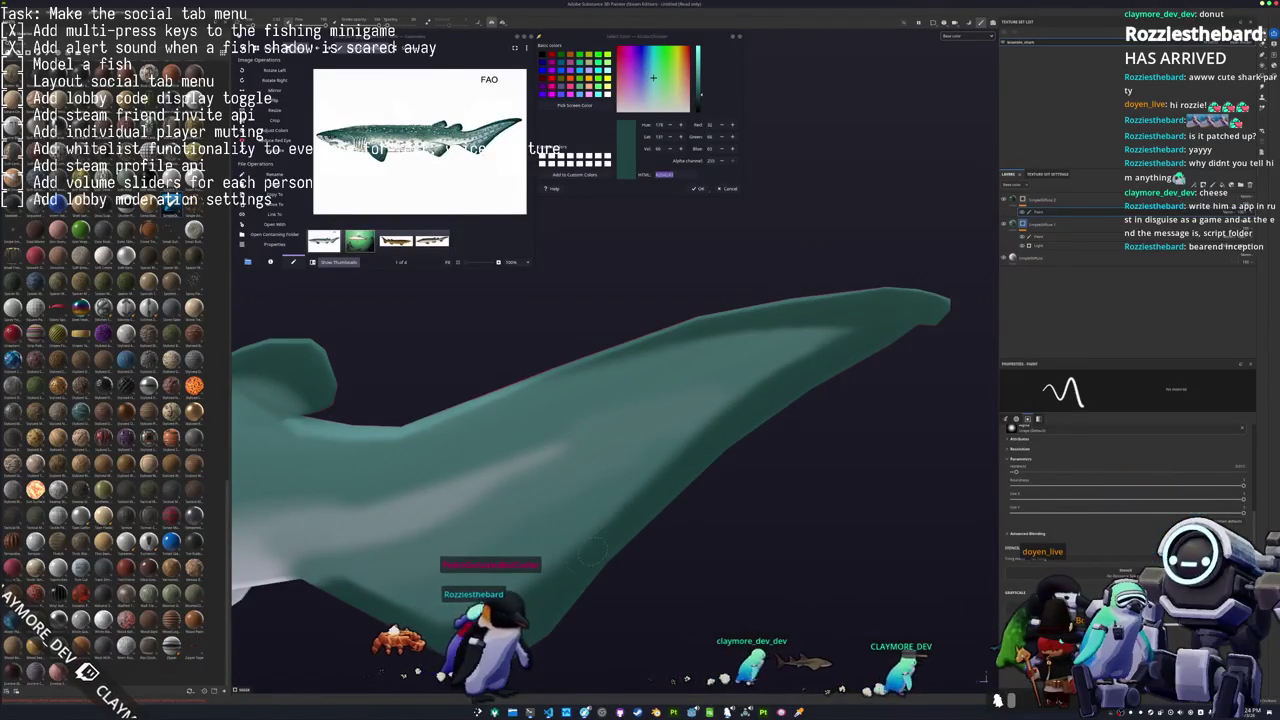
pyautogui.moveTo(399, 636)
pyautogui.keyDown('alt'); pyautogui.mouseDown()
pyautogui.moveTo(955, 605)
pyautogui.moveTo(659, 506)
pyautogui.mouseUp(); pyautogui.keyUp('alt')
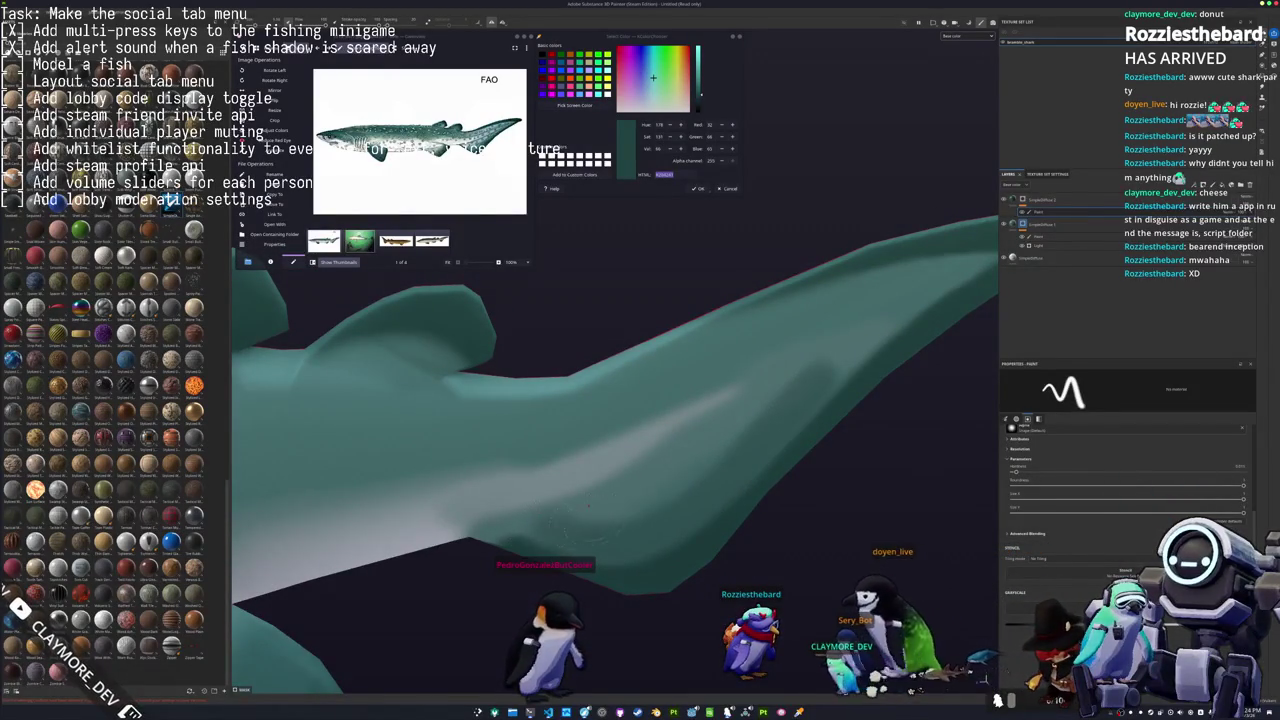
pyautogui.keyDown('alt'); pyautogui.moveTo(574, 530); pyautogui.dragTo(522, 521); pyautogui.keyUp('alt')
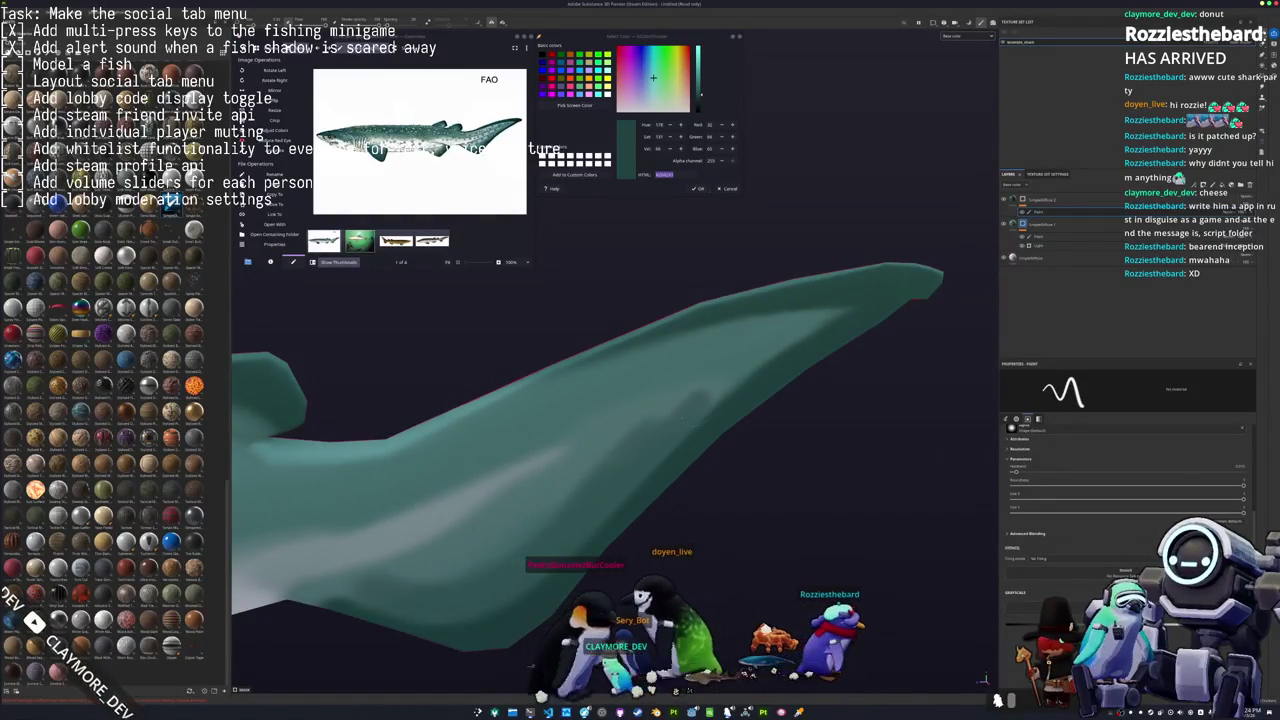
pyautogui.keyDown('alt'); pyautogui.moveTo(721, 386); pyautogui.dragTo(767, 497); pyautogui.keyUp('alt')
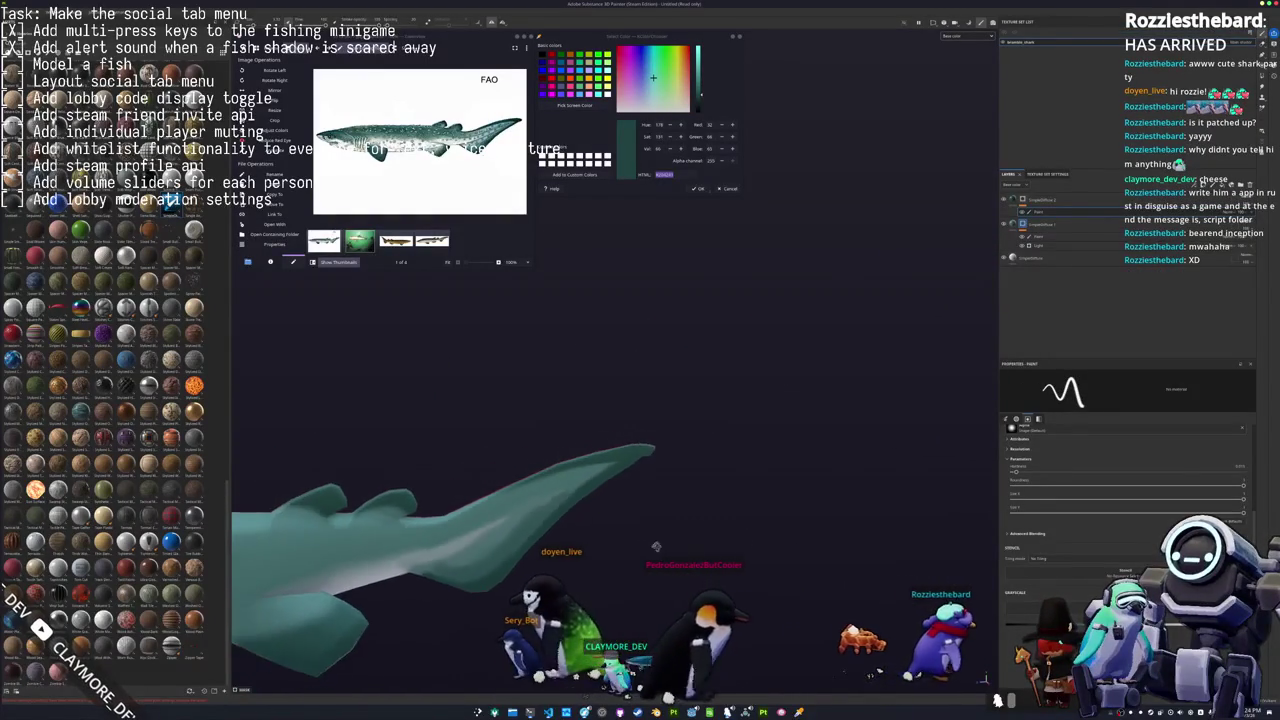
pyautogui.keyDown('alt'); pyautogui.moveTo(767, 497); pyautogui.dragTo(665, 390); pyautogui.keyUp('alt')
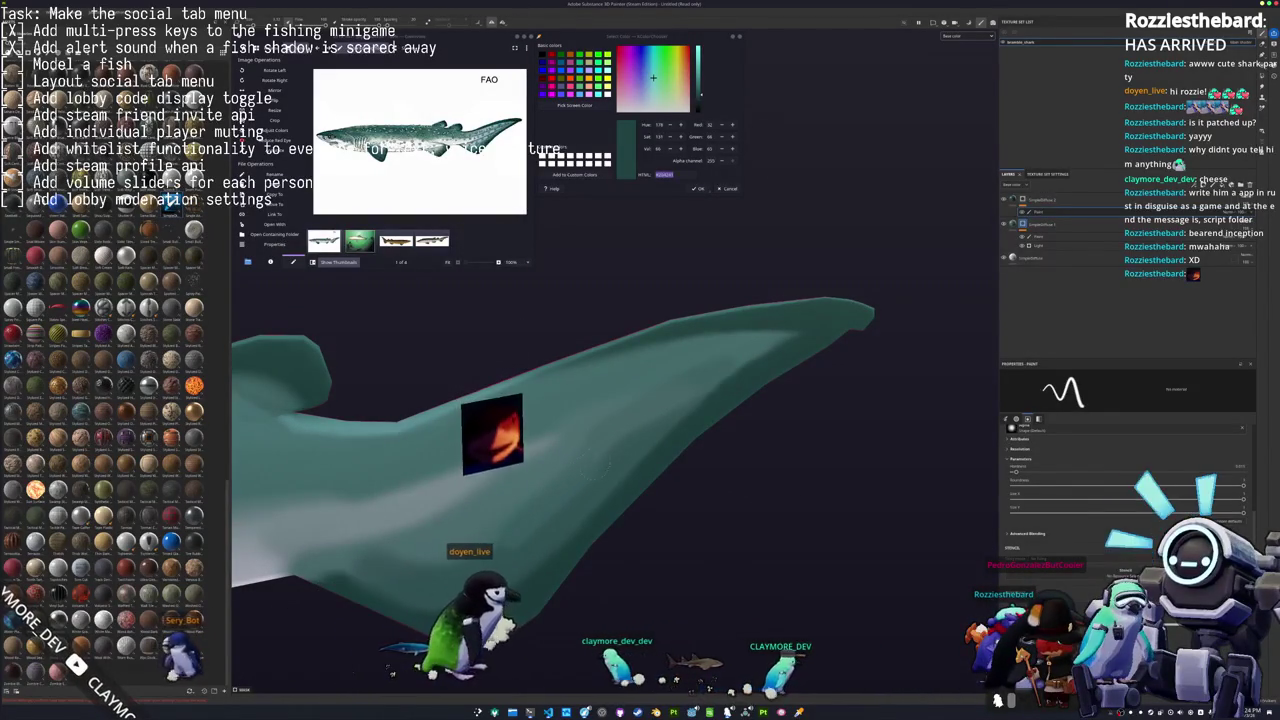
pyautogui.keyDown('alt'); pyautogui.moveTo(600, 450); pyautogui.dragTo(640, 430); pyautogui.keyUp('alt')
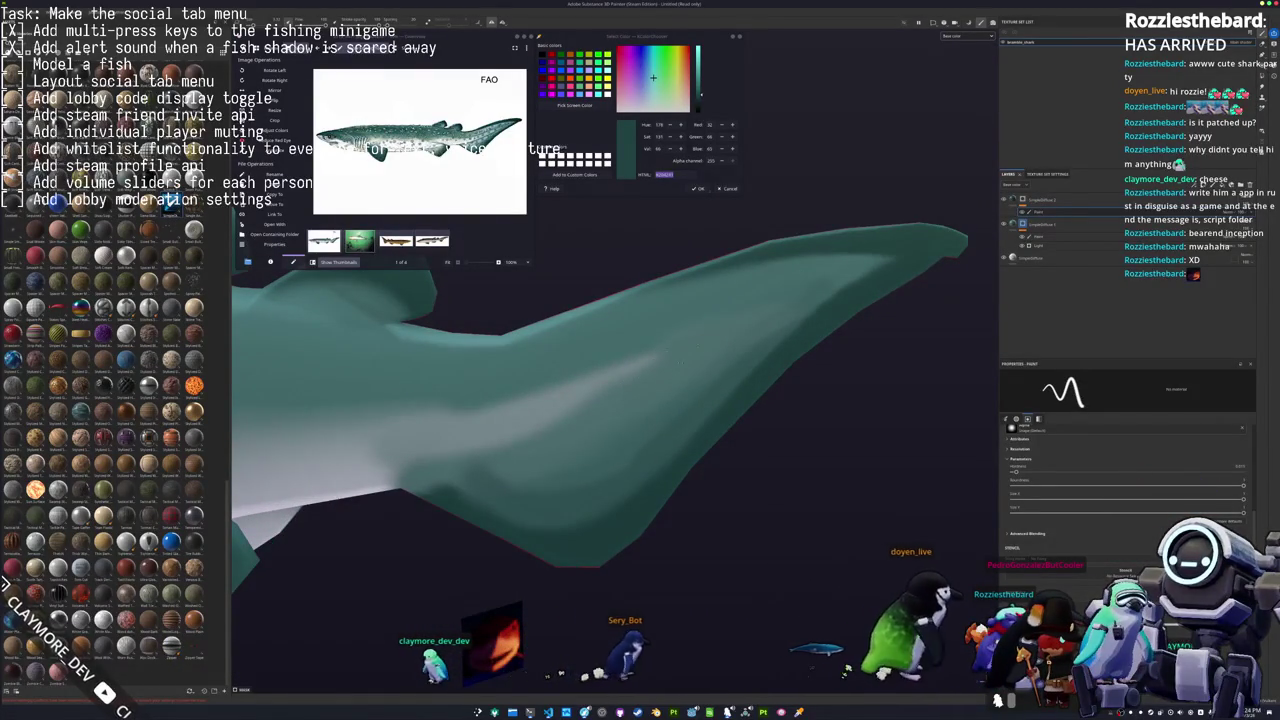
pyautogui.moveTo(620, 420)
pyautogui.keyDown('alt'); pyautogui.mouseDown()
pyautogui.moveTo(596, 411)
pyautogui.moveTo(797, 428)
pyautogui.moveTo(774, 486)
pyautogui.moveTo(614, 418)
pyautogui.mouseUp(); pyautogui.keyUp('alt')
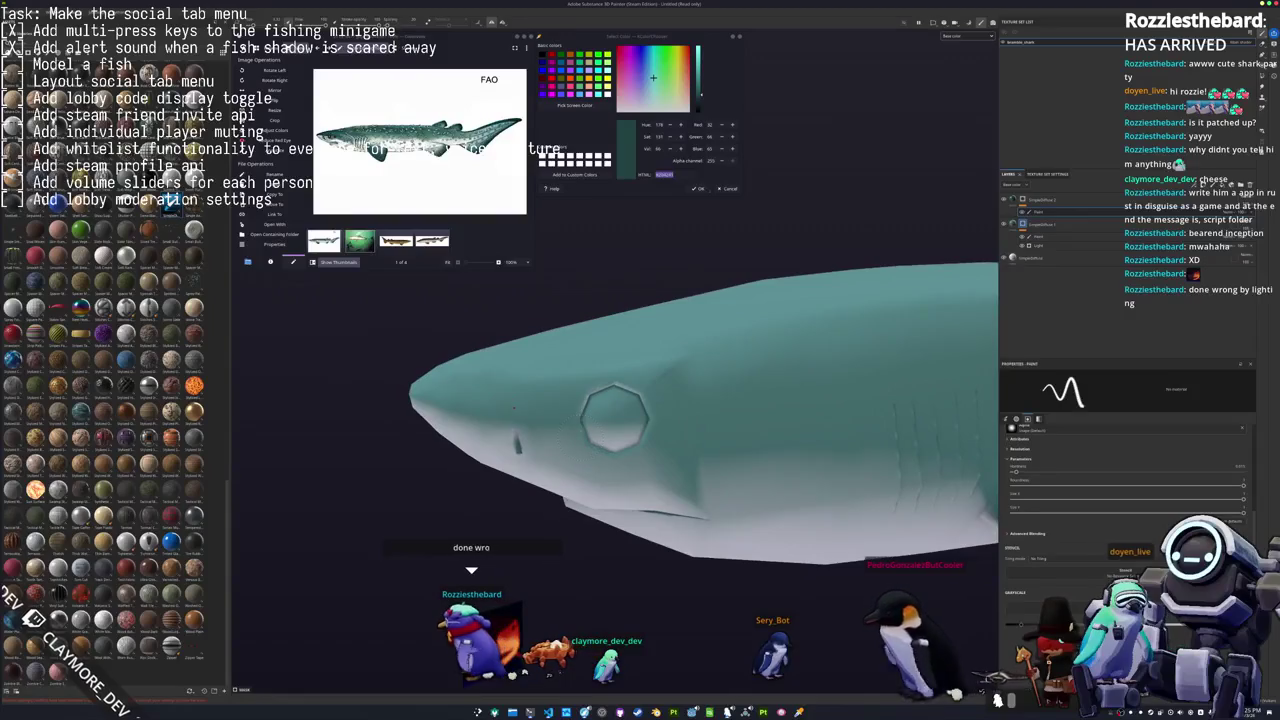
pyautogui.keyDown('alt'); pyautogui.moveTo(614, 418); pyautogui.dragTo(622, 420); pyautogui.keyUp('alt')
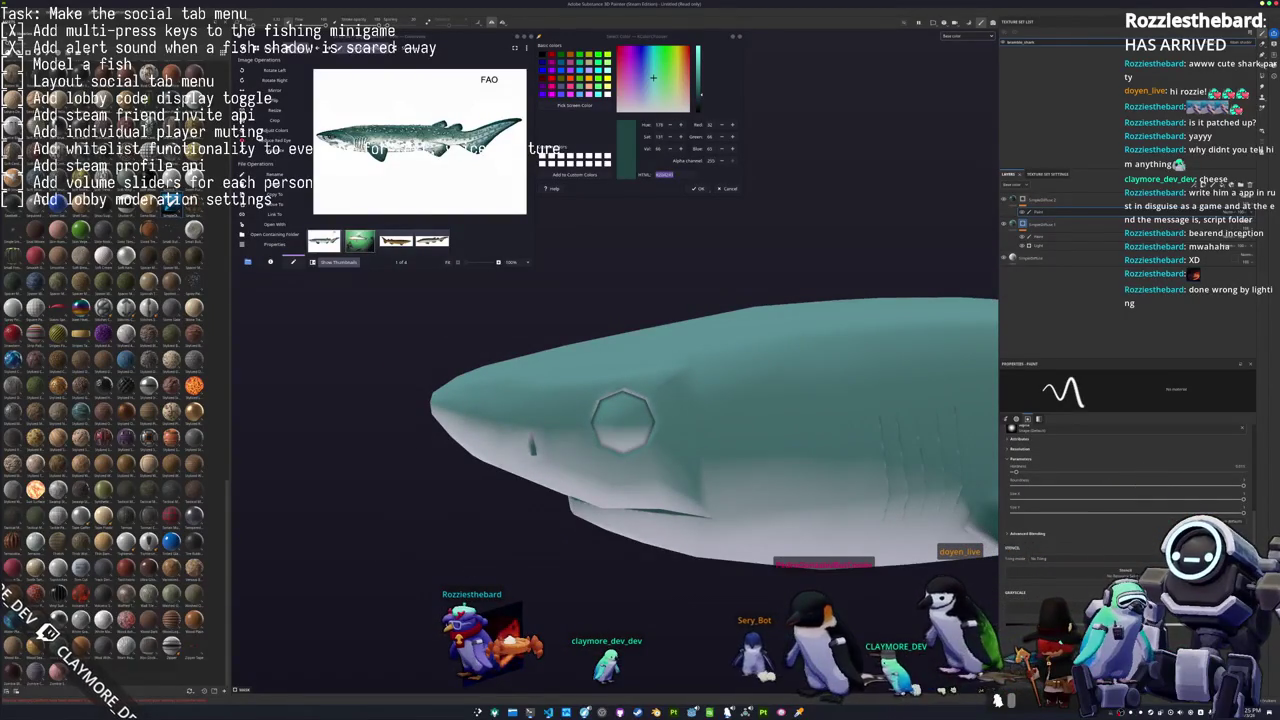
pyautogui.scroll(2, 622, 420)
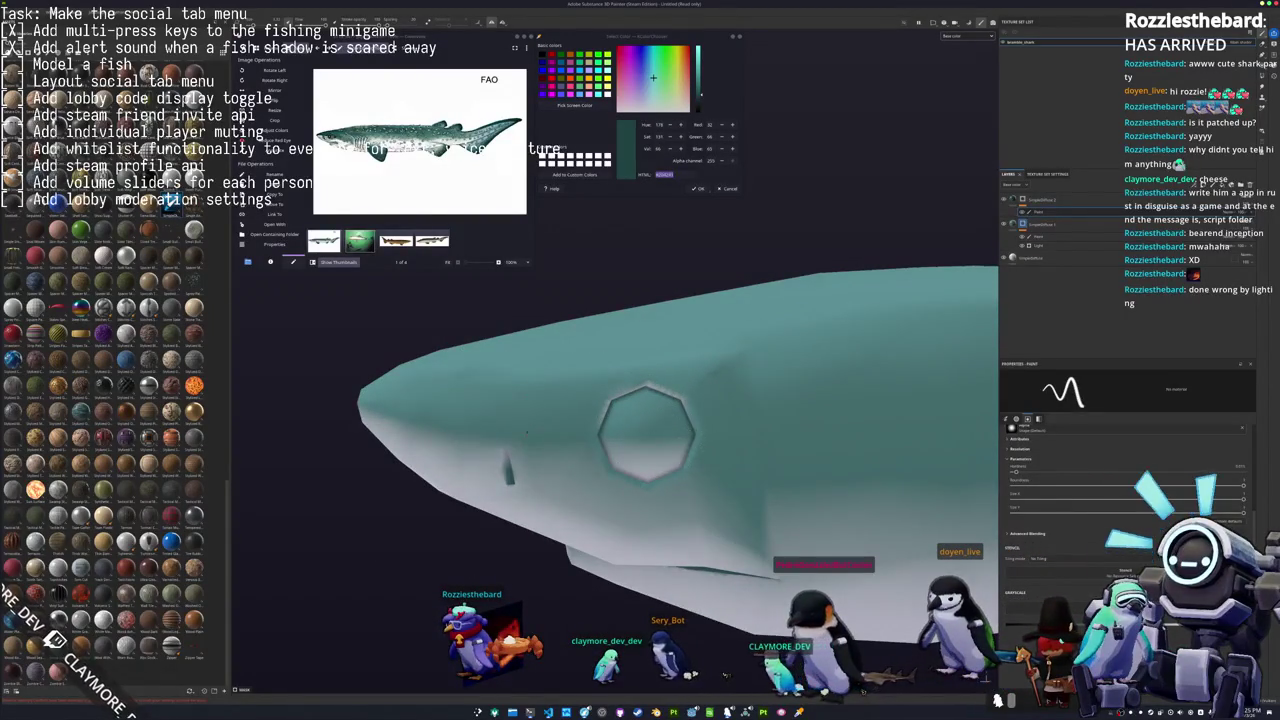
pyautogui.moveTo(647, 432); pyautogui.dragTo(647, 432)
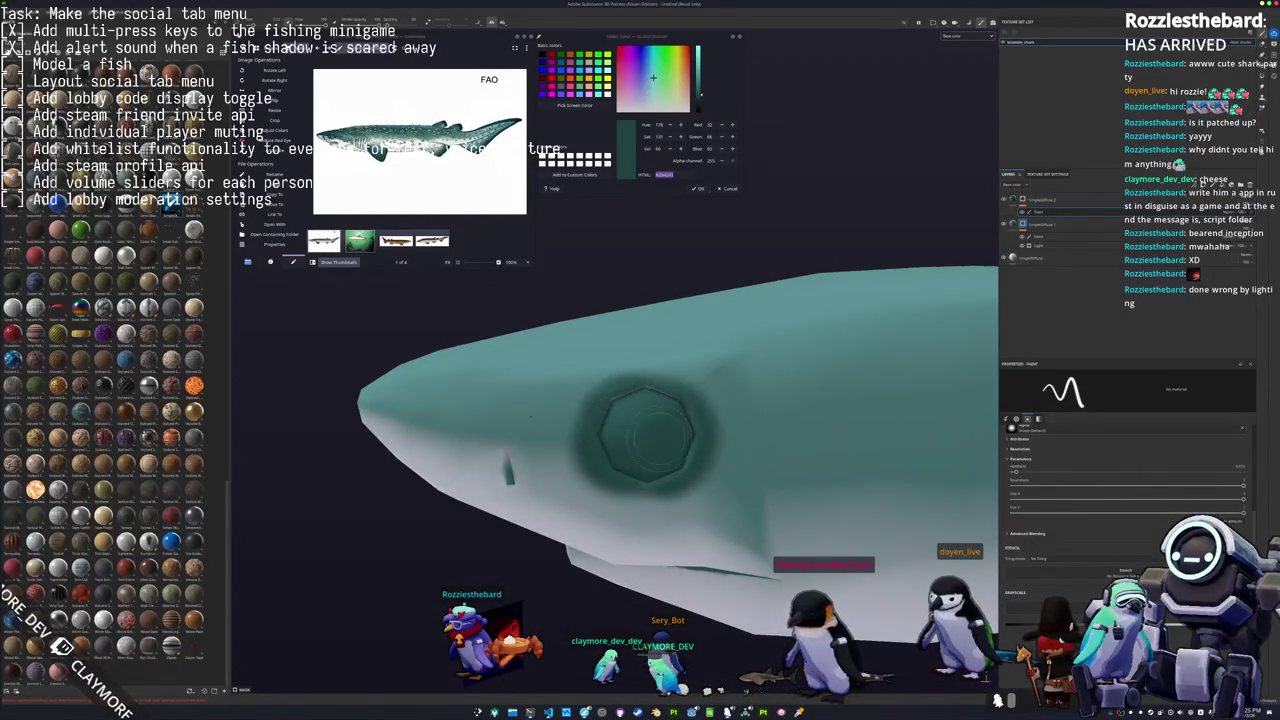
pyautogui.scroll(-3, 647, 432)
pyautogui.keyDown('alt'); pyautogui.moveTo(647, 432); pyautogui.dragTo(640, 451); pyautogui.keyUp('alt')
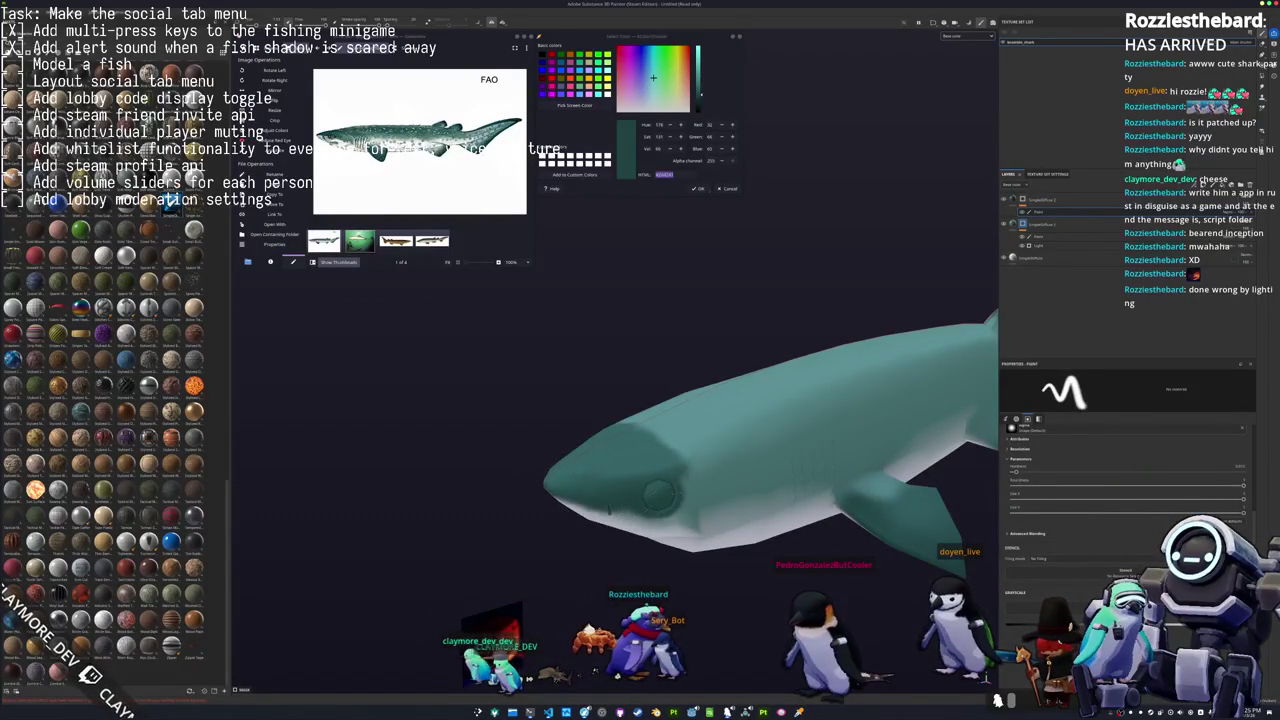
pyautogui.keyDown('alt'); pyautogui.moveTo(640, 451); pyautogui.dragTo(700, 451); pyautogui.keyUp('alt')
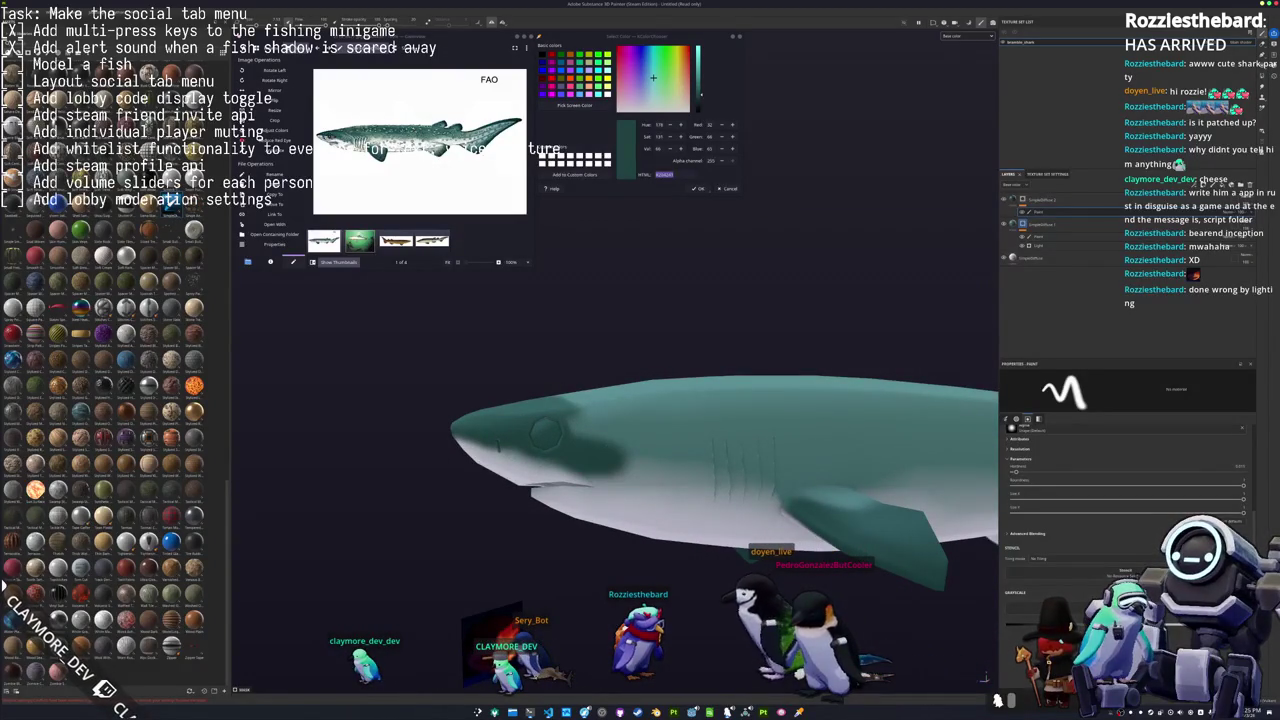
pyautogui.keyDown('alt'); pyautogui.moveTo(640, 430); pyautogui.dragTo(855, 525); pyautogui.keyUp('alt')
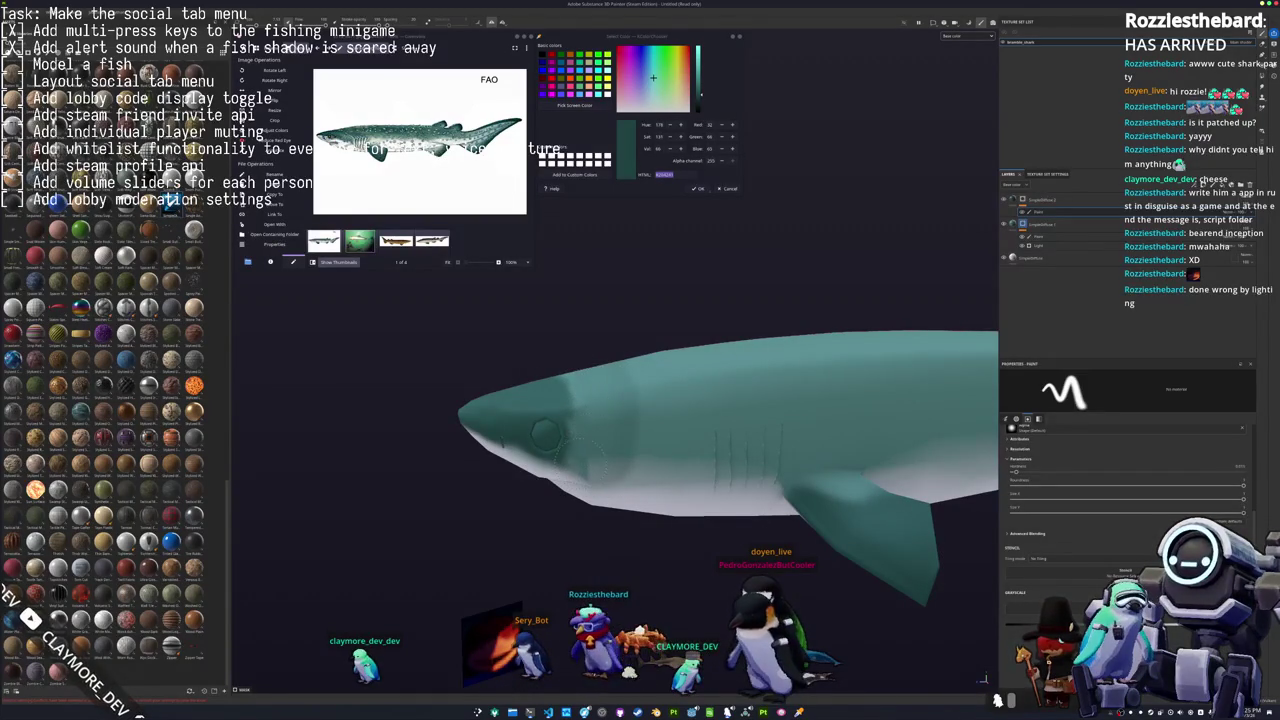
pyautogui.moveTo(700, 430); pyautogui.dragTo(775, 470, button='middle')
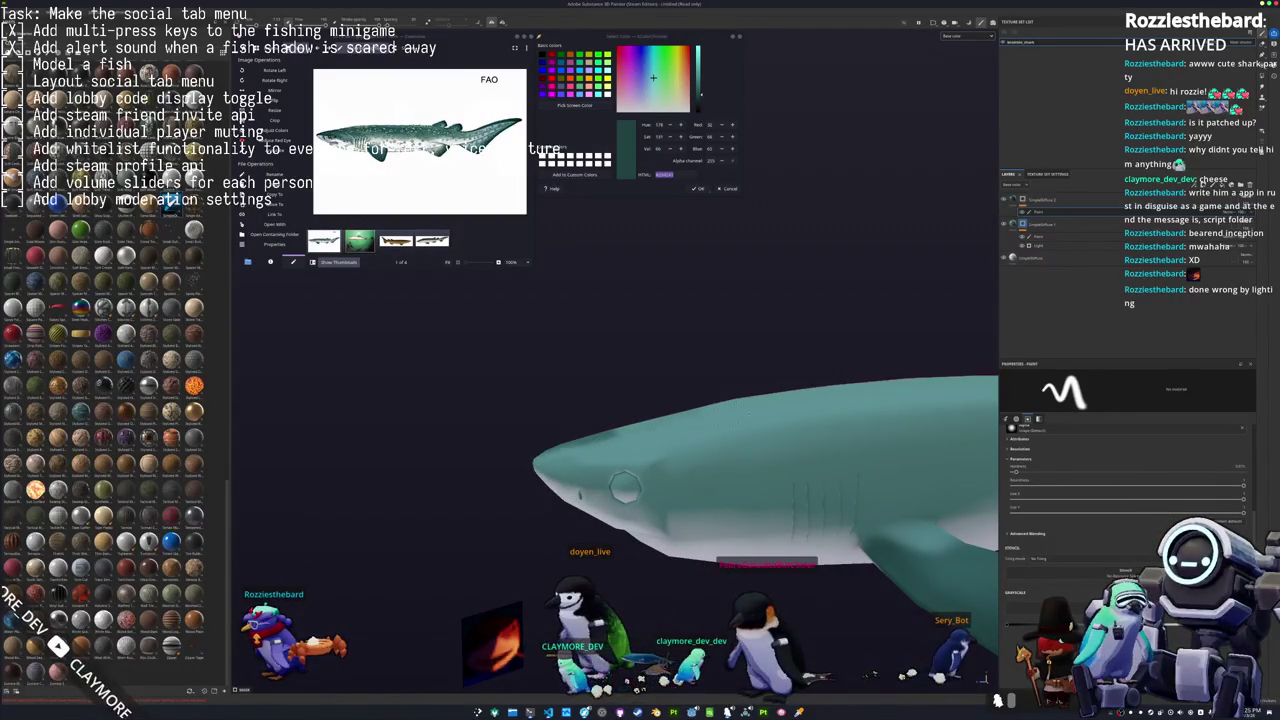
pyautogui.keyDown('alt'); pyautogui.moveTo(625, 487); pyautogui.dragTo(624, 488); pyautogui.keyUp('alt')
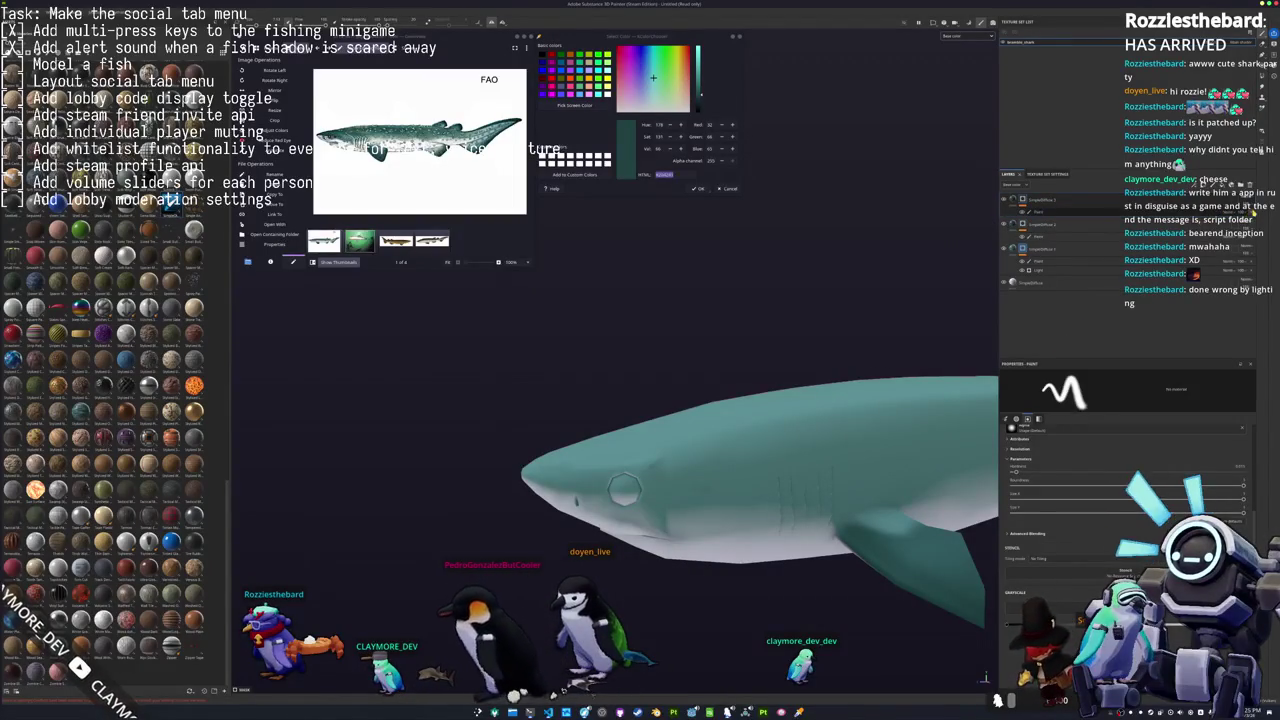
# Add a darkening generator to the layer and lower its Radius.
pyautogui.rightClick(1021, 198)
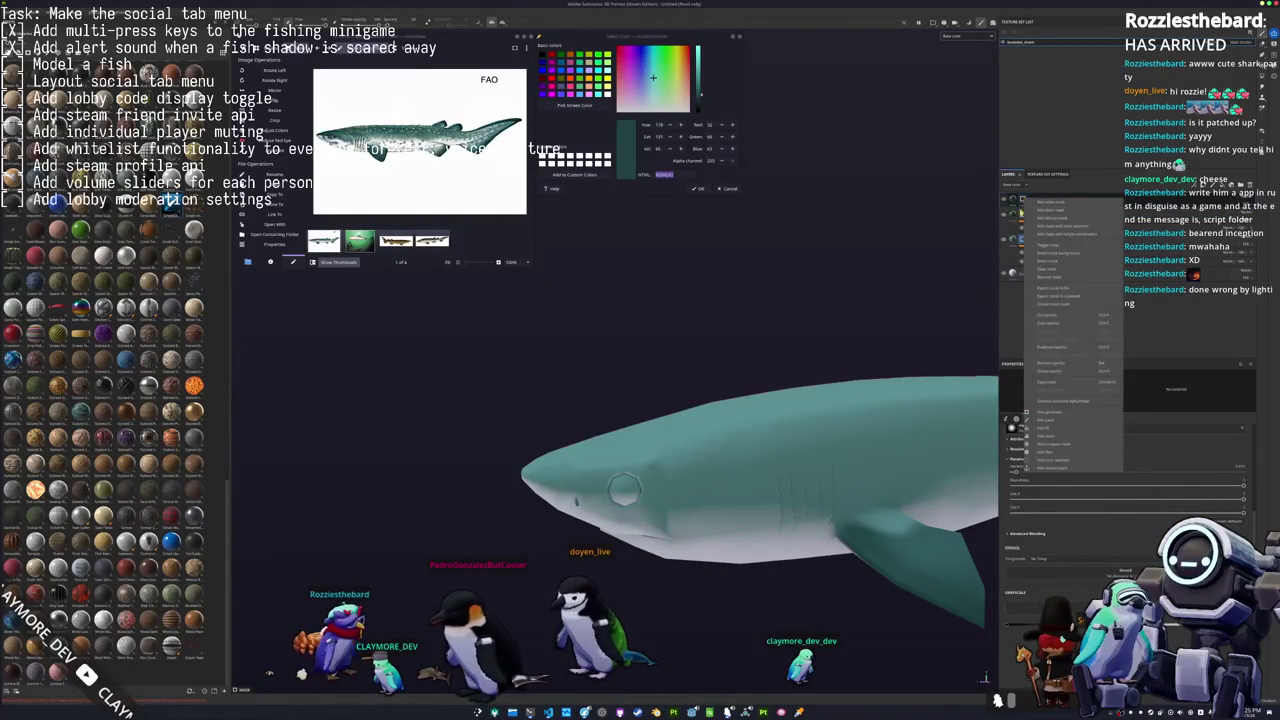
pyautogui.click(1058, 416)
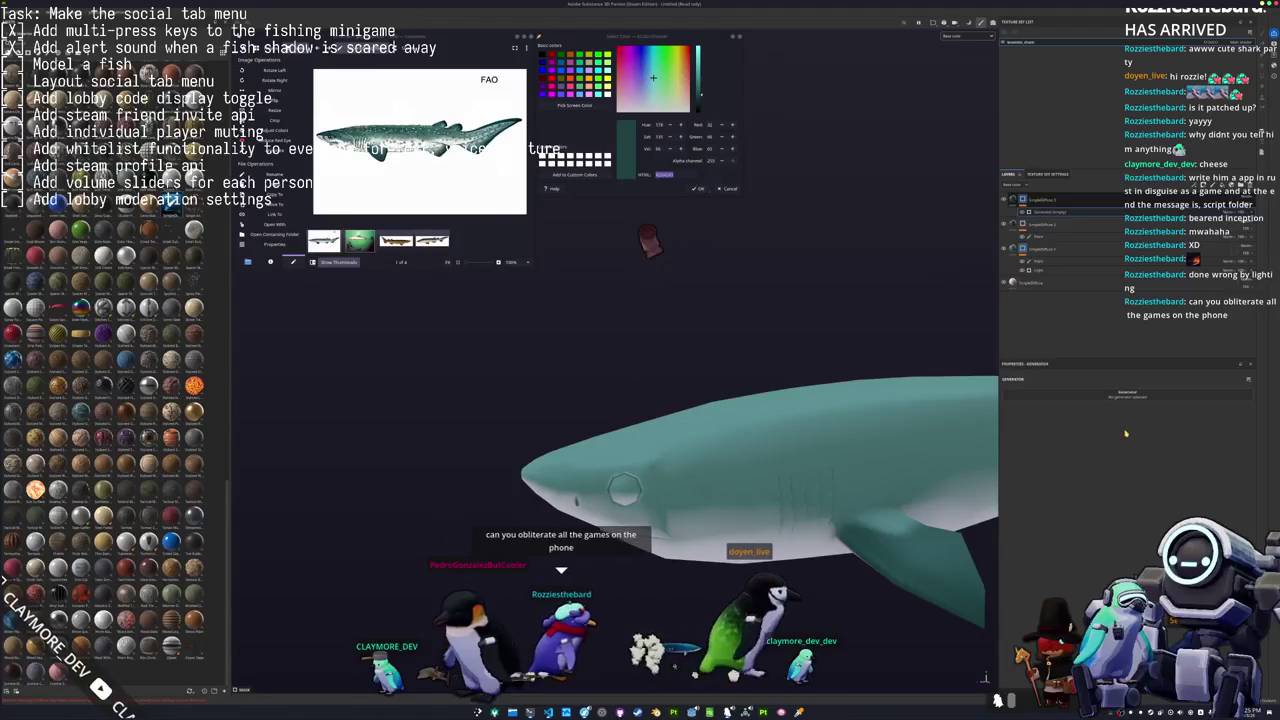
pyautogui.click(1101, 391)
pyautogui.click(1165, 476)
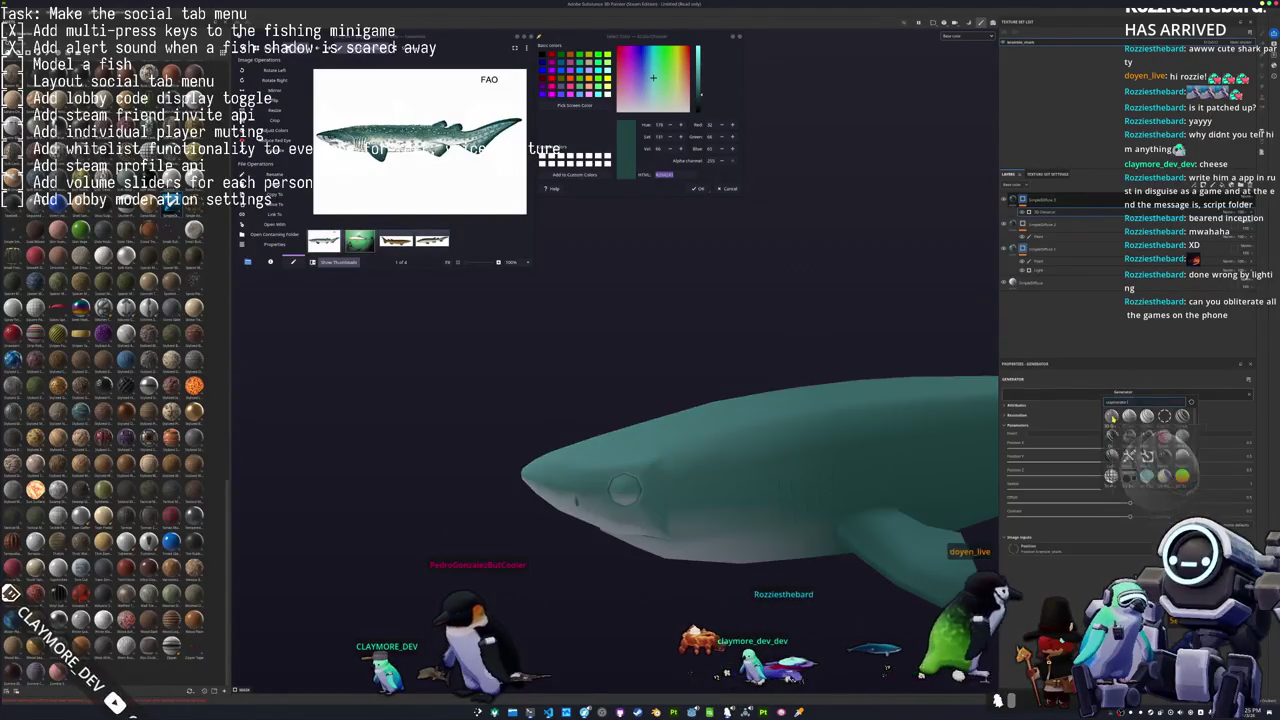
pyautogui.keyDown('alt'); pyautogui.moveTo(895, 509); pyautogui.dragTo(835, 513); pyautogui.keyUp('alt')
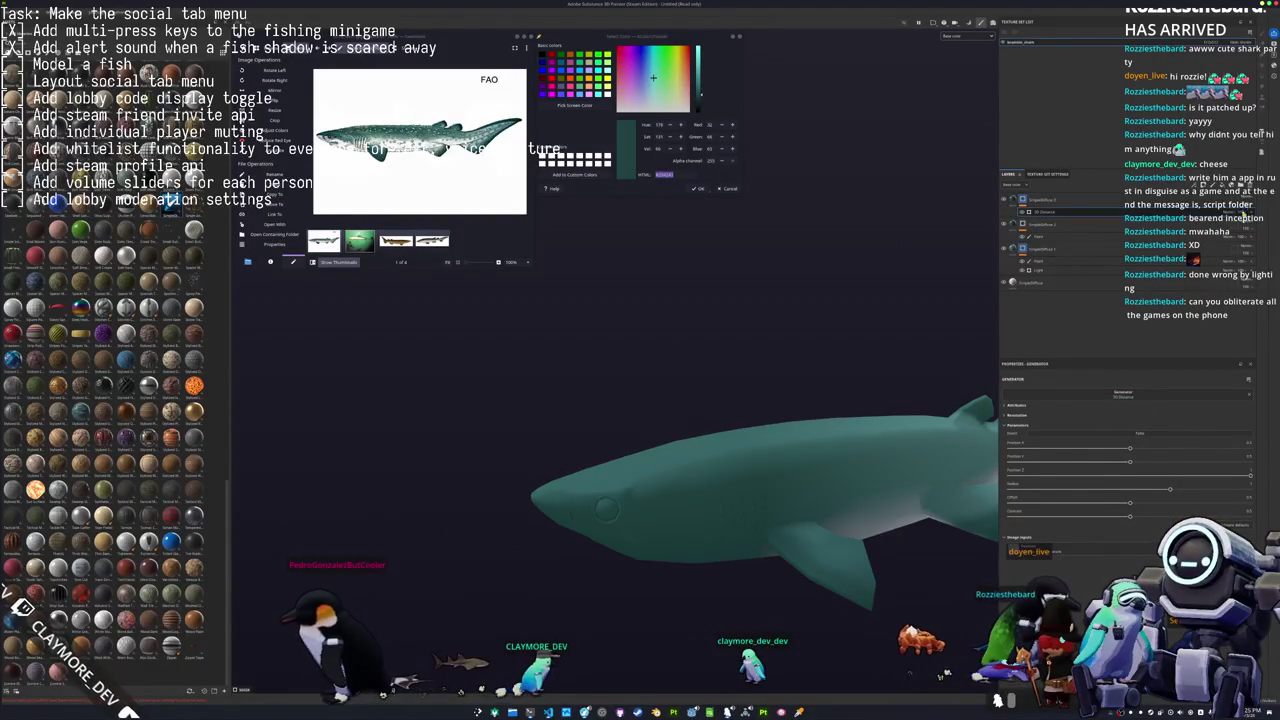
pyautogui.moveTo(1170, 491); pyautogui.dragTo(1074, 494)
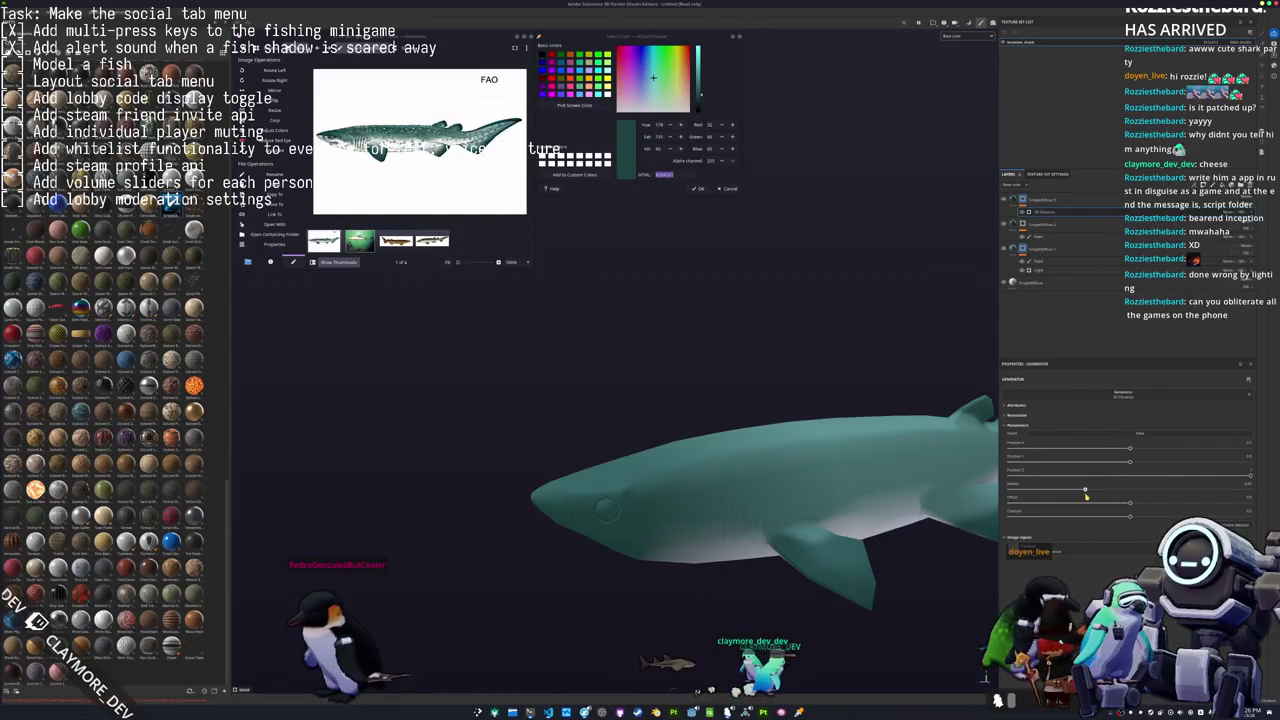
# Add a Light generator to a higher layer in the shark's stack.
pyautogui.rightClick(1039, 270)
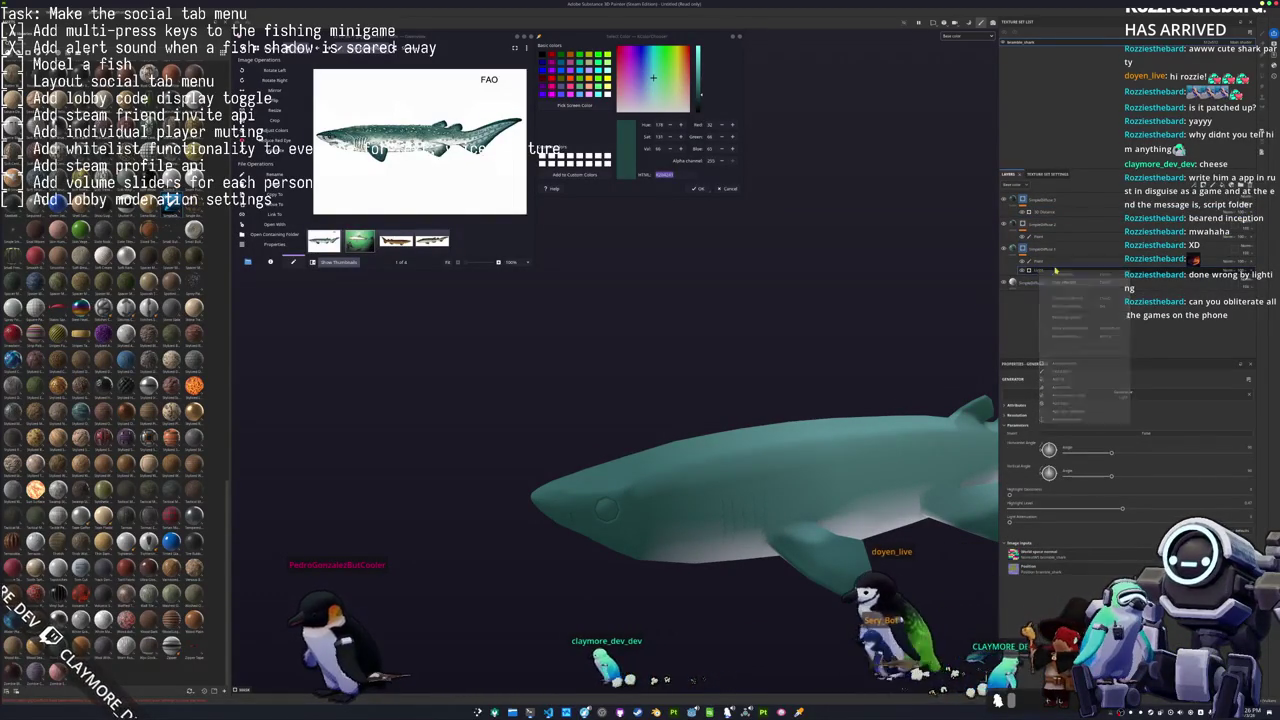
pyautogui.click(1025, 212)
pyautogui.rightClick(1025, 212)
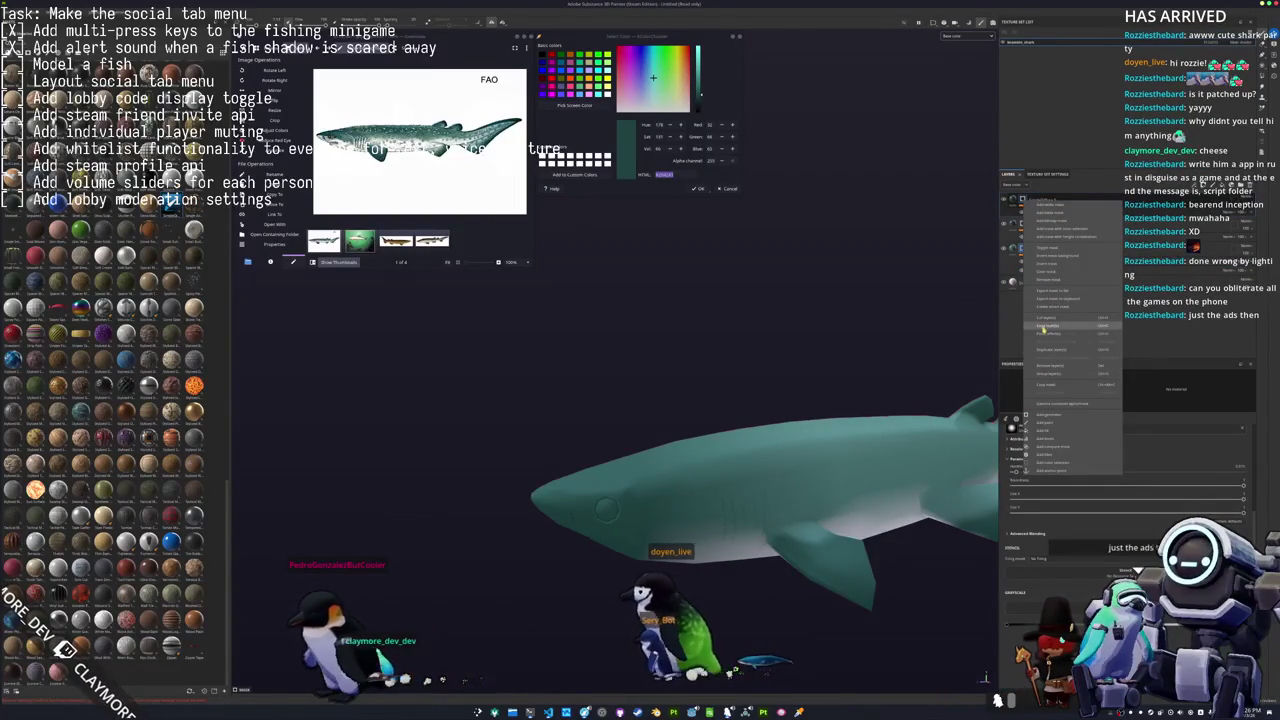
pyautogui.click(1044, 334)
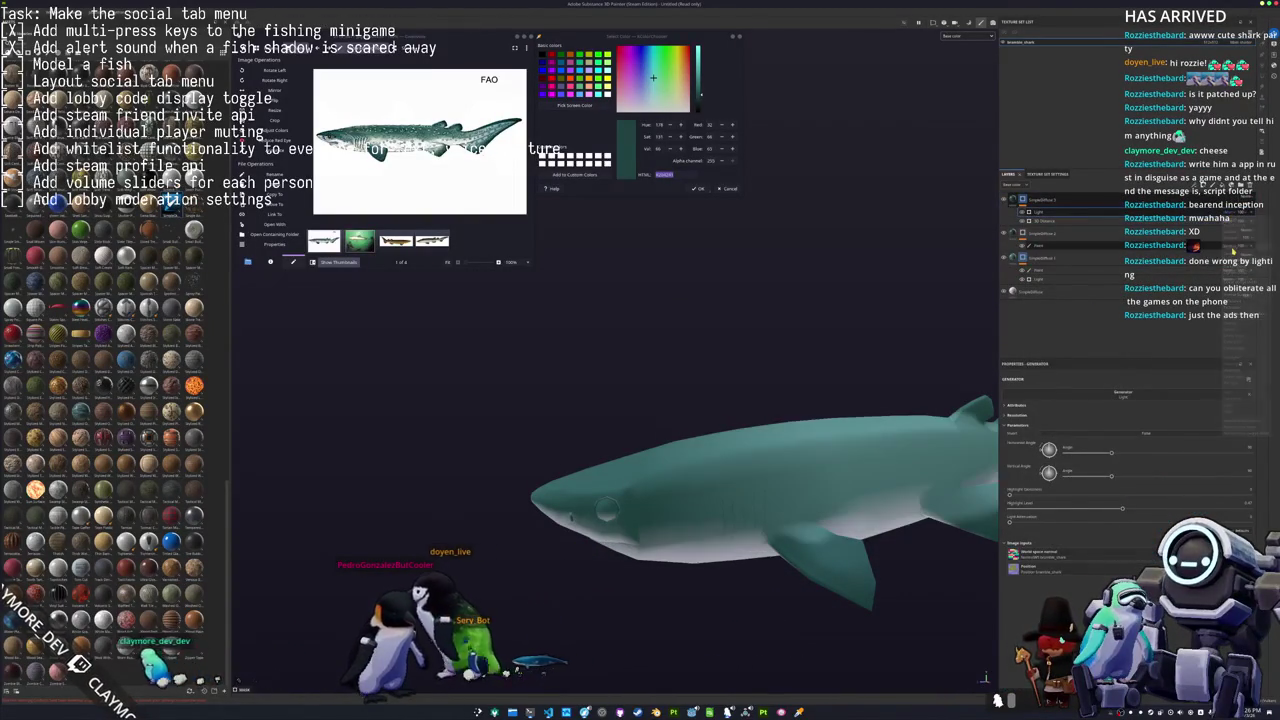
pyautogui.keyDown('alt'); pyautogui.moveTo(660, 440); pyautogui.dragTo(820, 421); pyautogui.keyUp('alt')
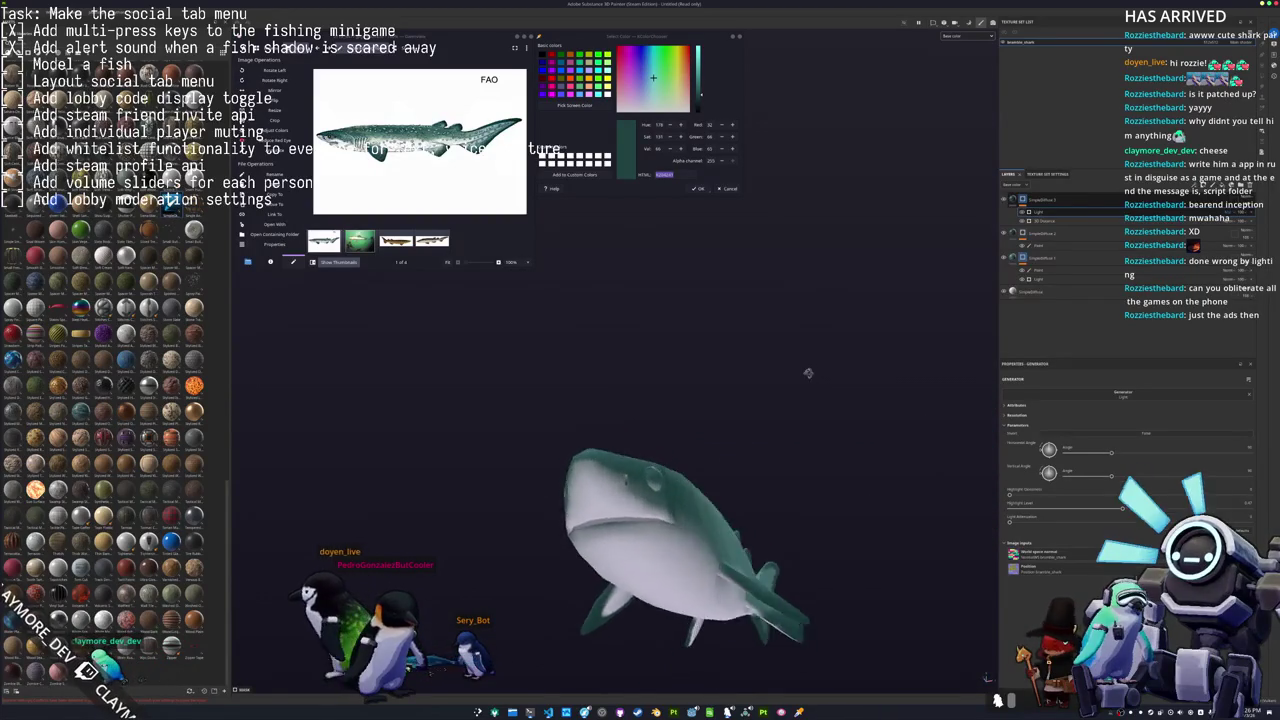
pyautogui.moveTo(820, 421)
pyautogui.keyDown('alt'); pyautogui.mouseDown()
pyautogui.moveTo(832, 450)
pyautogui.moveTo(771, 420)
pyautogui.moveTo(897, 354)
pyautogui.mouseUp(); pyautogui.keyUp('alt')
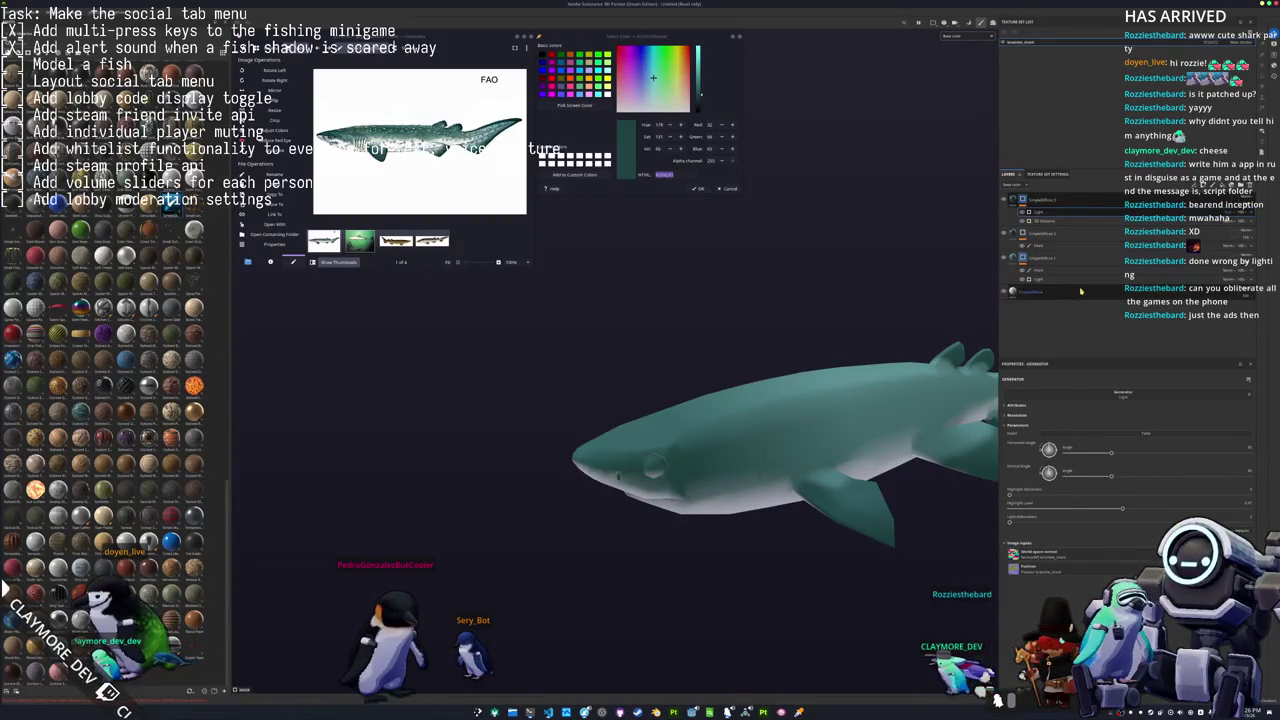
pyautogui.click(1216, 198)
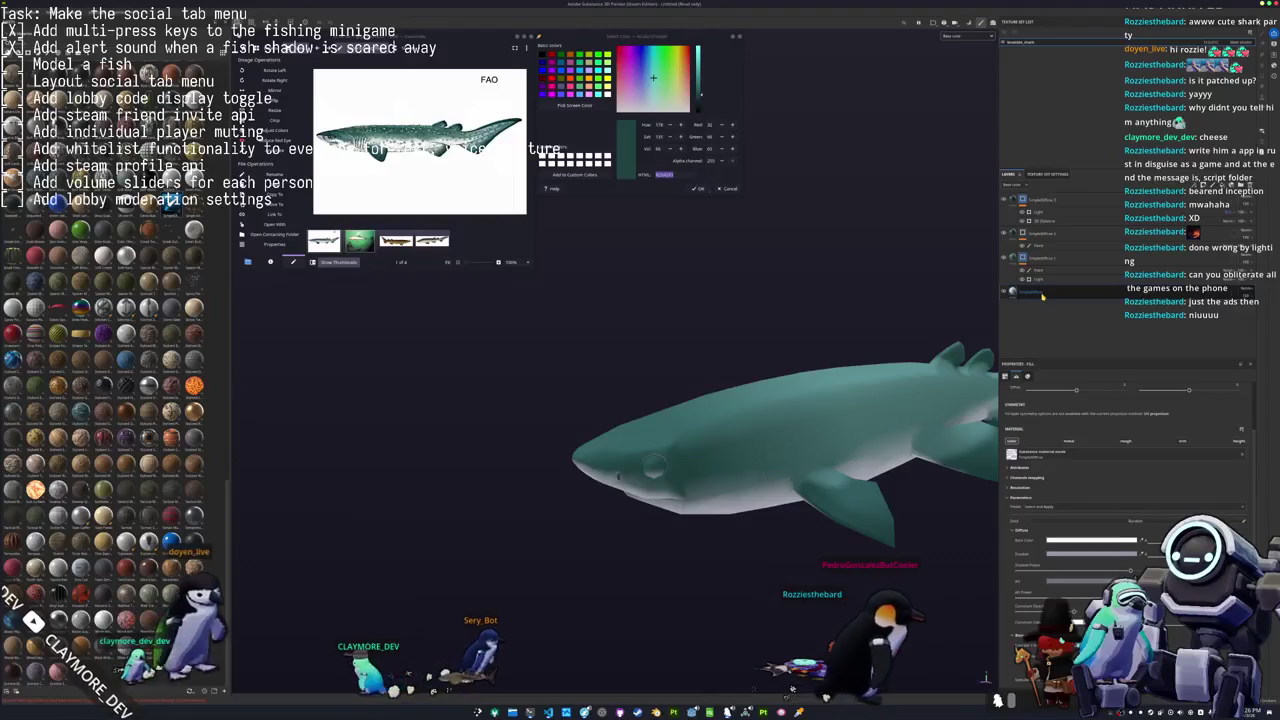
# Add a generator to the top layer, then delete it while still empty.
pyautogui.click(1075, 199)
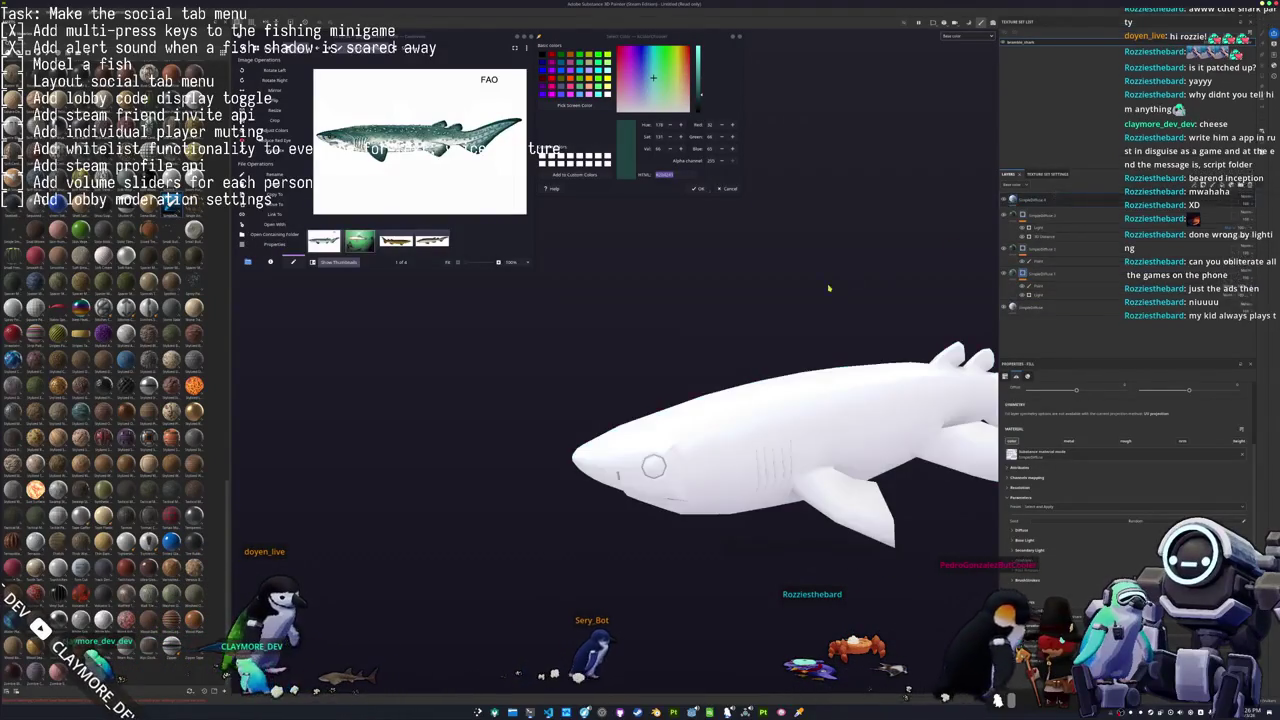
pyautogui.keyDown('alt'); pyautogui.moveTo(960, 240); pyautogui.dragTo(740, 272); pyautogui.keyUp('alt')
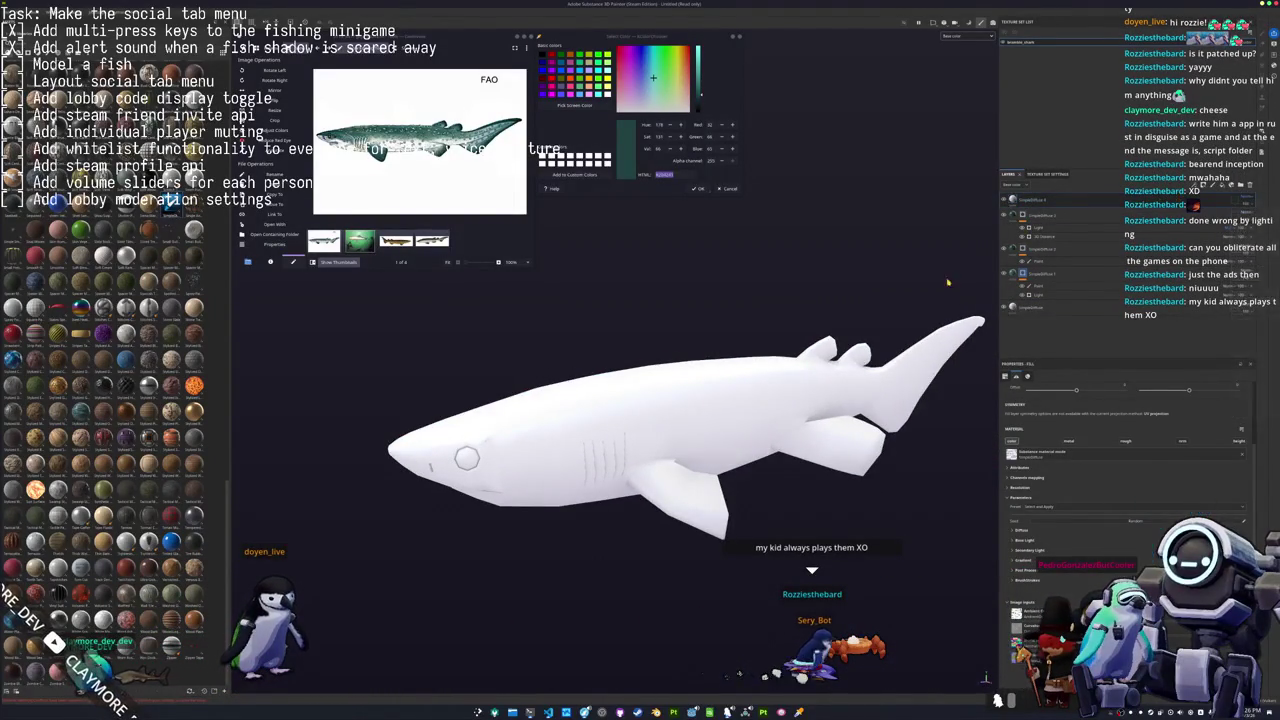
pyautogui.click(1055, 203)
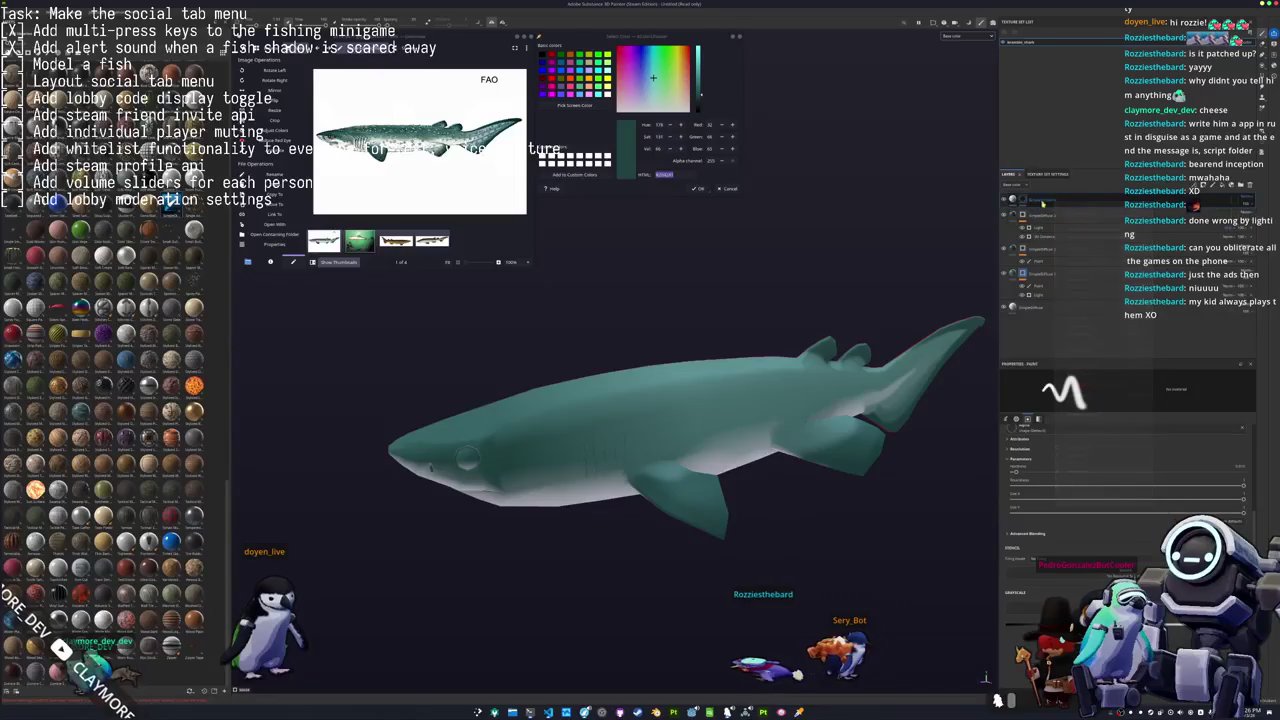
pyautogui.rightClick(1022, 199)
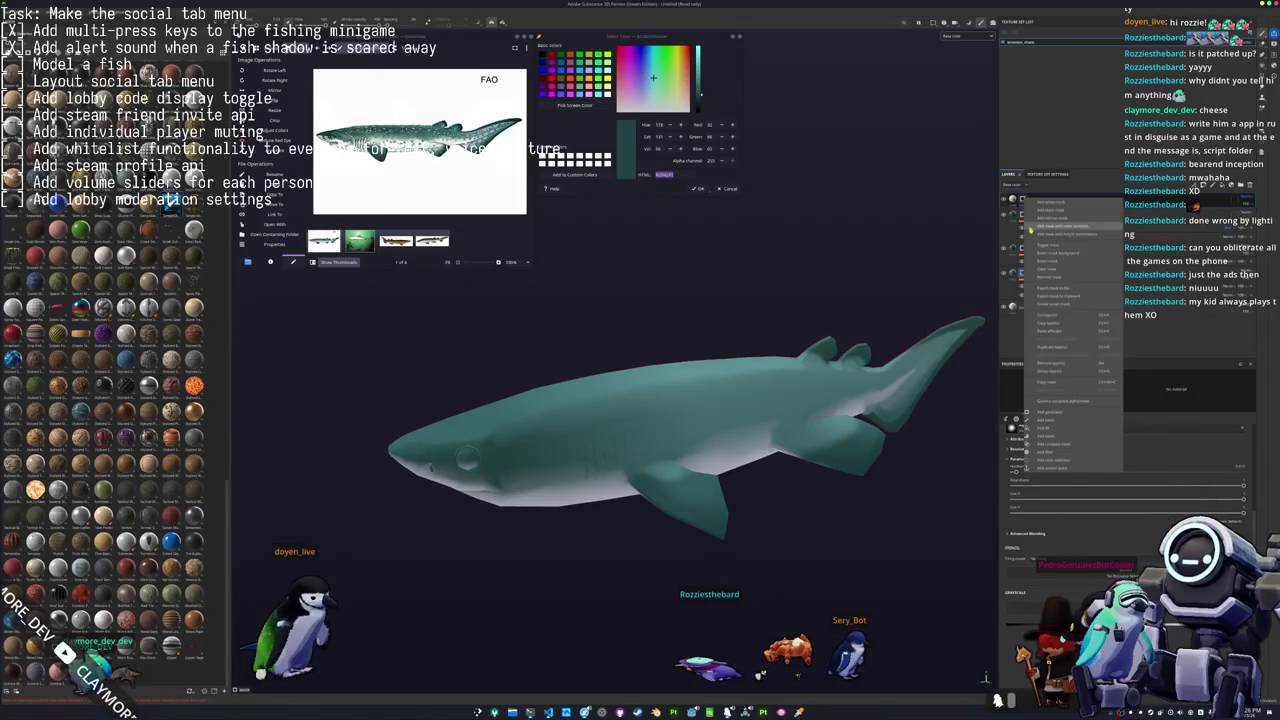
pyautogui.click(1065, 413)
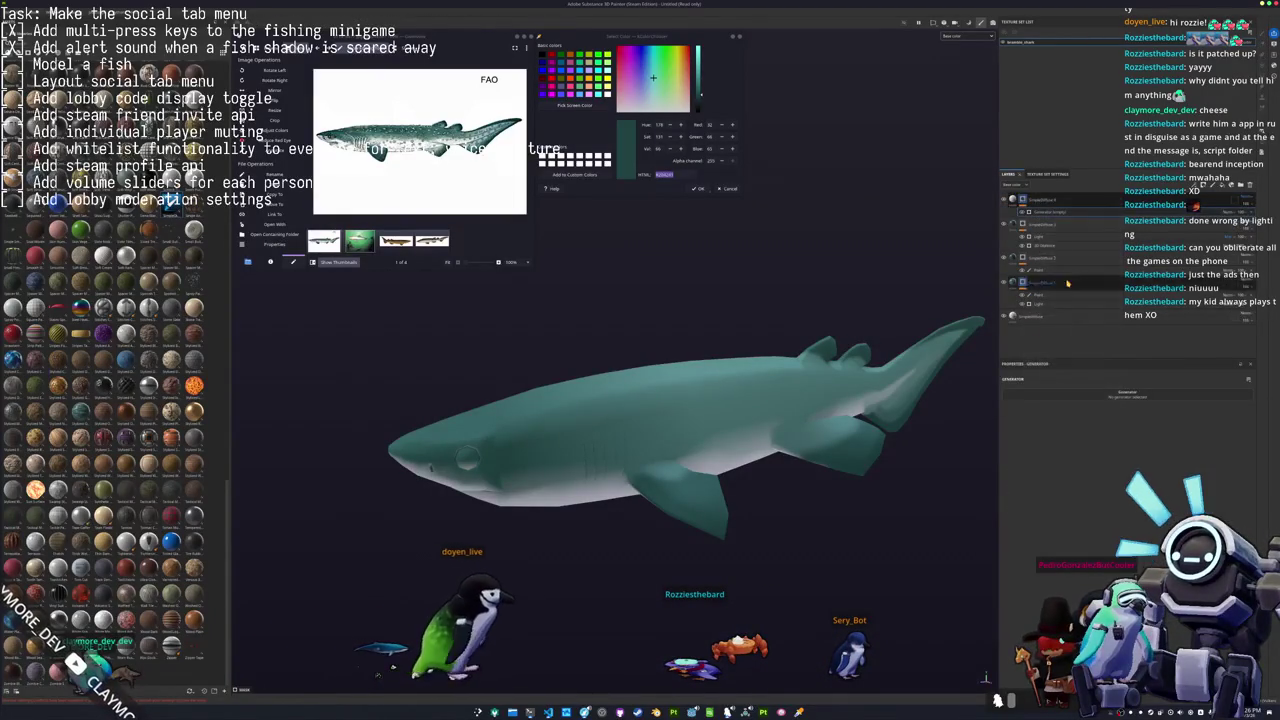
pyautogui.click(1125, 392)
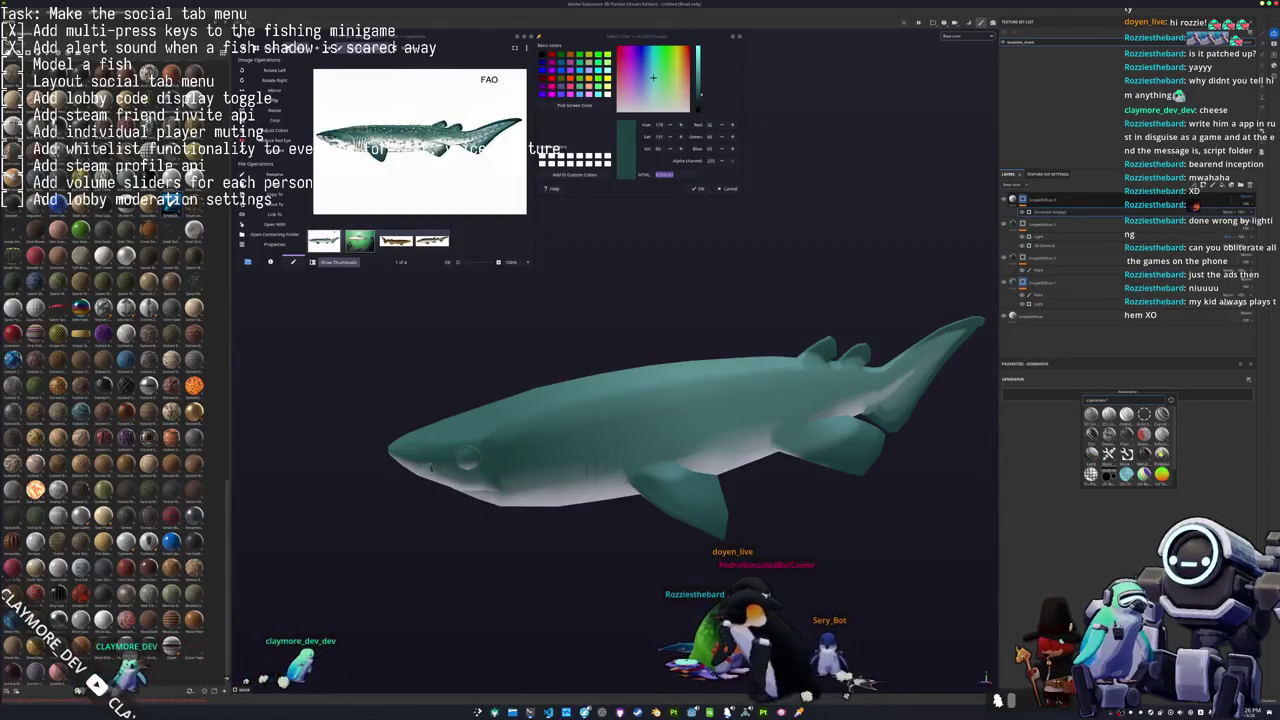
pyautogui.click(1066, 466)
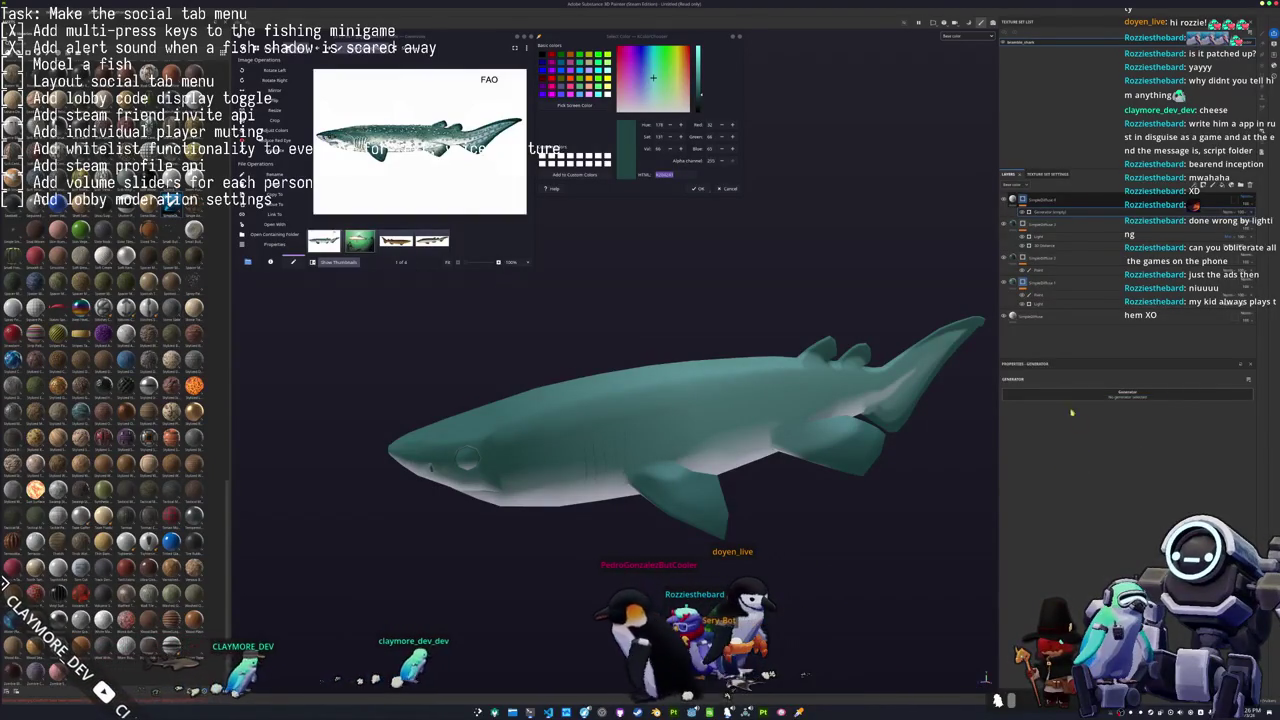
pyautogui.press('Delete')
# Give the top layer a Light generator and add a new fill layer above it.
pyautogui.click(1038, 228)
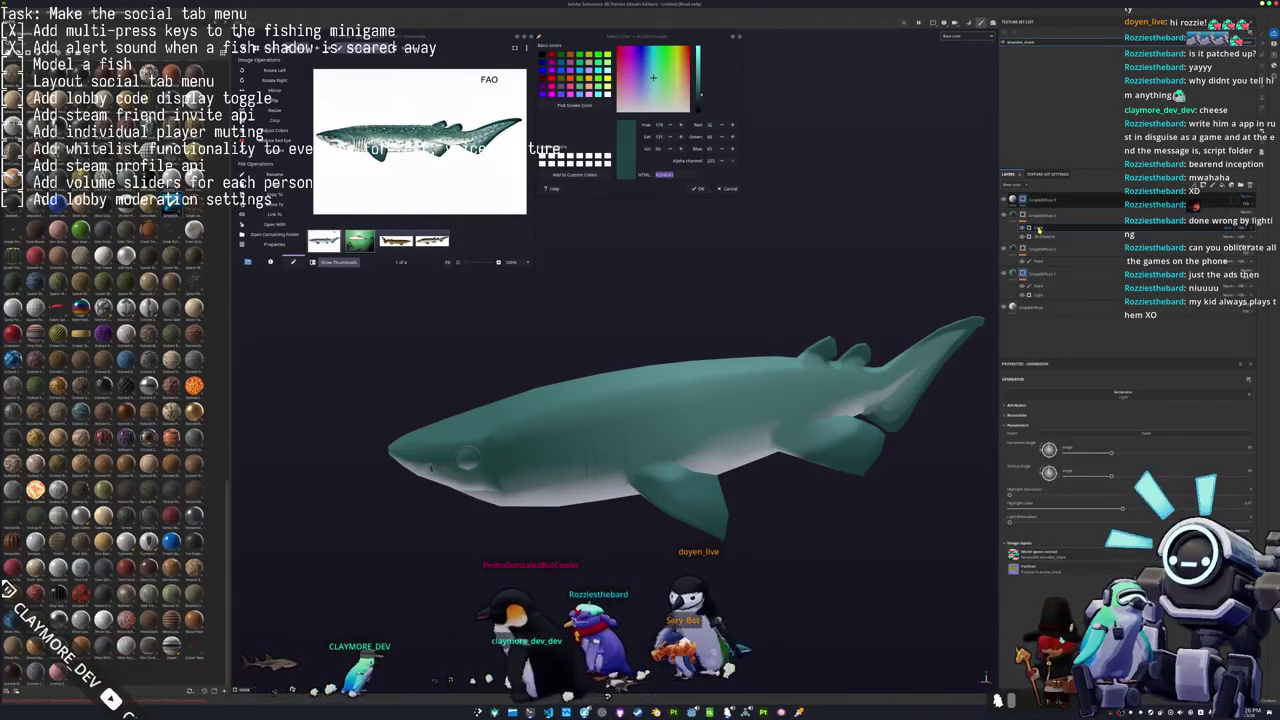
pyautogui.rightClick(1036, 199)
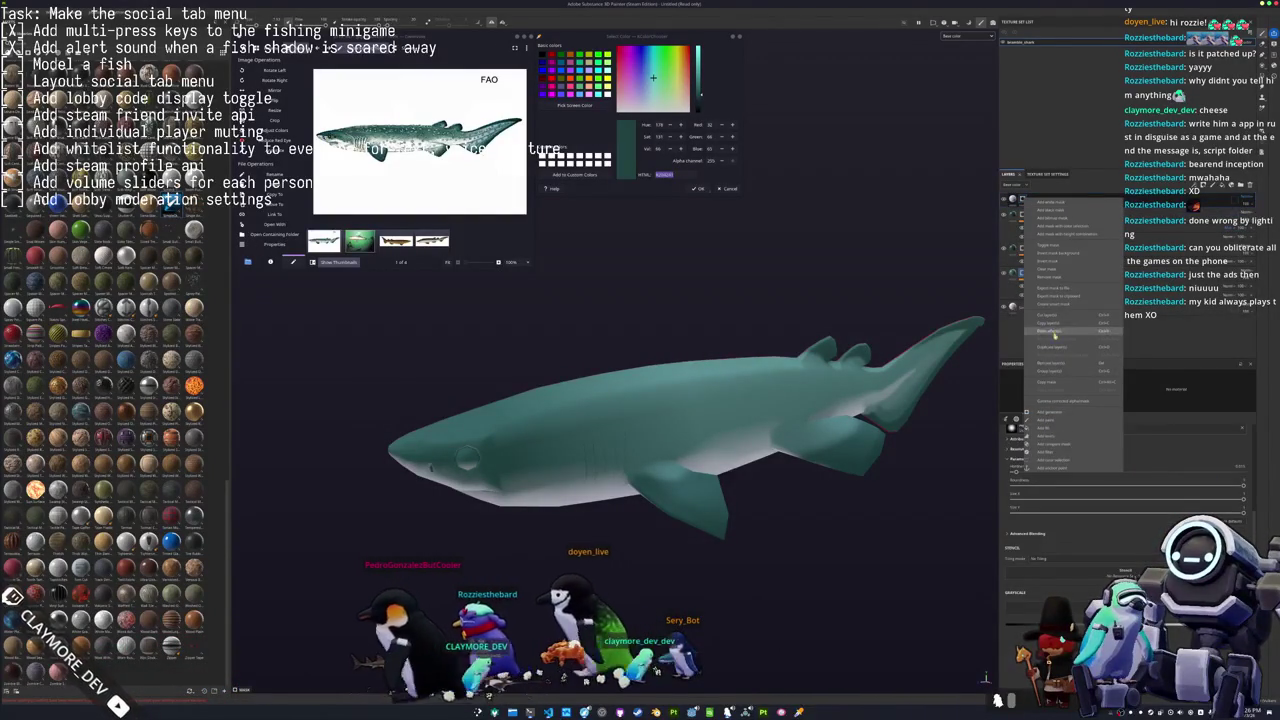
pyautogui.click(1049, 429)
pyautogui.rightClick(1020, 199)
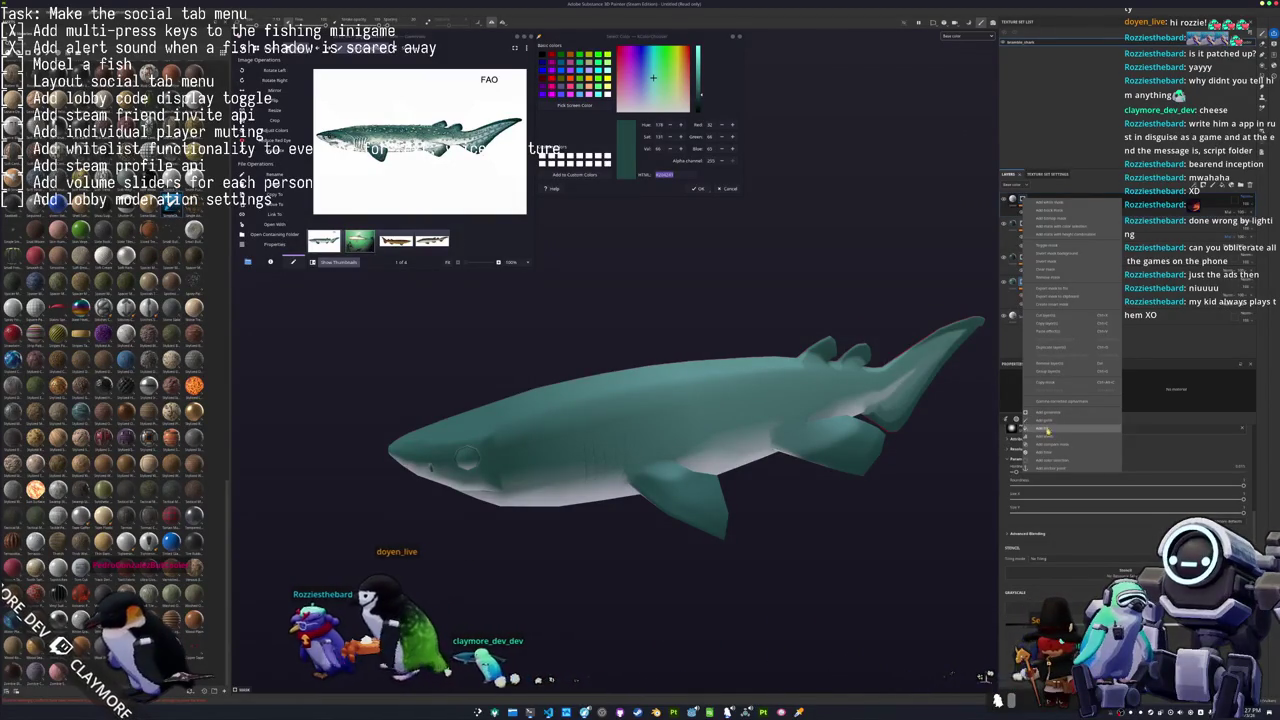
pyautogui.click(1048, 428)
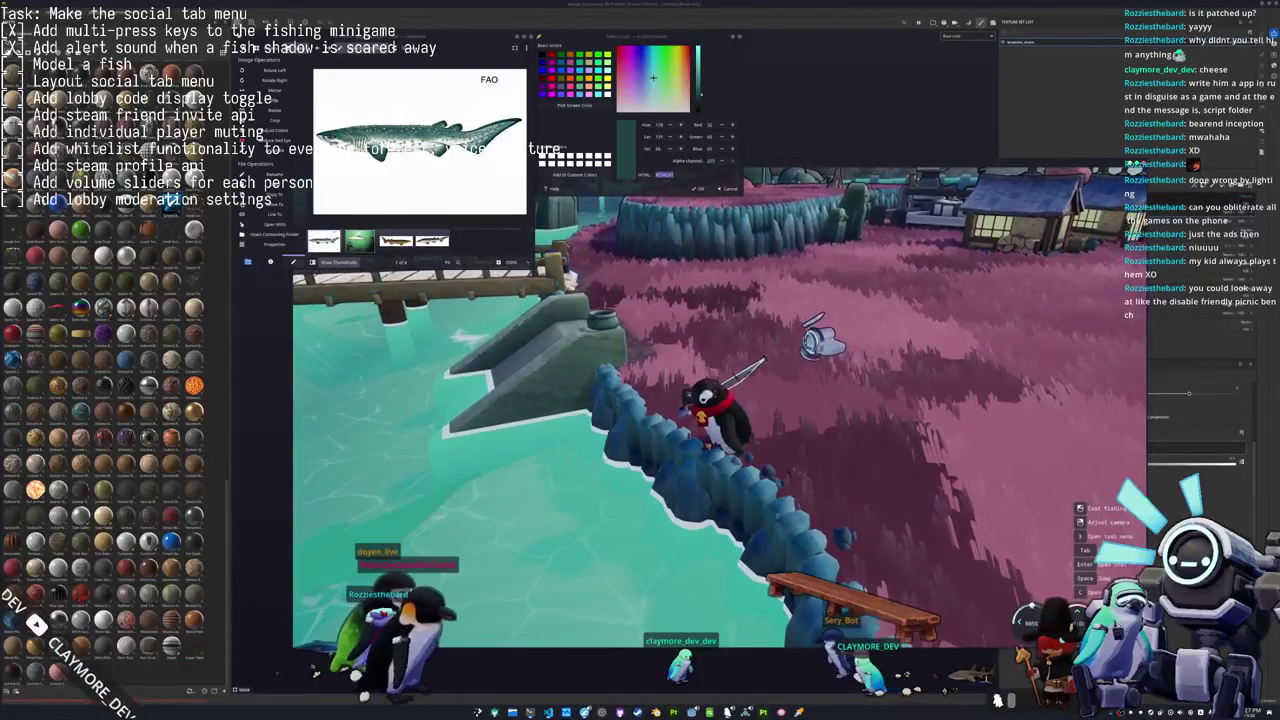
pyautogui.hotkey('alt', 'Tab')
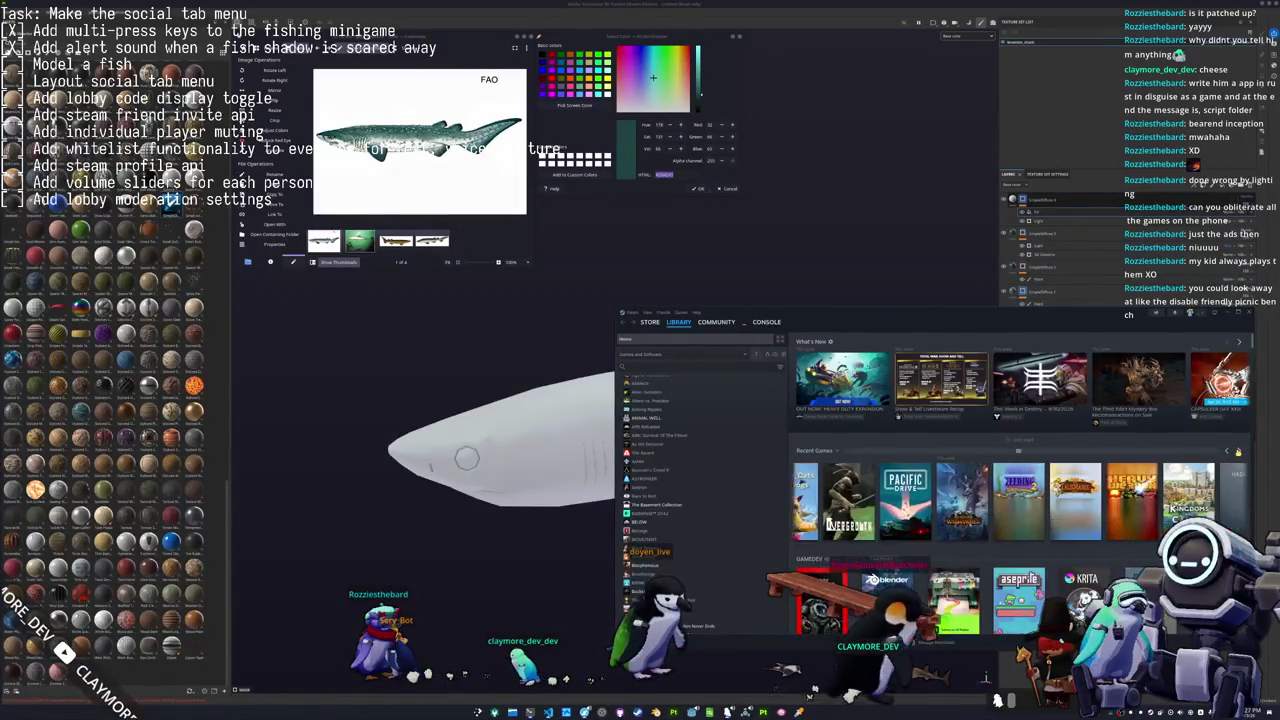
pyautogui.click(874, 514)
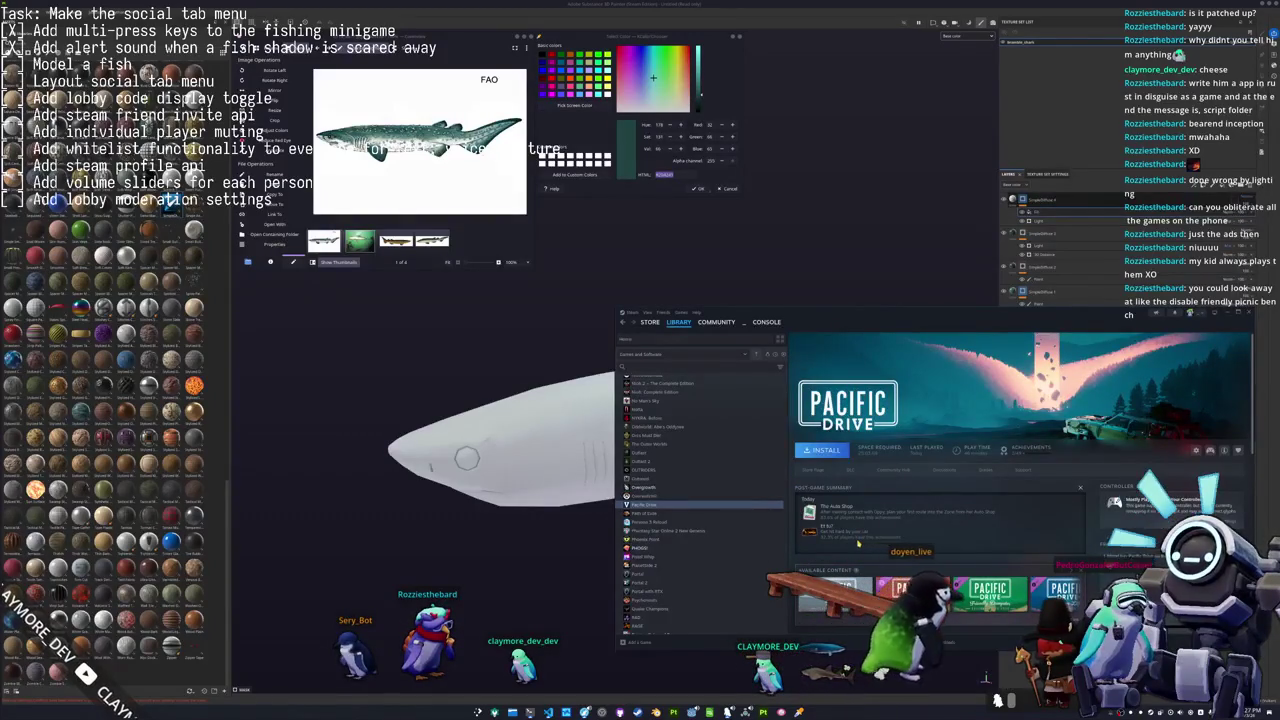
pyautogui.scroll(-3, 858, 543)
pyautogui.scroll(-2, 850, 540)
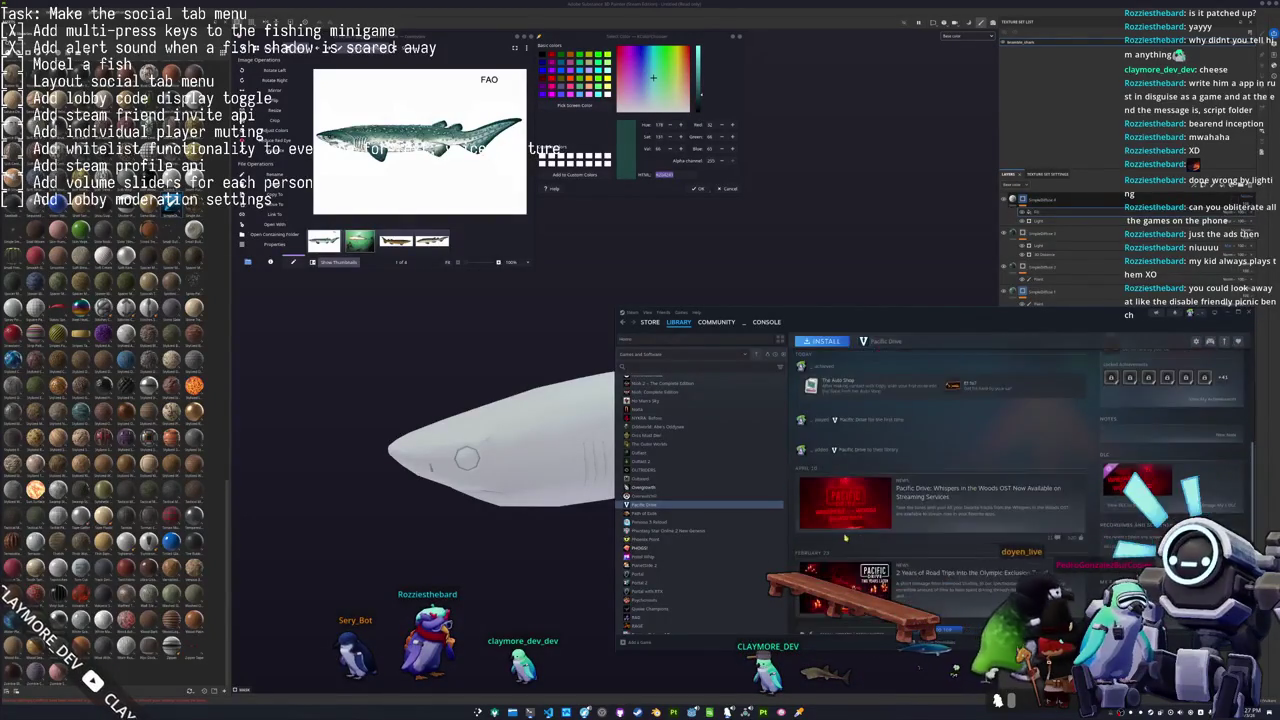
pyautogui.scroll(3, 845, 538)
pyautogui.scroll(2, 1049, 449)
pyautogui.click(1248, 313)
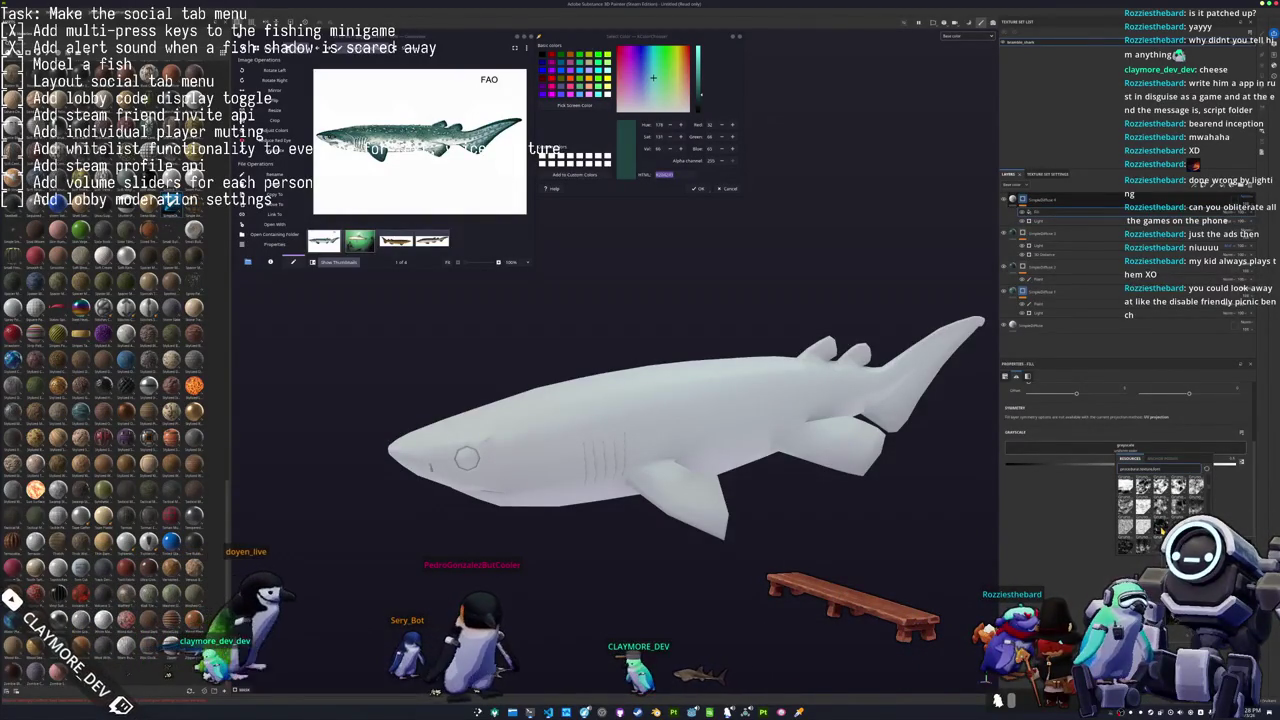
# Set the fill to teal marble with tri-planar white spots, scaled up into small speckles.
pyautogui.click(1125, 486)
pyautogui.click(1117, 449)
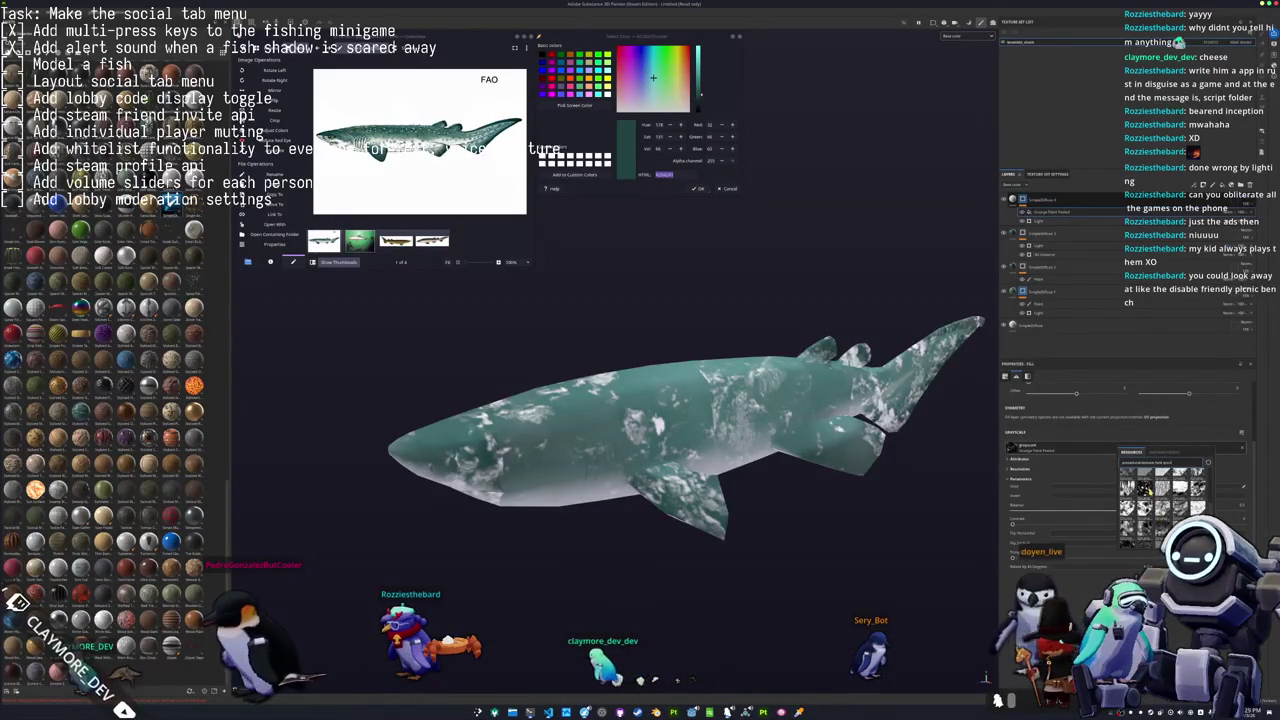
pyautogui.click(1150, 489)
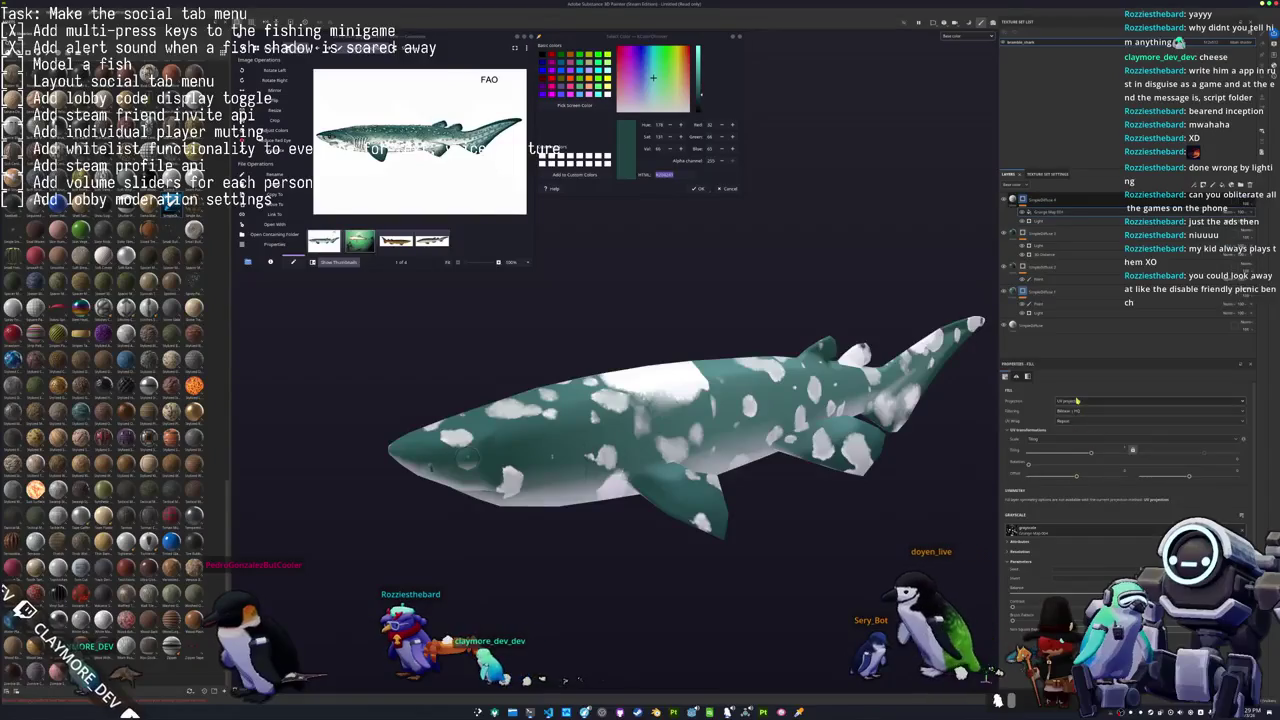
pyautogui.click(1076, 400)
pyautogui.click(1073, 420)
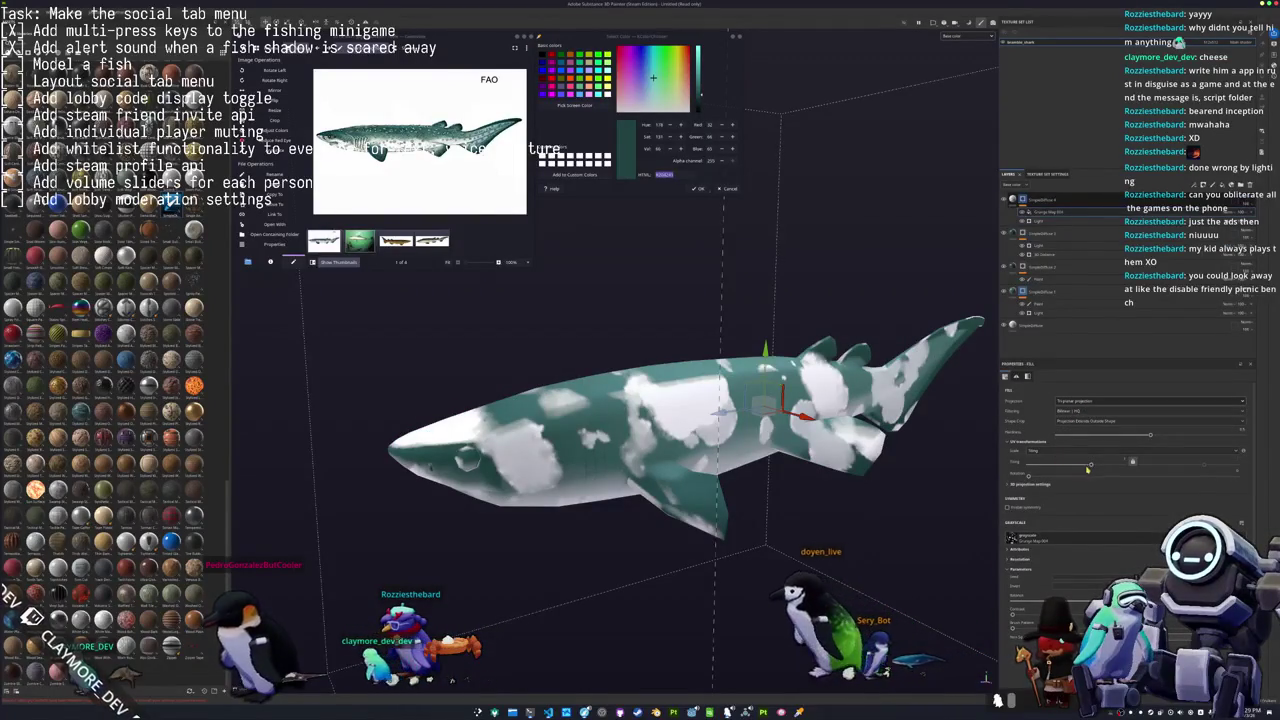
pyautogui.moveTo(1091, 463); pyautogui.dragTo(1109, 467)
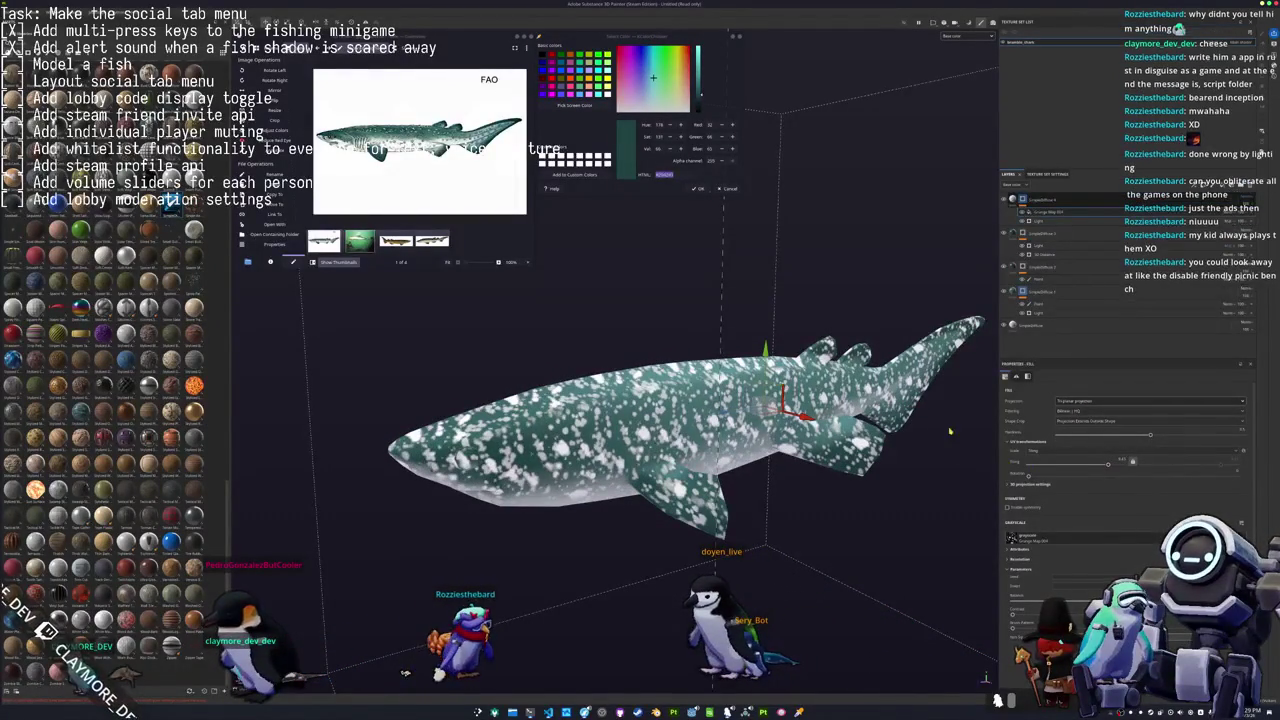
pyautogui.rightClick(1034, 198)
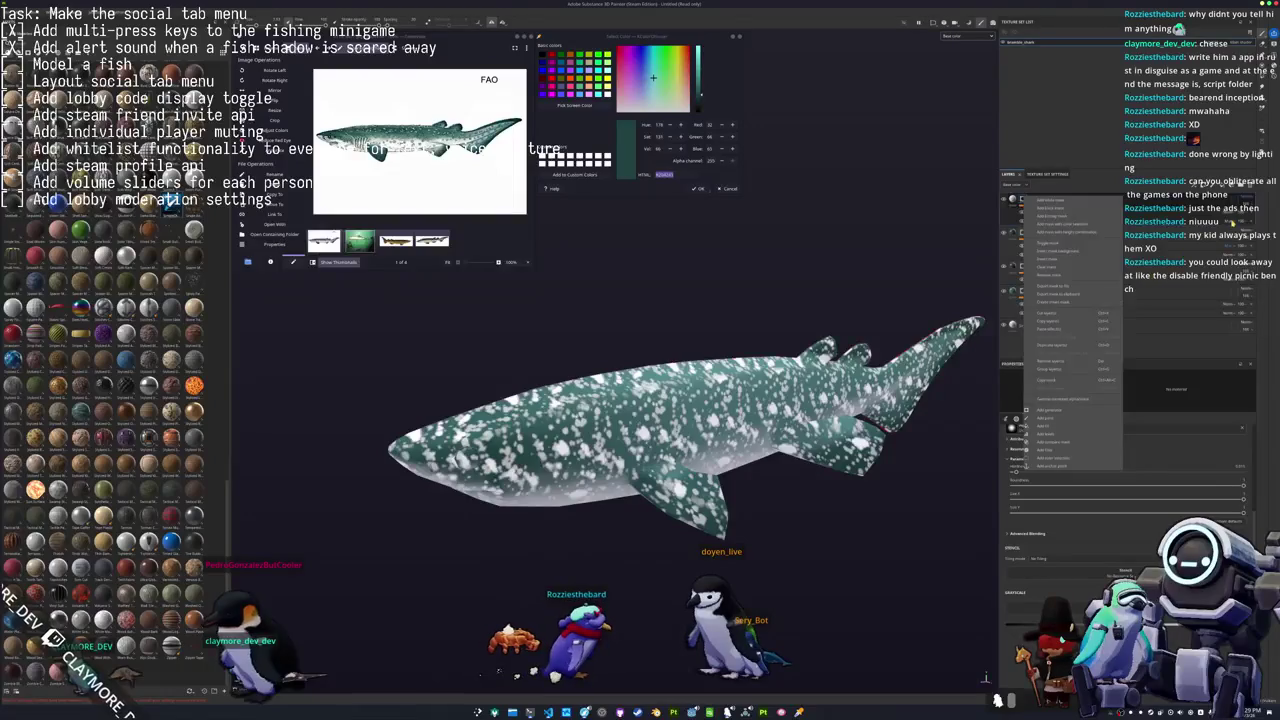
# Add a Light generator and a 3D Distance generator, changing the 3D Distance blend mode.
pyautogui.click(1050, 409)
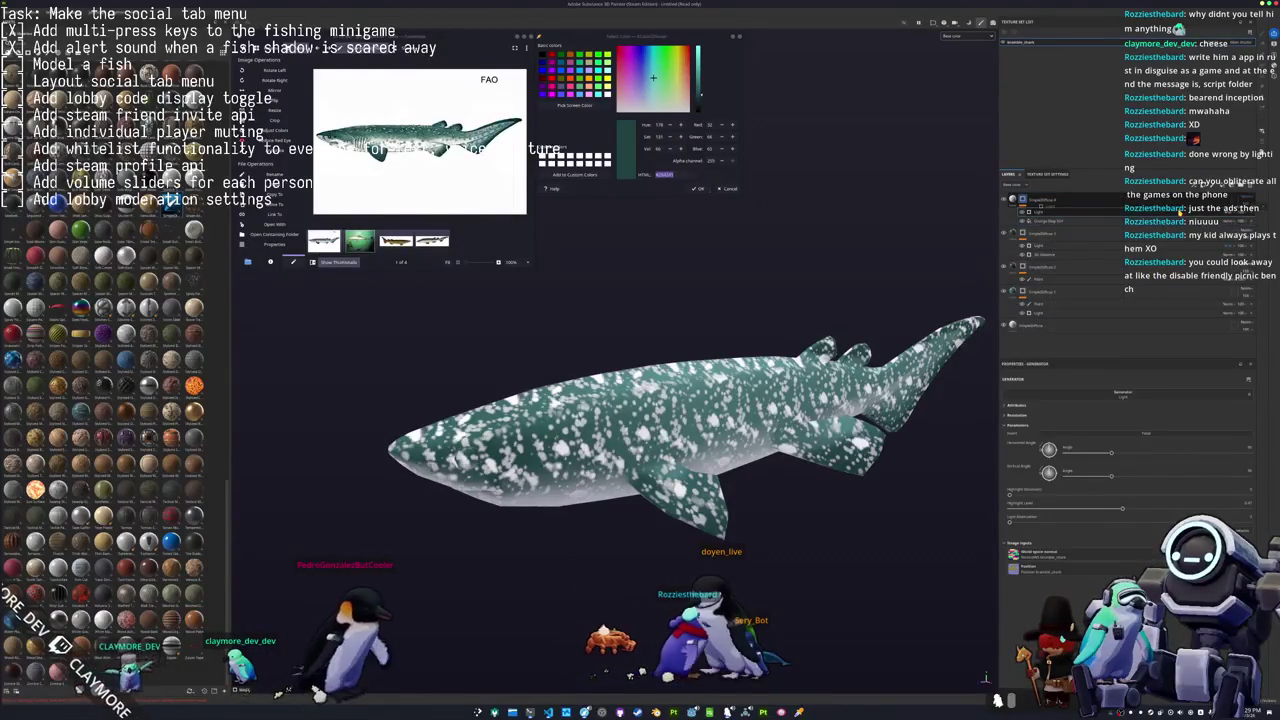
pyautogui.rightClick(1036, 198)
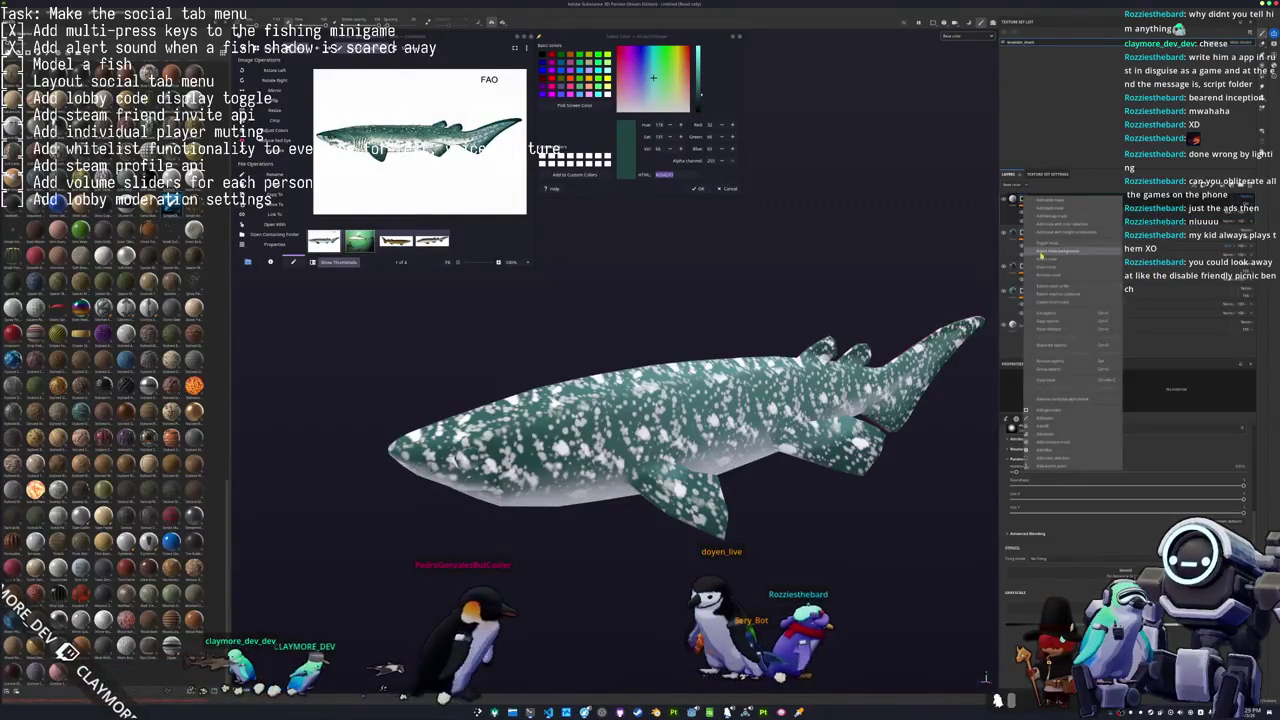
pyautogui.click(1061, 407)
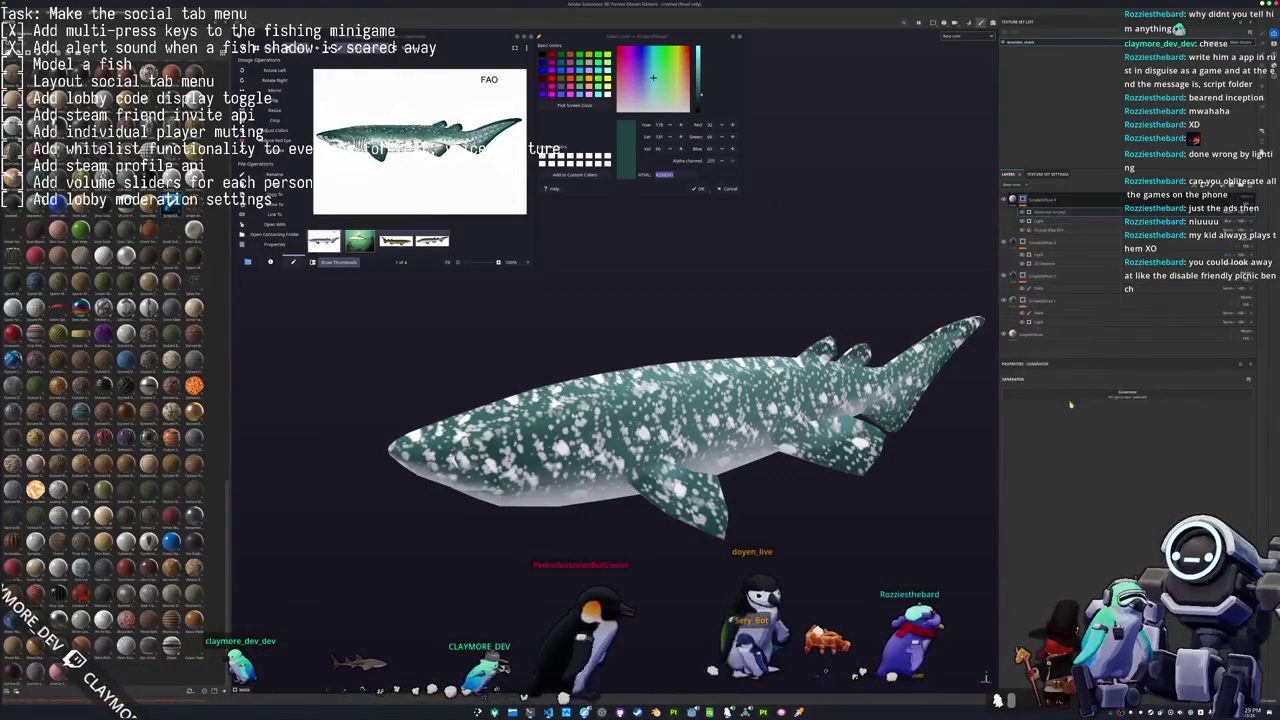
pyautogui.click(1127, 394)
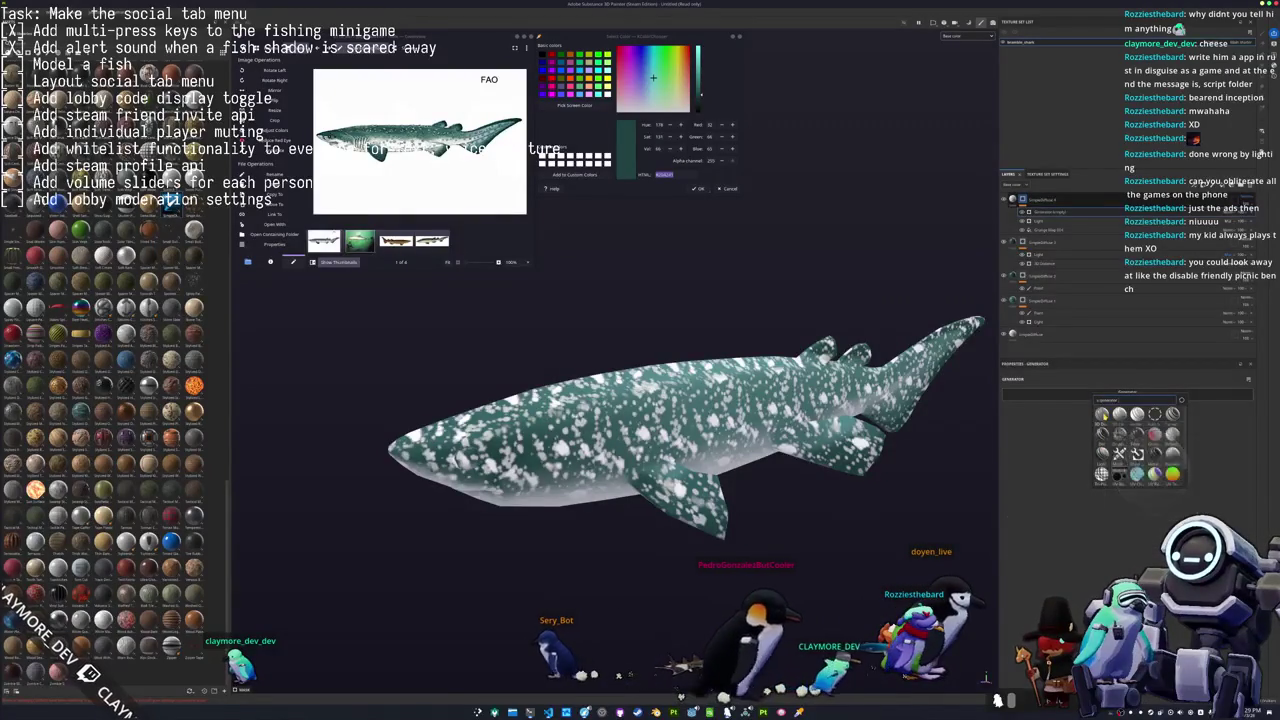
pyautogui.click(1101, 473)
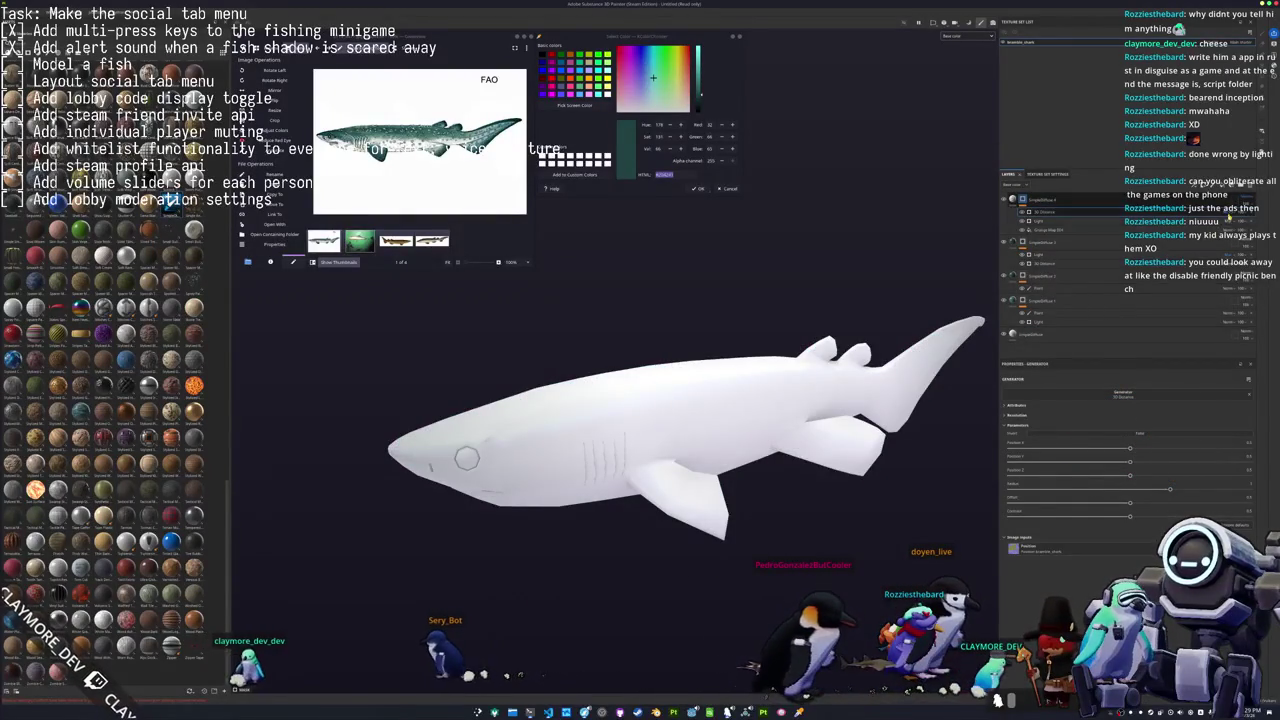
pyautogui.click(1232, 211)
pyautogui.click(1232, 248)
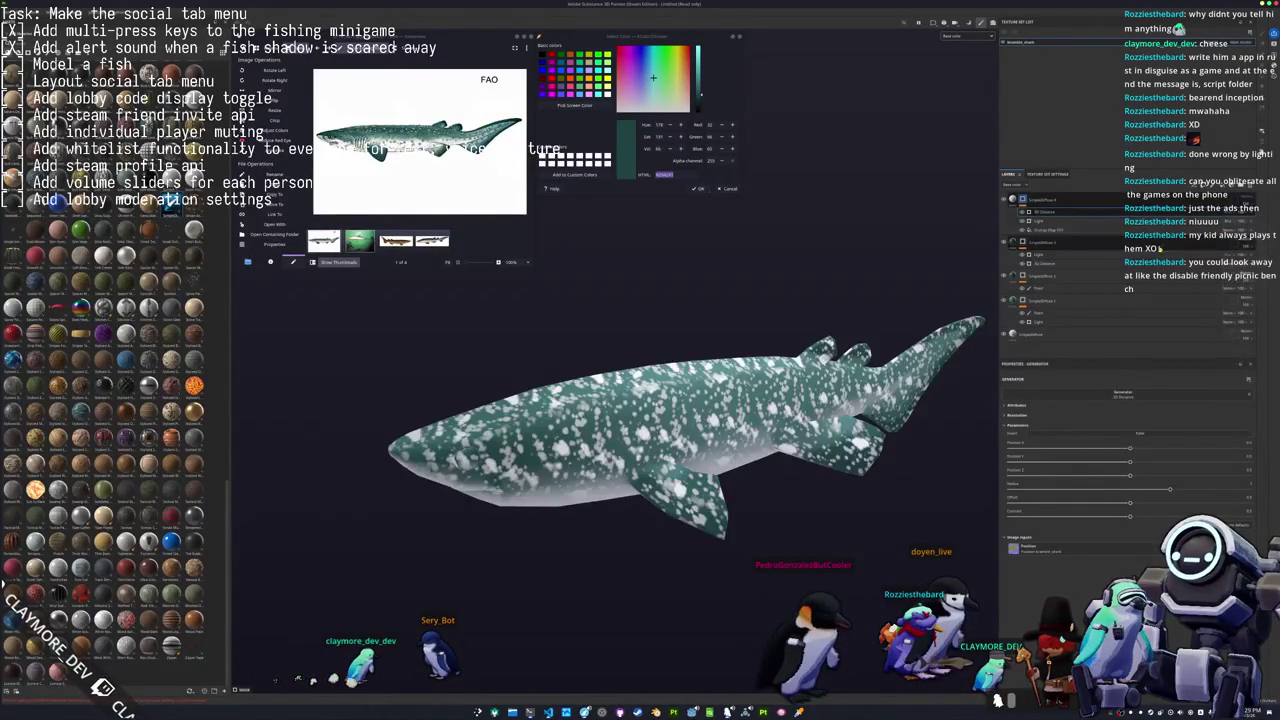
# Tune the 3D Distance mode, Radius and Contrast so the spots fade toward the tail.
pyautogui.moveTo(1131, 477); pyautogui.dragTo(1250, 476)
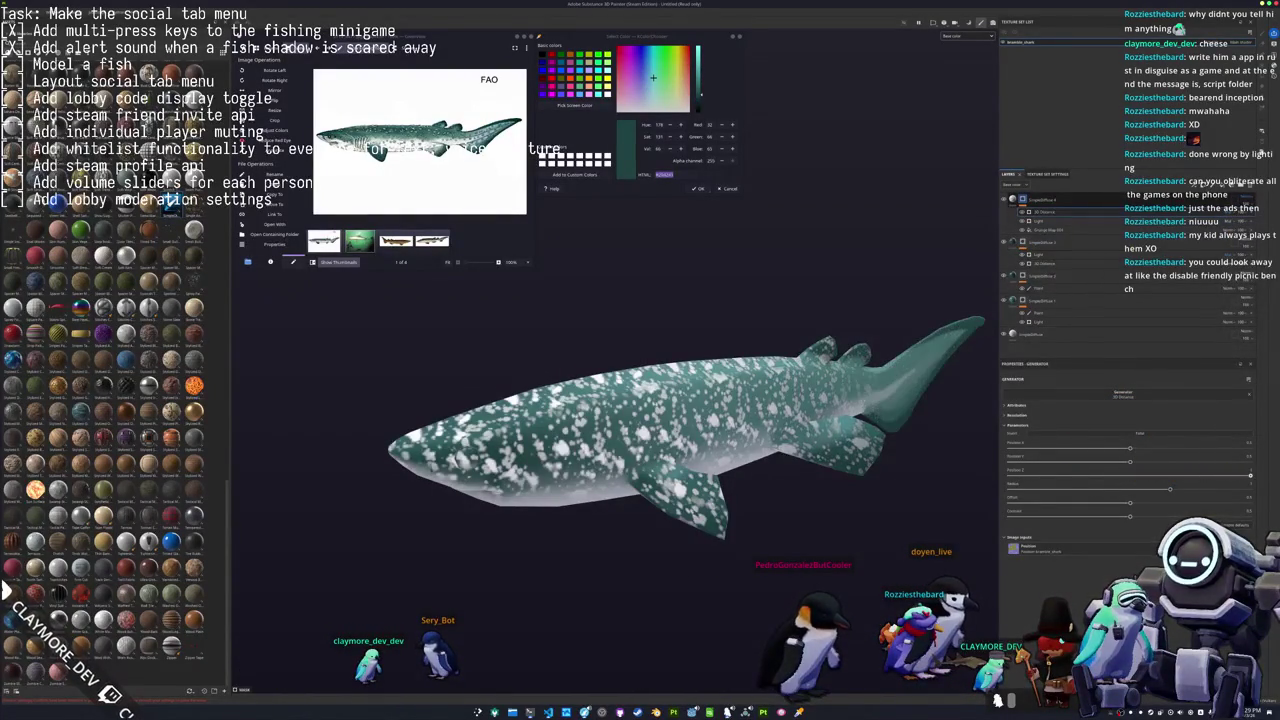
pyautogui.keyDown('alt'); pyautogui.moveTo(966, 460); pyautogui.dragTo(955, 471); pyautogui.keyUp('alt')
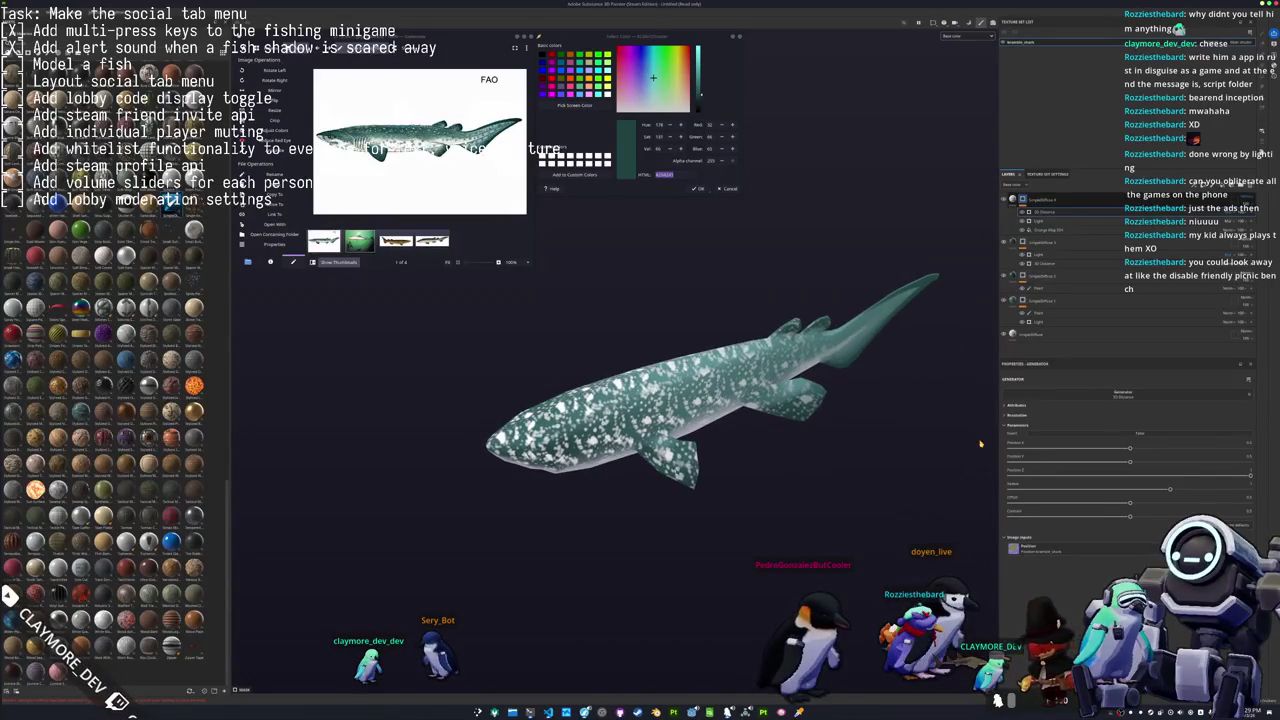
pyautogui.moveTo(1262, 214); pyautogui.dragTo(1241, 218)
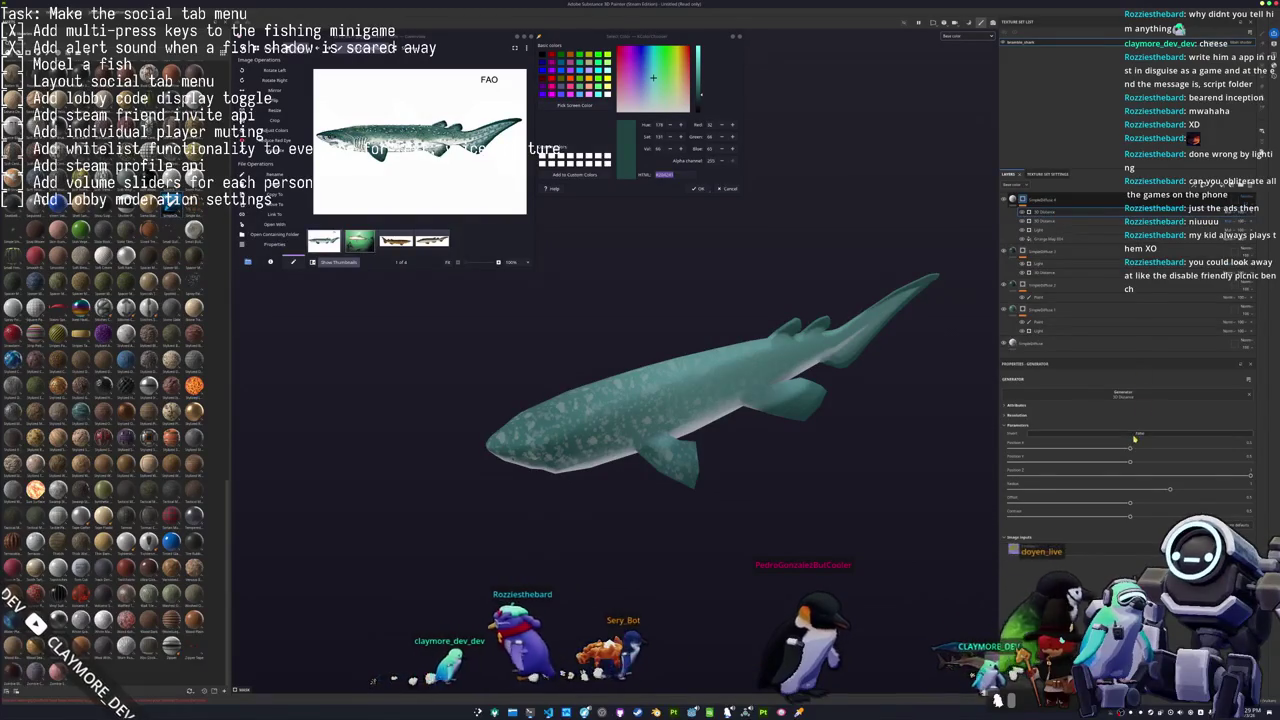
pyautogui.click(1134, 438)
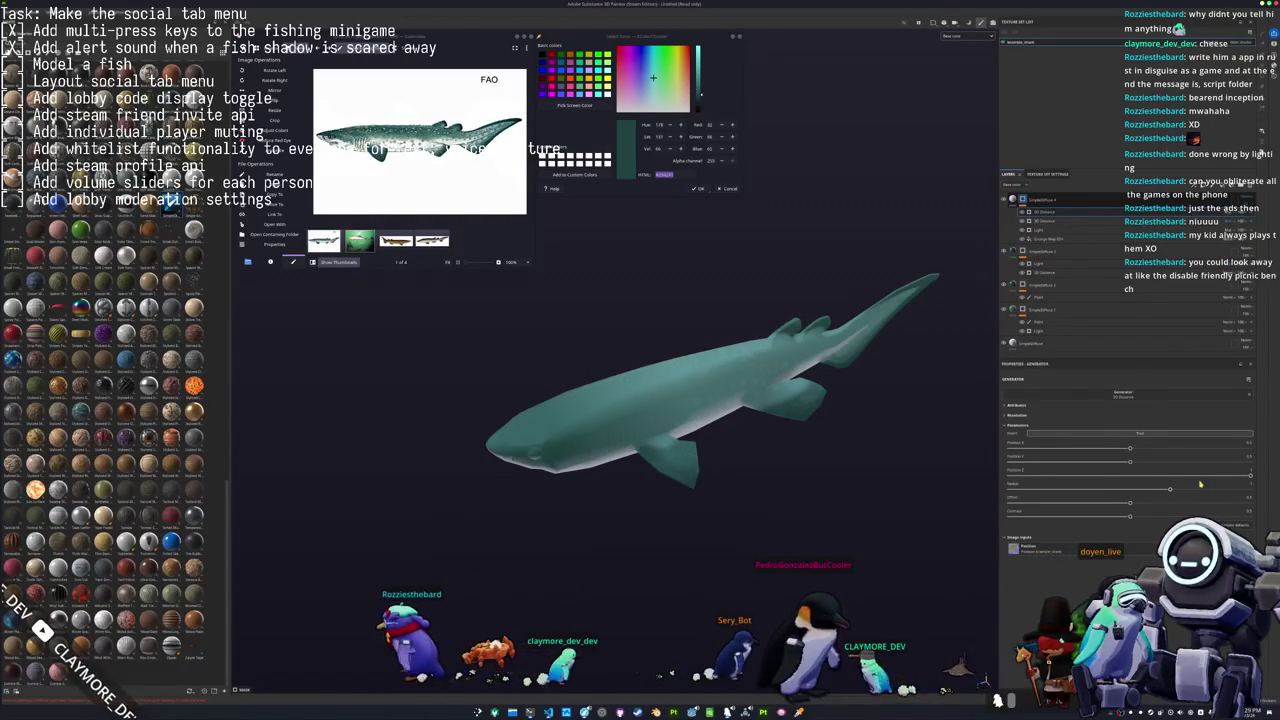
pyautogui.moveTo(1170, 488); pyautogui.dragTo(1061, 491)
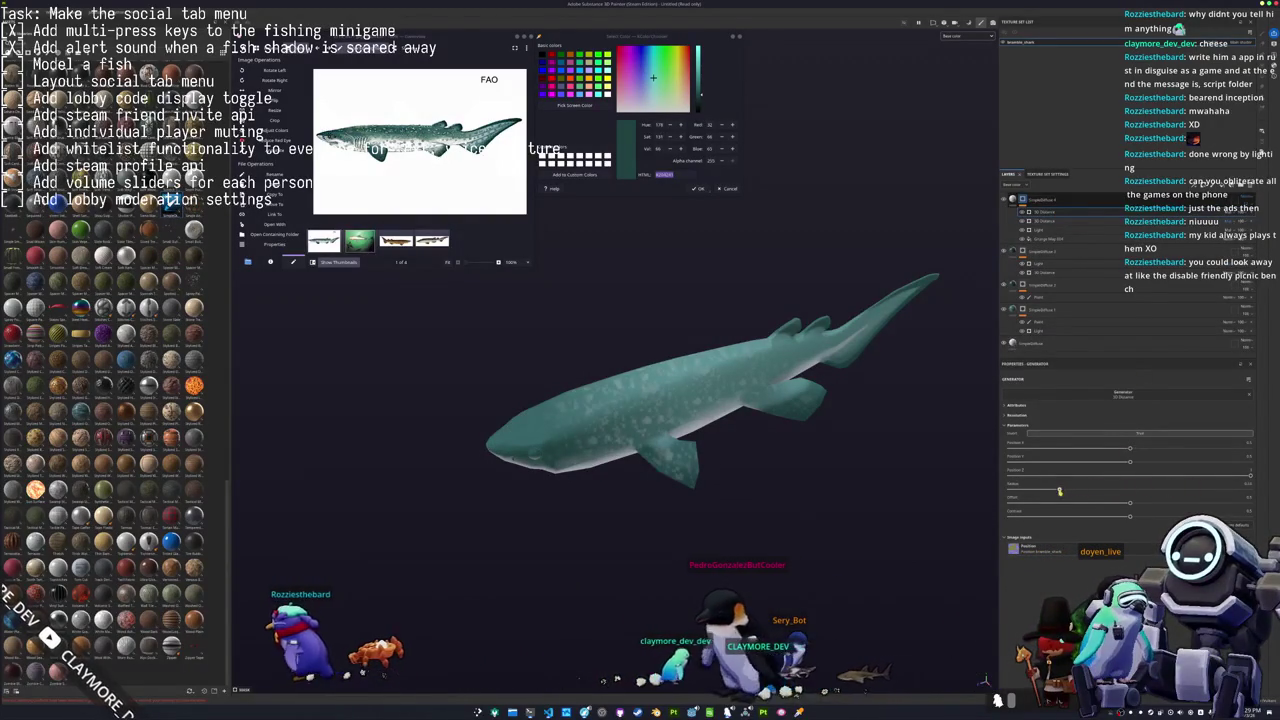
pyautogui.moveTo(1063, 494); pyautogui.dragTo(1069, 493)
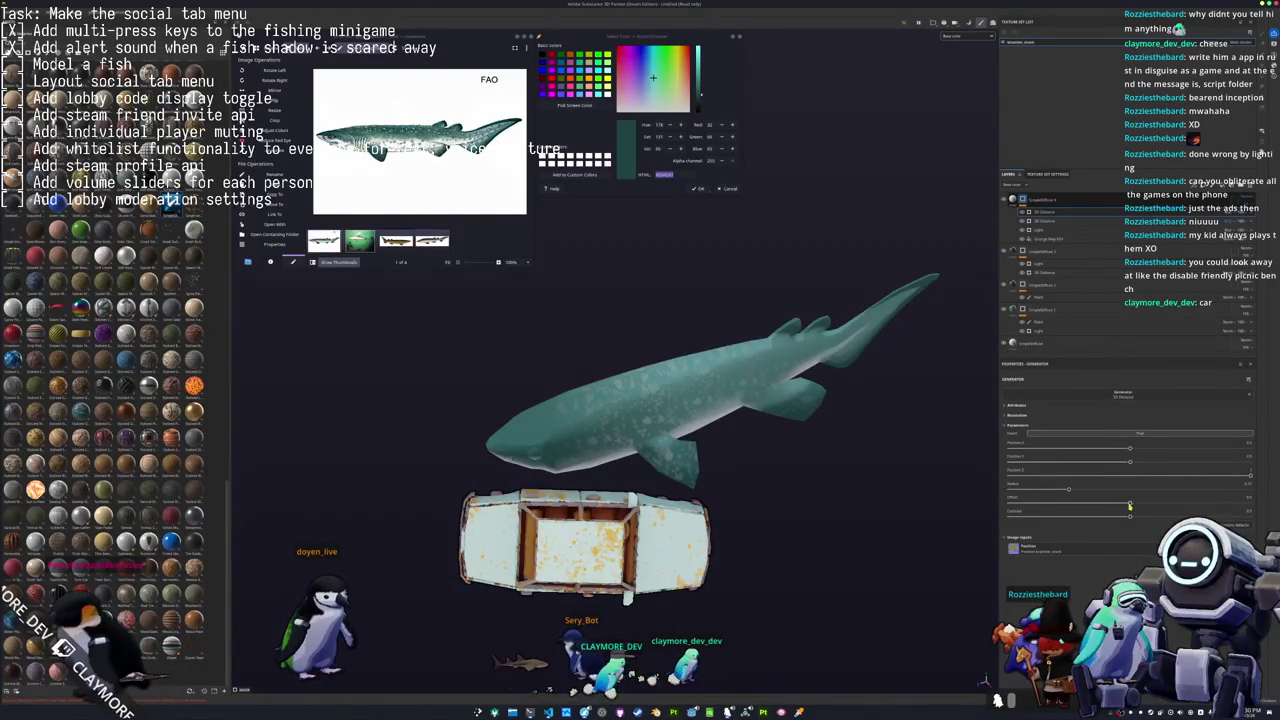
pyautogui.moveTo(1068, 488); pyautogui.dragTo(1058, 490)
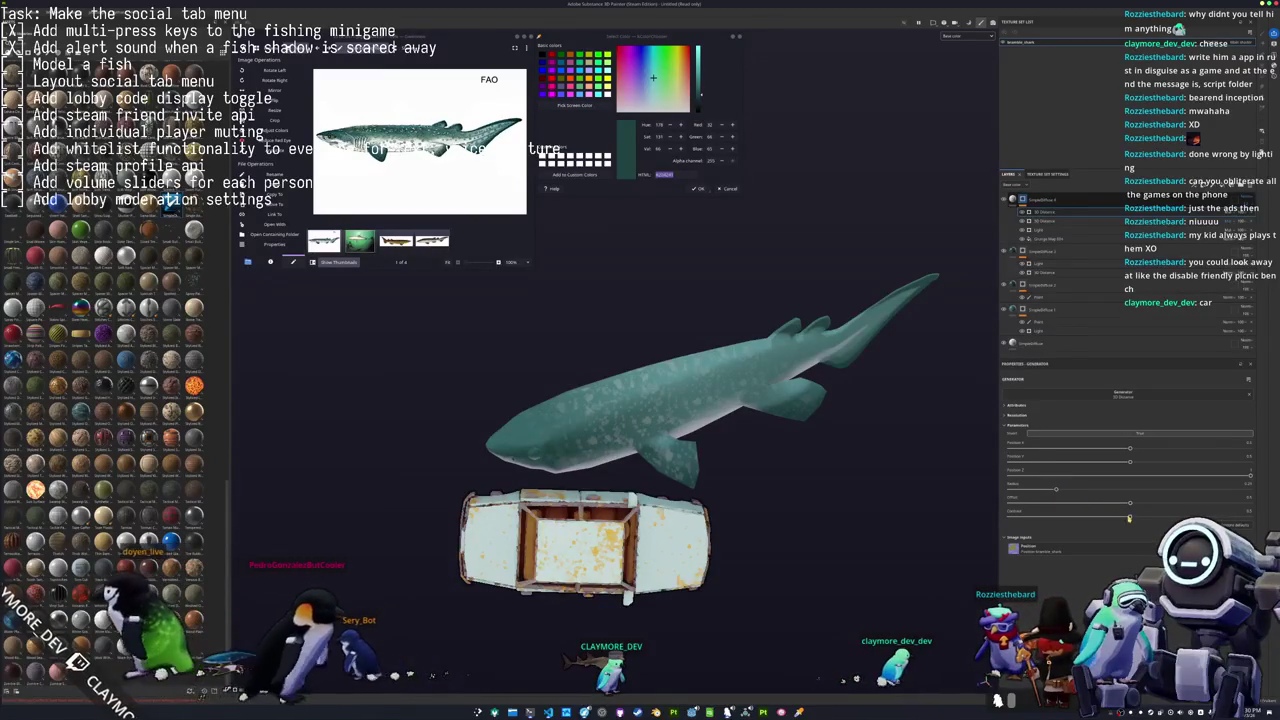
pyautogui.moveTo(1130, 516); pyautogui.dragTo(1148, 518)
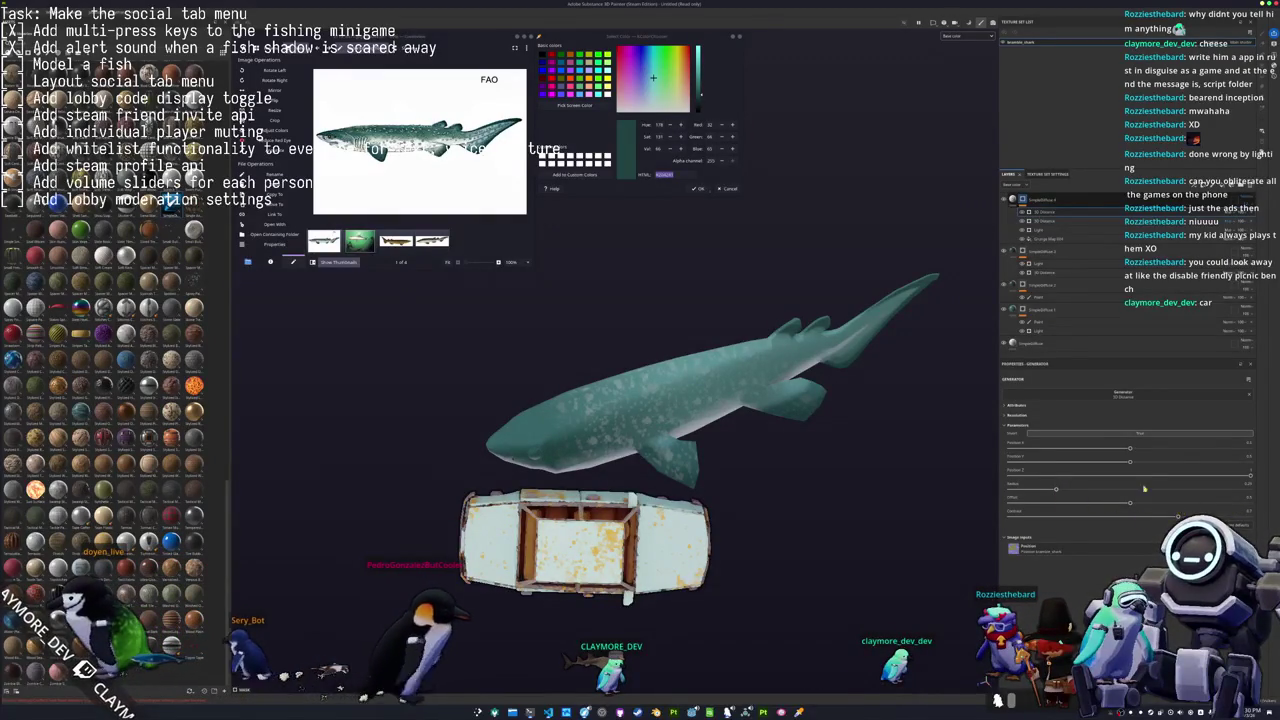
pyautogui.moveTo(875, 503)
pyautogui.keyDown('alt'); pyautogui.mouseDown()
pyautogui.moveTo(886, 440)
pyautogui.moveTo(870, 427)
pyautogui.mouseUp(); pyautogui.keyUp('alt')
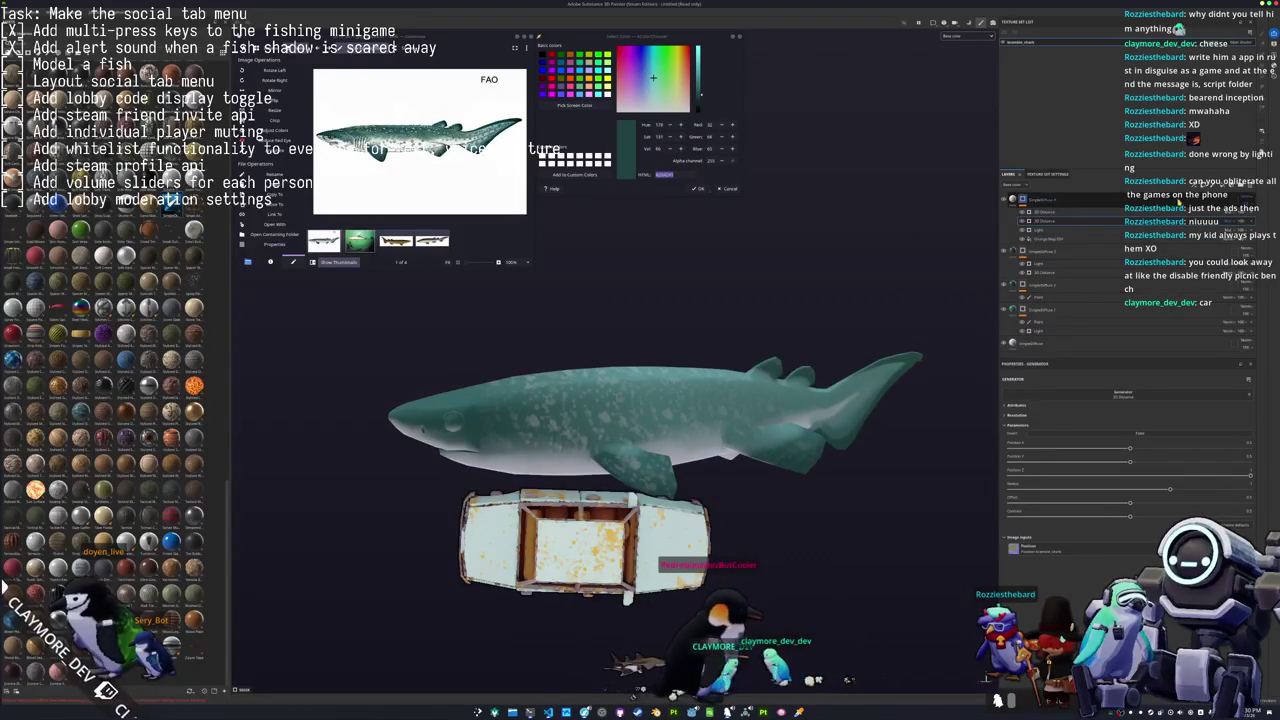
pyautogui.click(1075, 331)
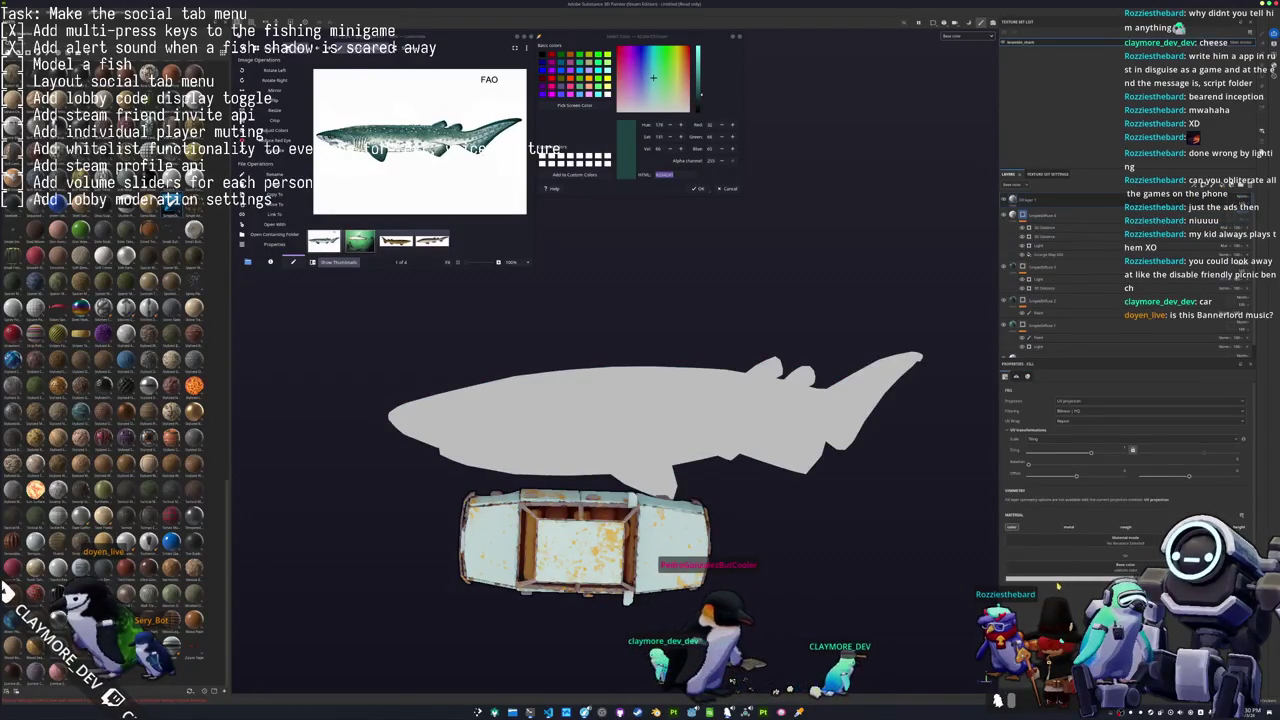
# Make the new fill layer black, add paint to its mask, and change its blend mode.
pyautogui.click(1108, 545)
pyautogui.click(1062, 598)
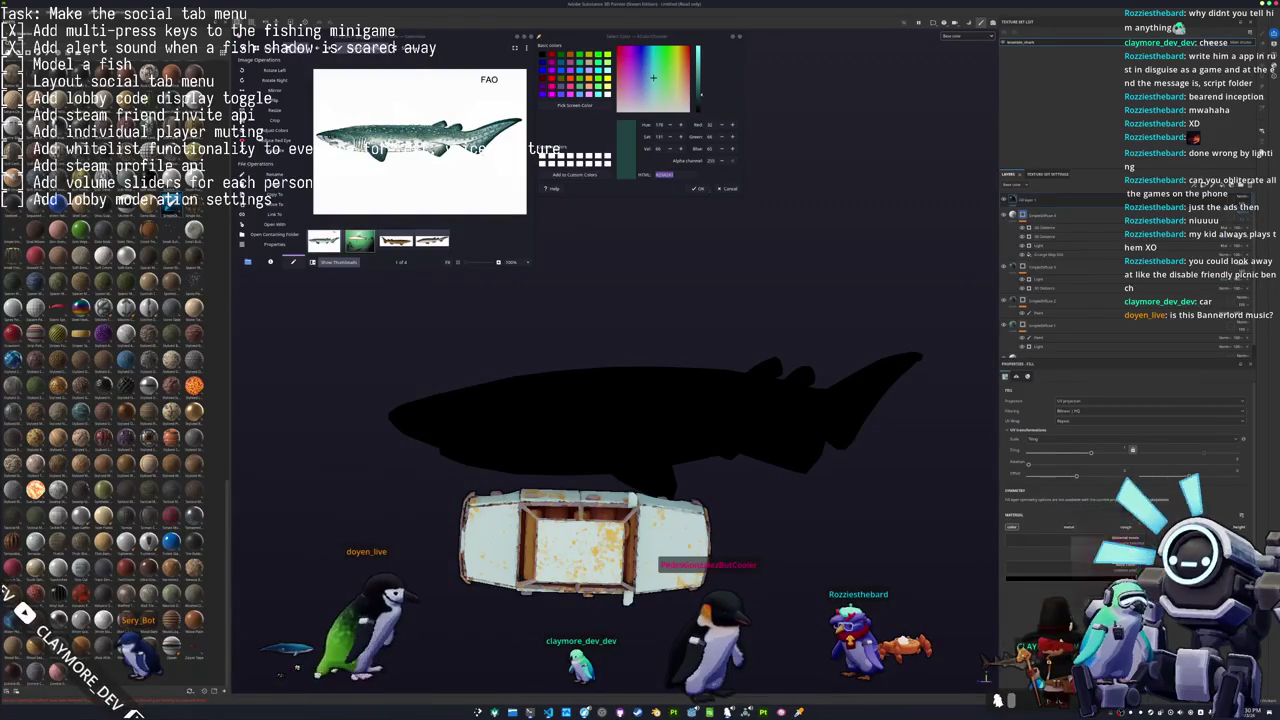
pyautogui.click(1040, 200)
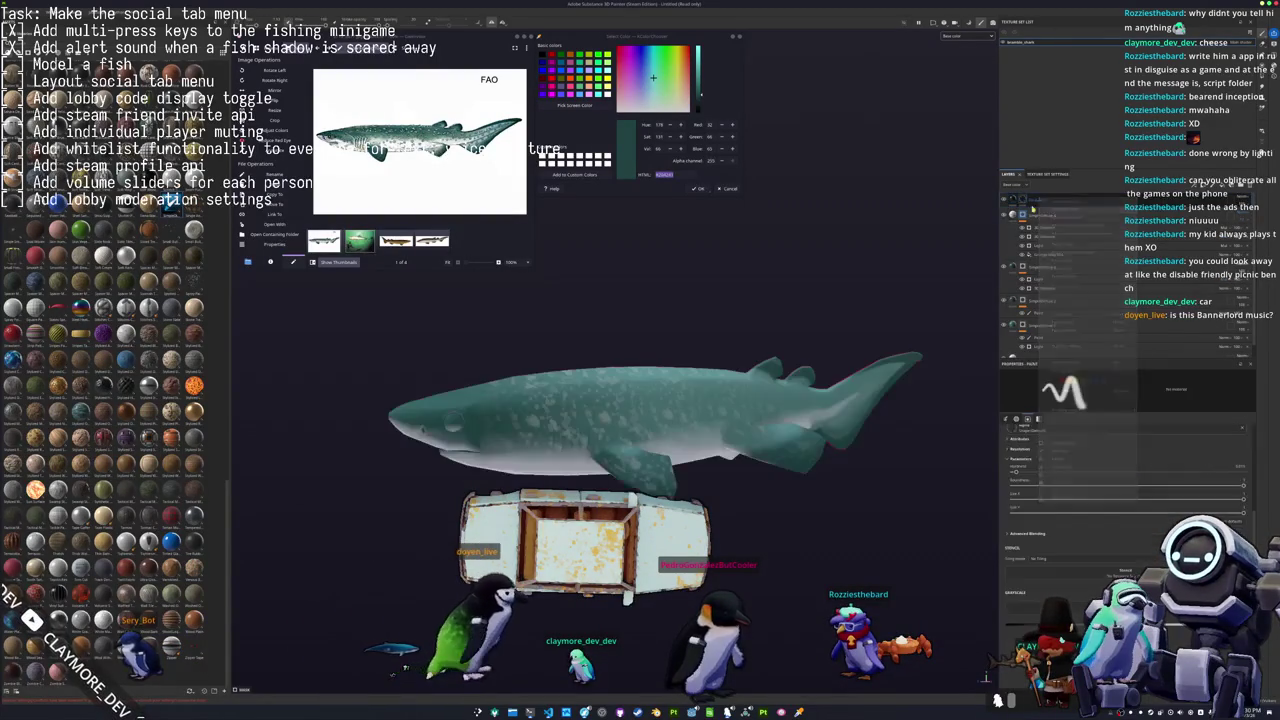
pyautogui.rightClick(1022, 200)
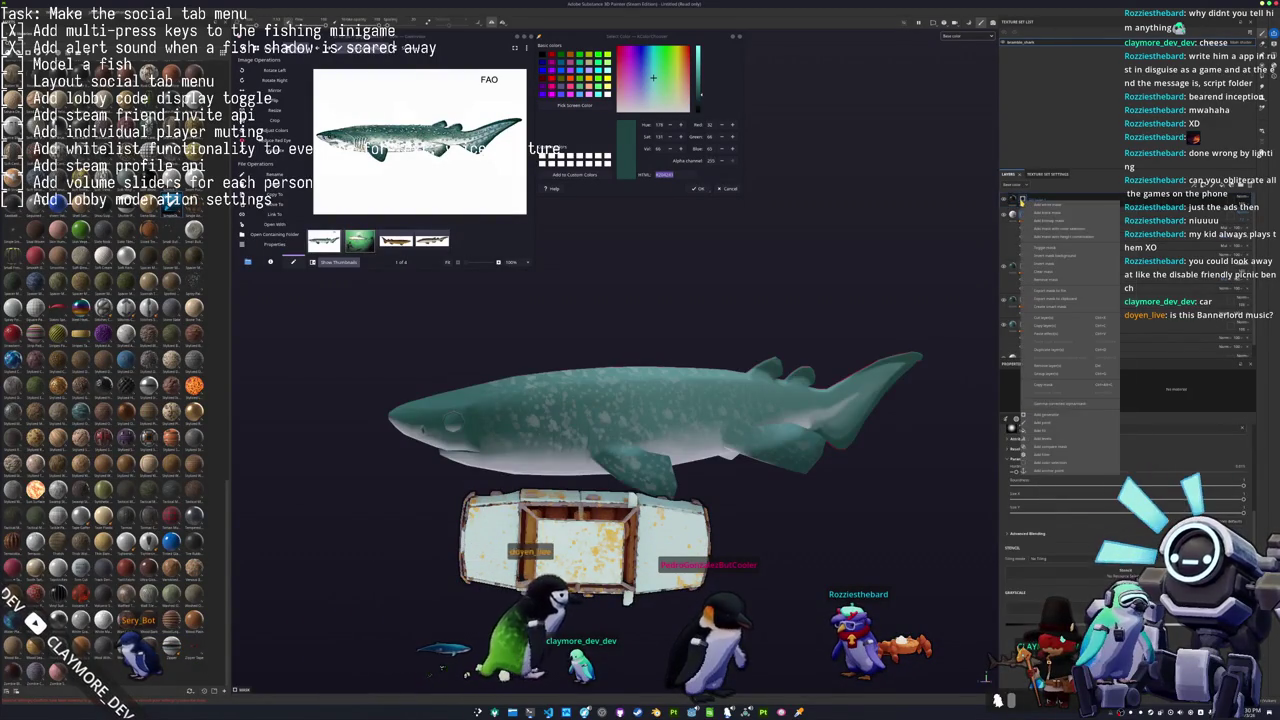
pyautogui.click(1055, 427)
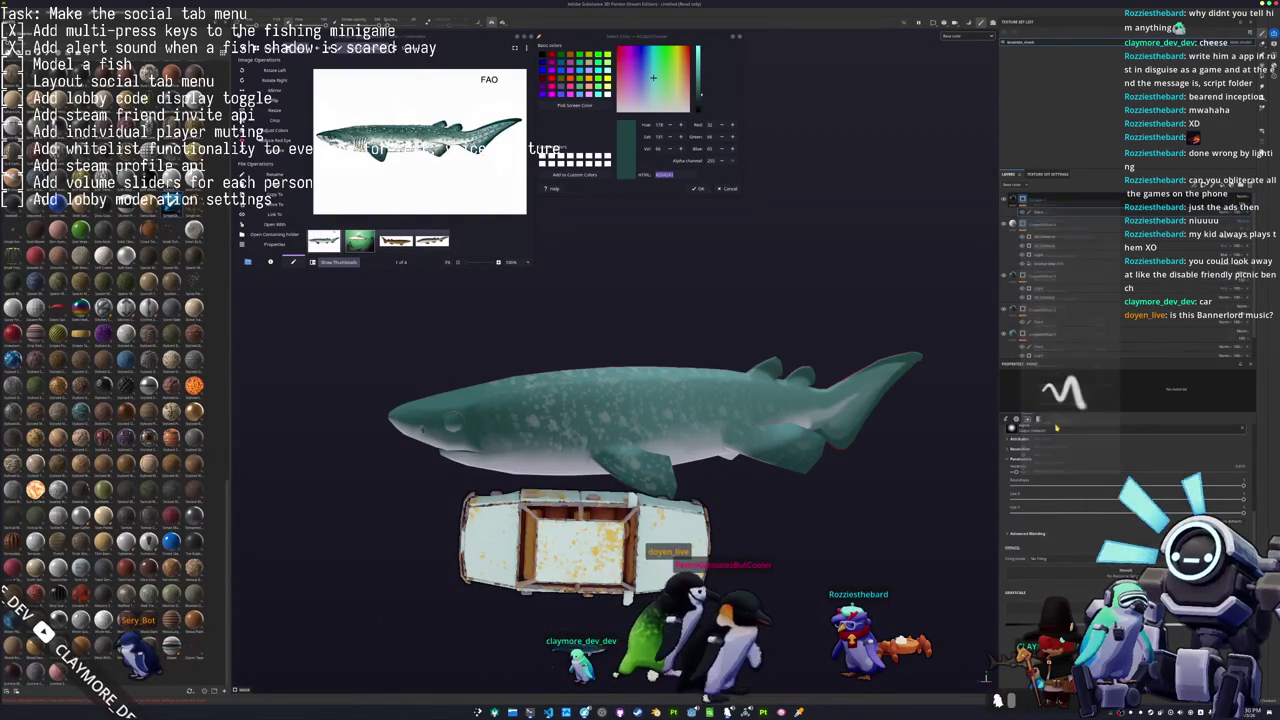
pyautogui.click(1240, 224)
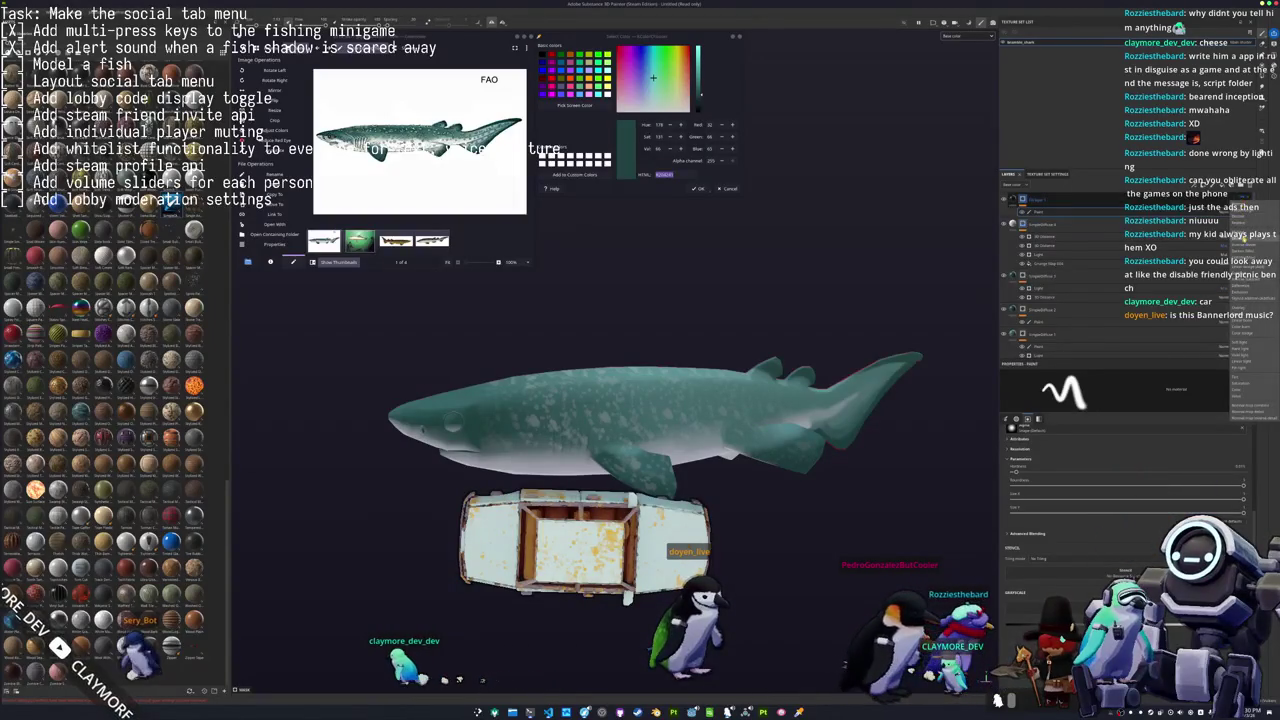
pyautogui.click(1249, 310)
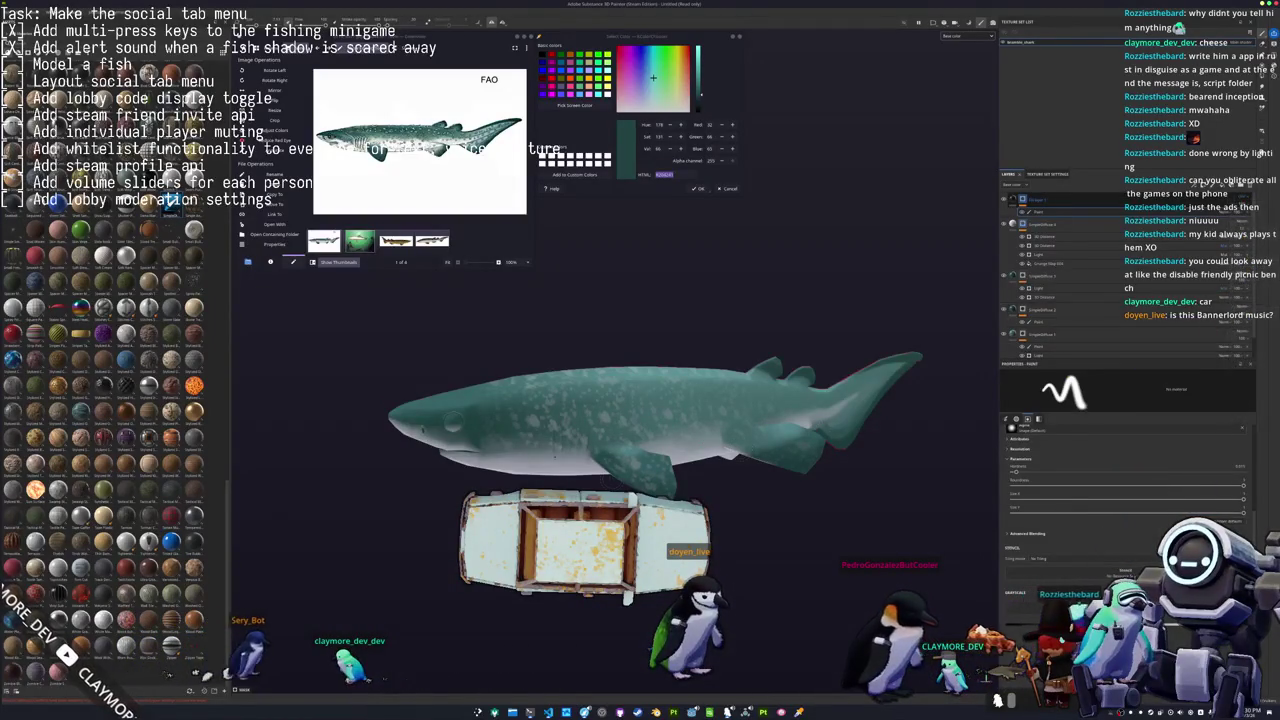
pyautogui.scroll(1, 650, 400)
pyautogui.scroll(2, 650, 400)
pyautogui.scroll(3, 650, 400)
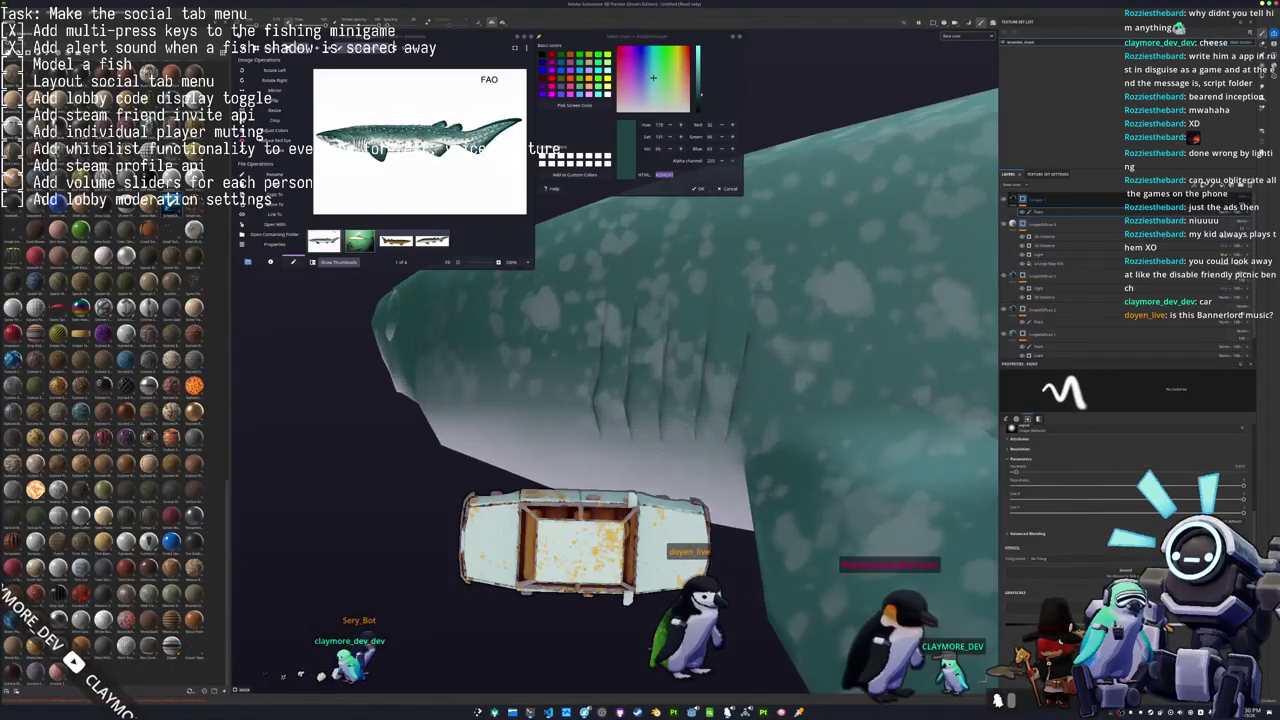
# Zoom in and stroke dark gill slits on the side, adding a fifth behind the others.
pyautogui.scroll(-2, 650, 400)
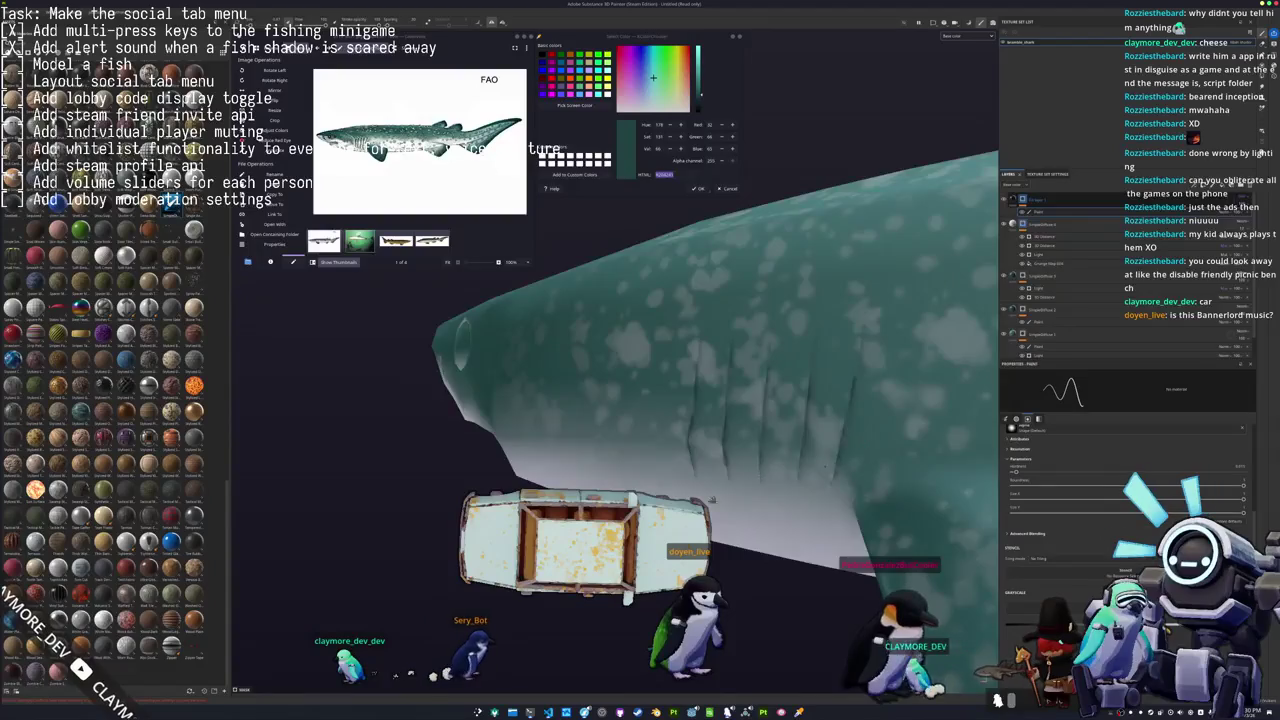
pyautogui.scroll(2, 650, 400)
pyautogui.scroll(1, 650, 400)
pyautogui.scroll(1, 650, 400)
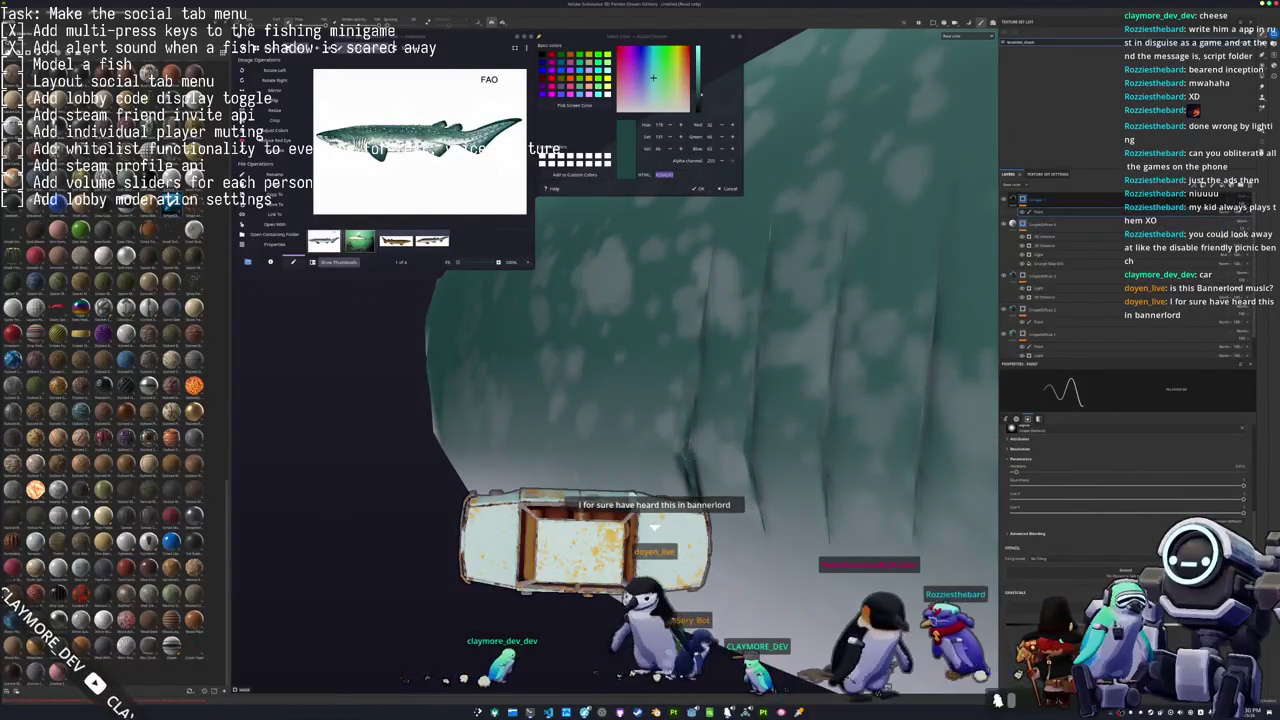
pyautogui.keyDown('shift'); pyautogui.click(708, 255); pyautogui.keyUp('shift')
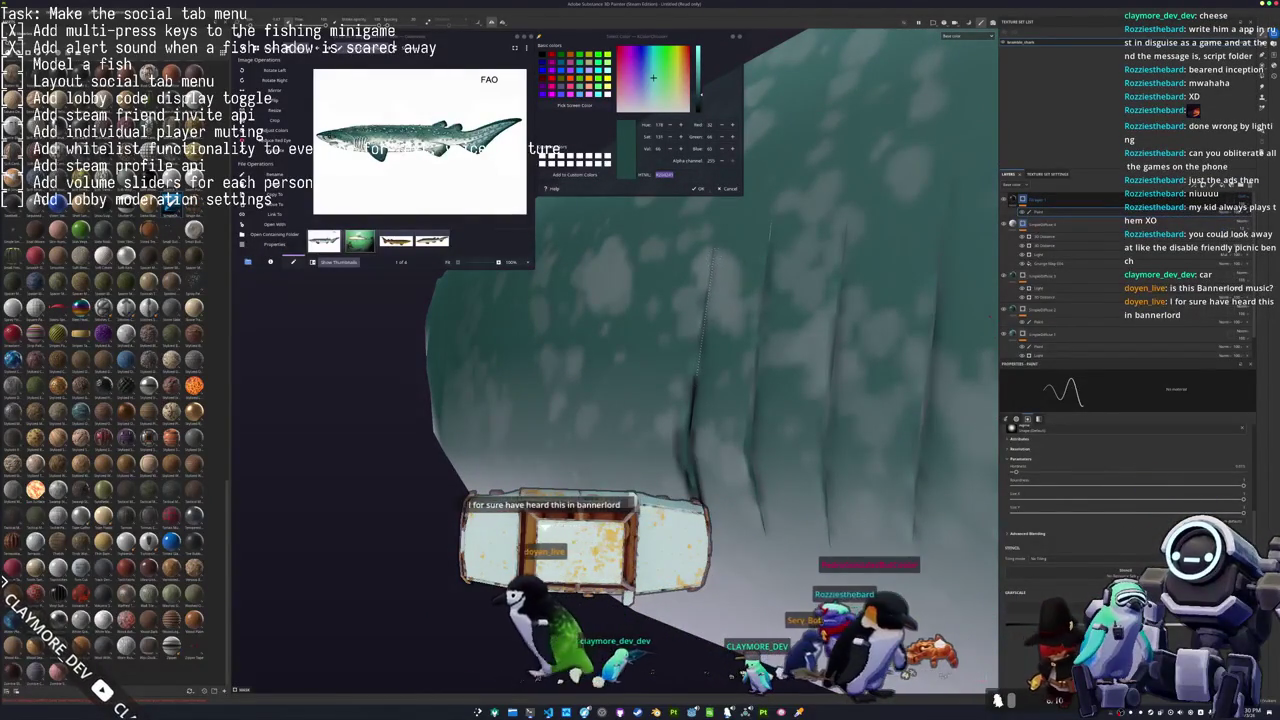
pyautogui.keyDown('alt'); pyautogui.moveTo(700, 350); pyautogui.dragTo(600, 350); pyautogui.keyUp('alt')
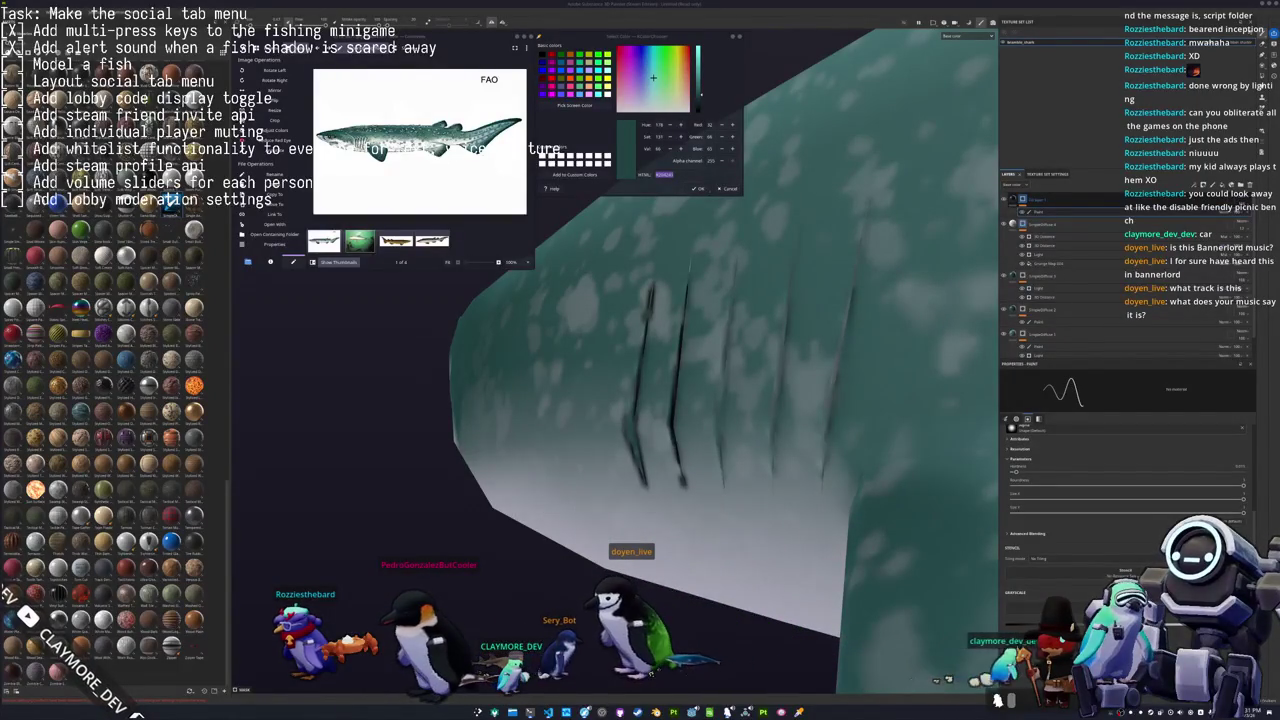
pyautogui.moveTo(665, 520)
pyautogui.keyDown('alt'); pyautogui.mouseDown()
pyautogui.moveTo(960, 488)
pyautogui.moveTo(800, 492)
pyautogui.mouseUp(); pyautogui.keyUp('alt')
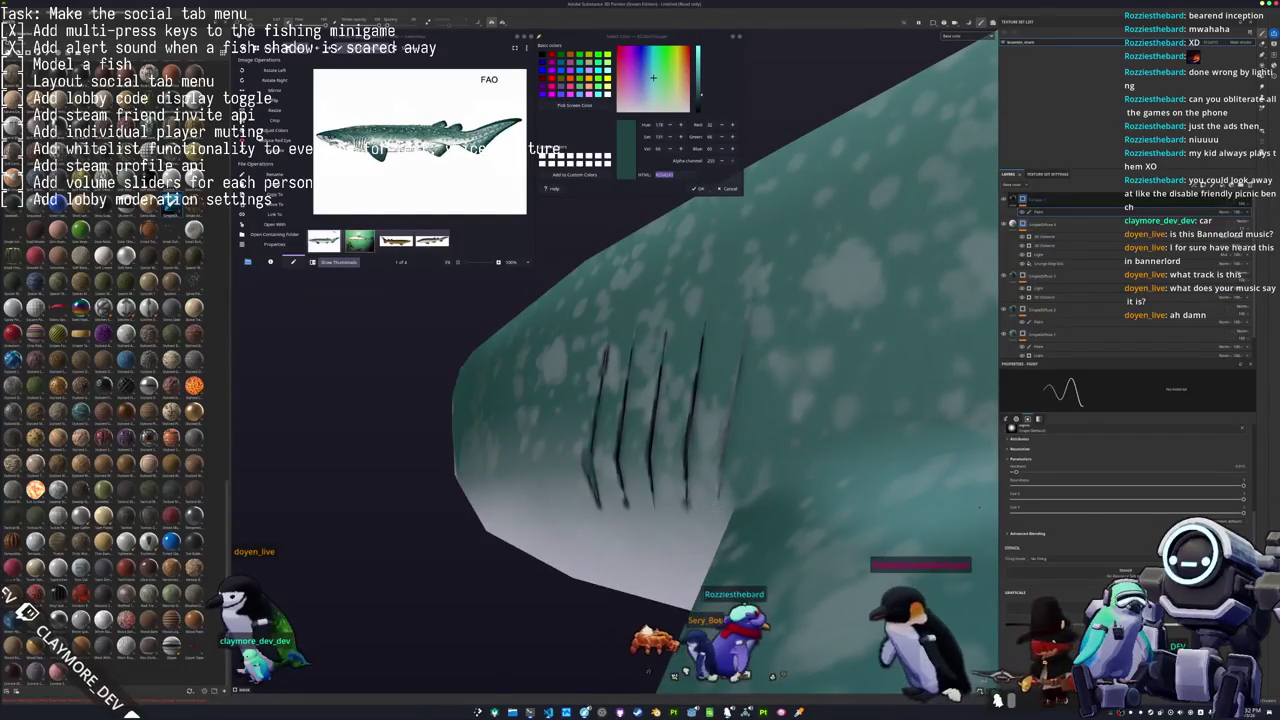
pyautogui.moveTo(720, 530); pyautogui.dragTo(748, 302)
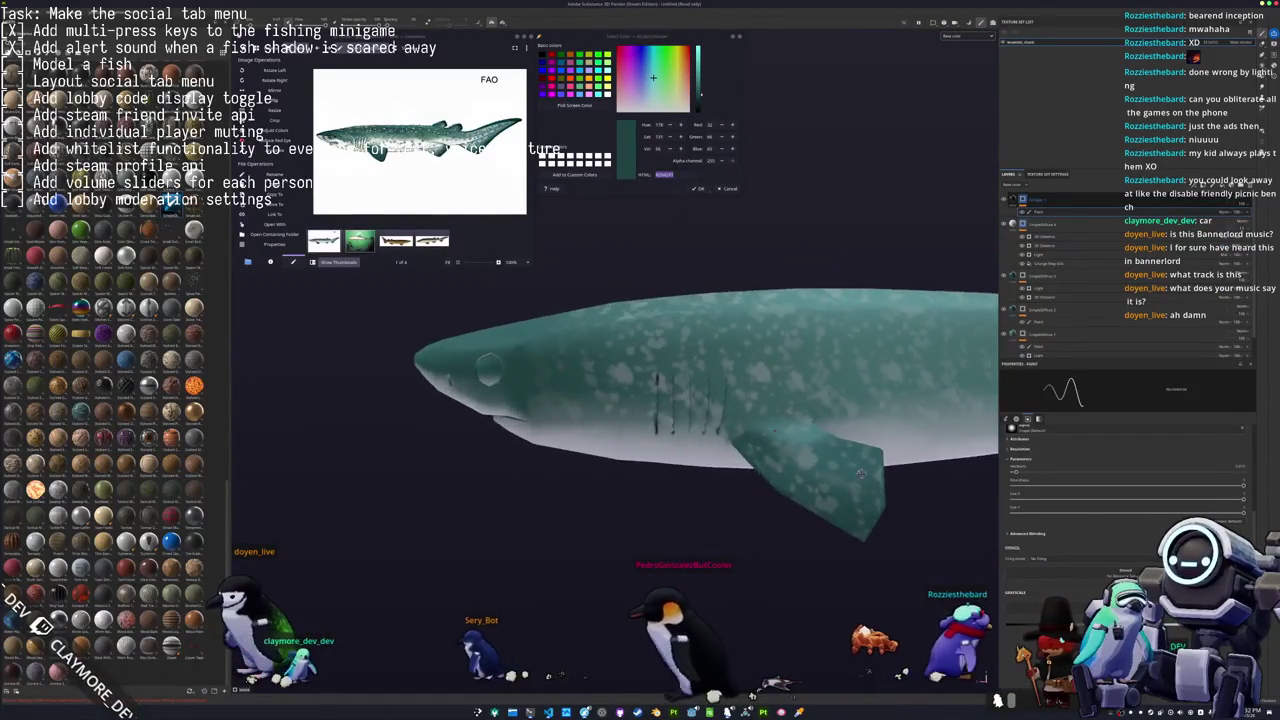
# Orbit and zoom around the head to inspect the painted gill slits.
pyautogui.keyDown('alt'); pyautogui.moveTo(750, 298); pyautogui.dragTo(640, 310); pyautogui.keyUp('alt')
pyautogui.scroll(5, 690, 420)
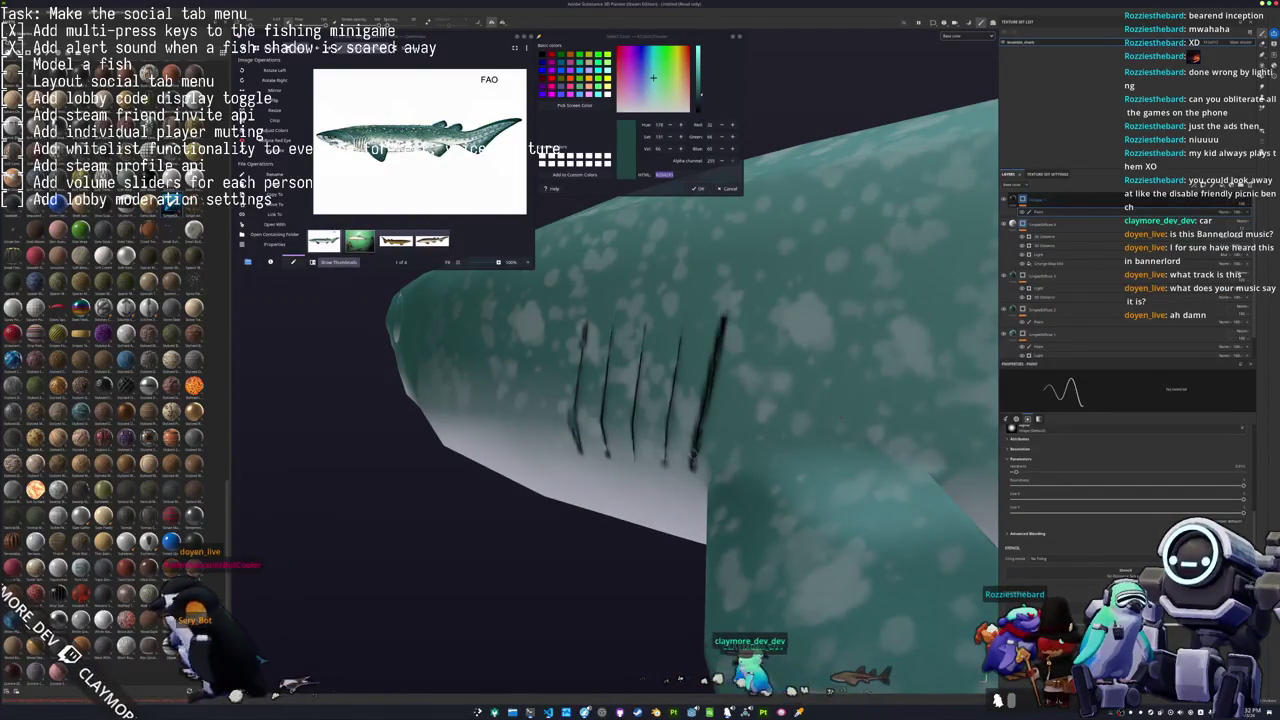
pyautogui.keyDown('alt'); pyautogui.moveTo(640, 400); pyautogui.dragTo(600, 380); pyautogui.keyUp('alt')
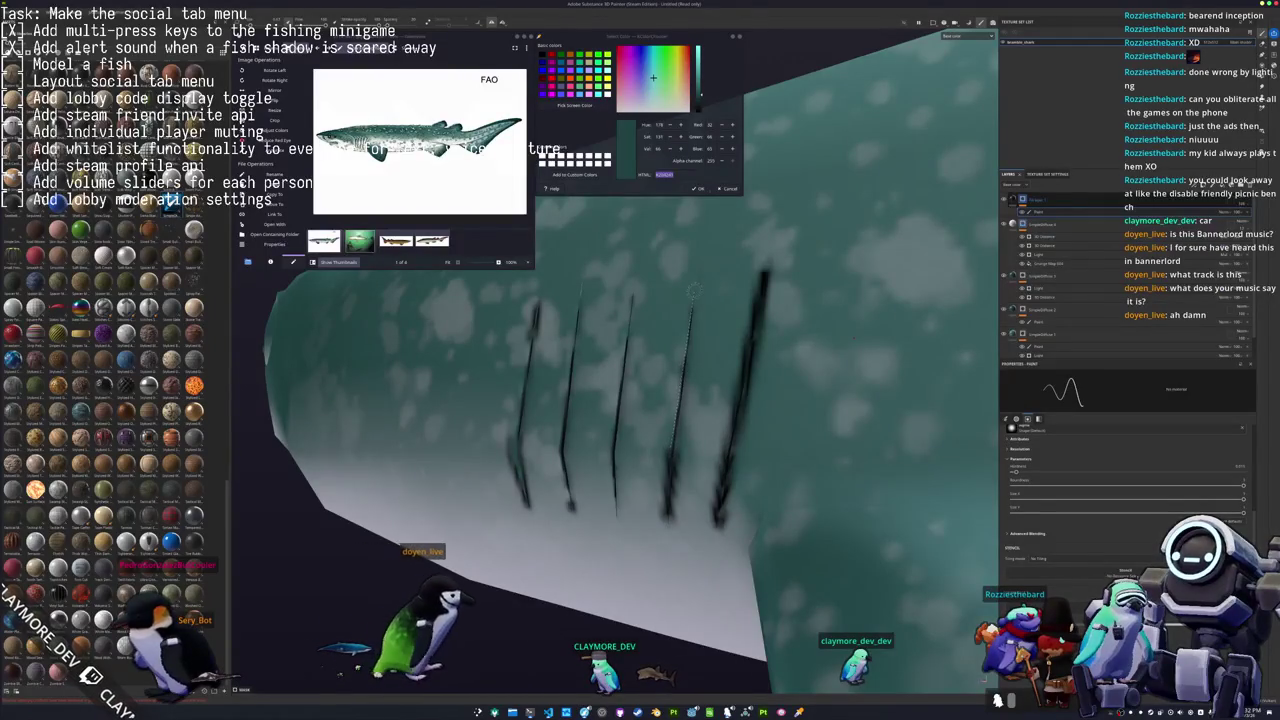
pyautogui.keyDown('alt'); pyautogui.moveTo(693, 290); pyautogui.dragTo(640, 300); pyautogui.keyUp('alt')
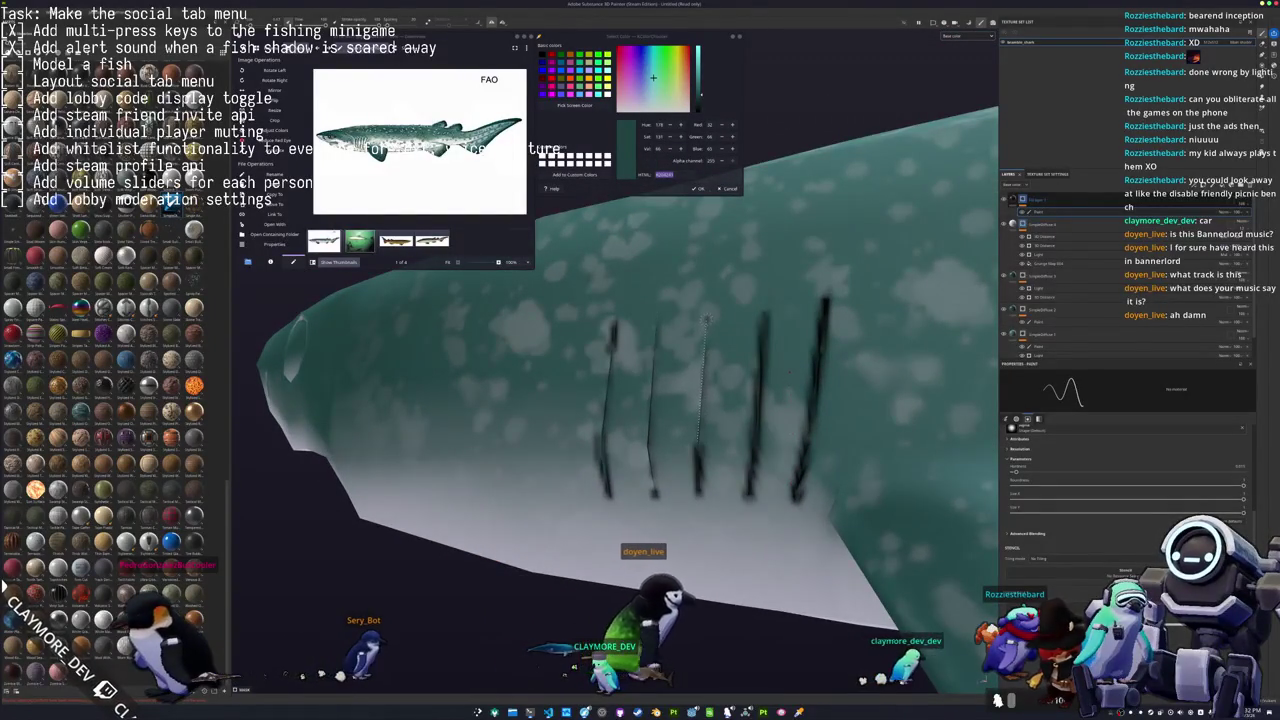
pyautogui.keyDown('alt'); pyautogui.moveTo(705, 320); pyautogui.dragTo(748, 520); pyautogui.keyUp('alt')
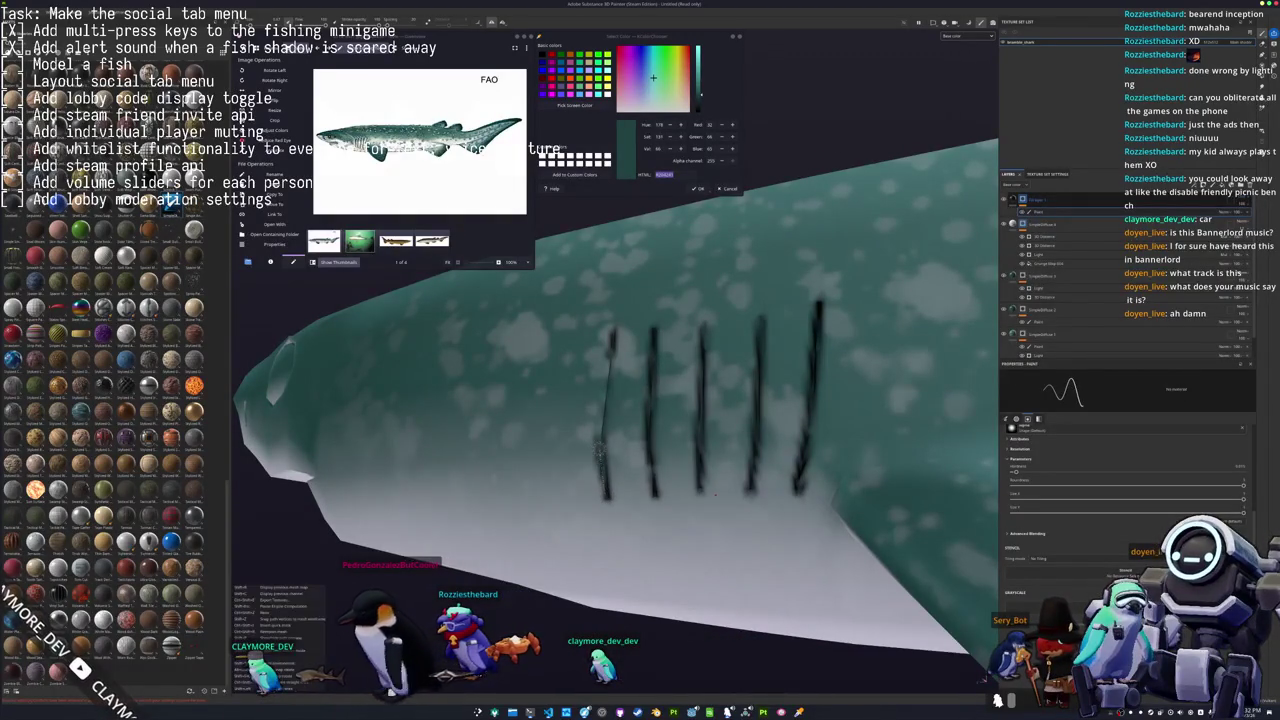
pyautogui.keyDown('alt'); pyautogui.moveTo(600, 400); pyautogui.dragTo(640, 390); pyautogui.keyUp('alt')
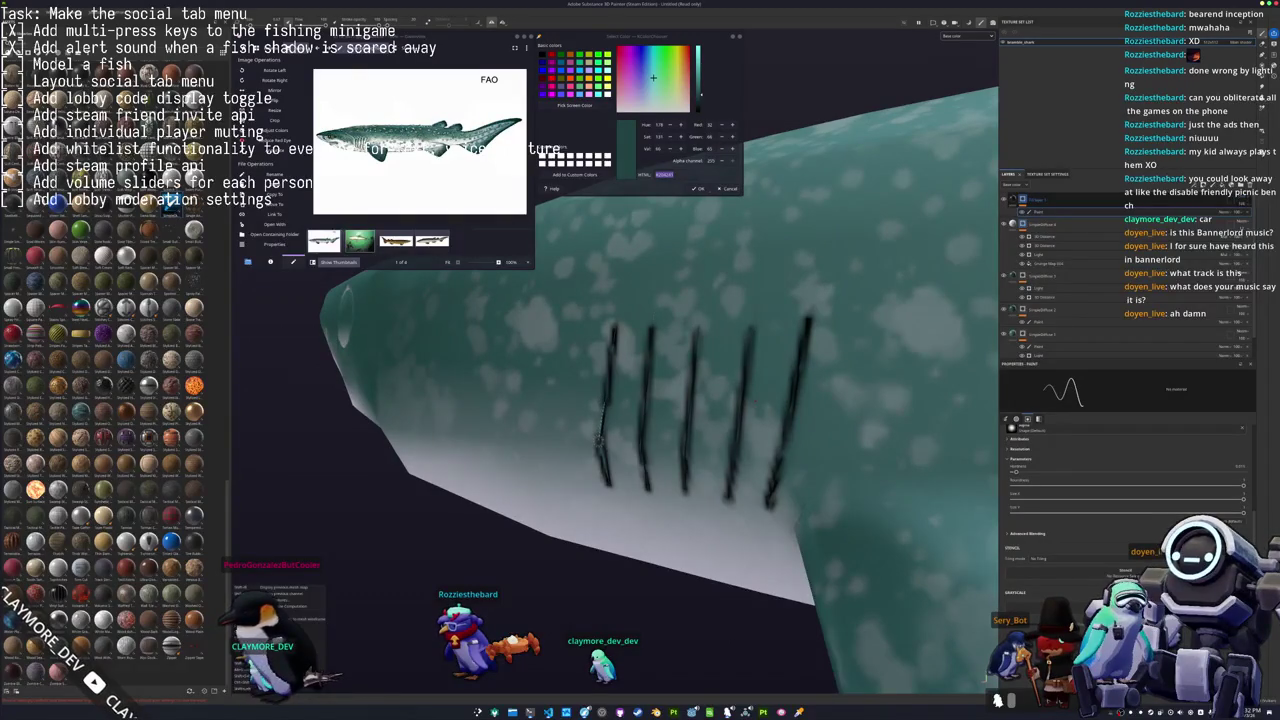
pyautogui.keyDown('alt'); pyautogui.moveTo(599, 440); pyautogui.dragTo(598, 445); pyautogui.keyUp('alt')
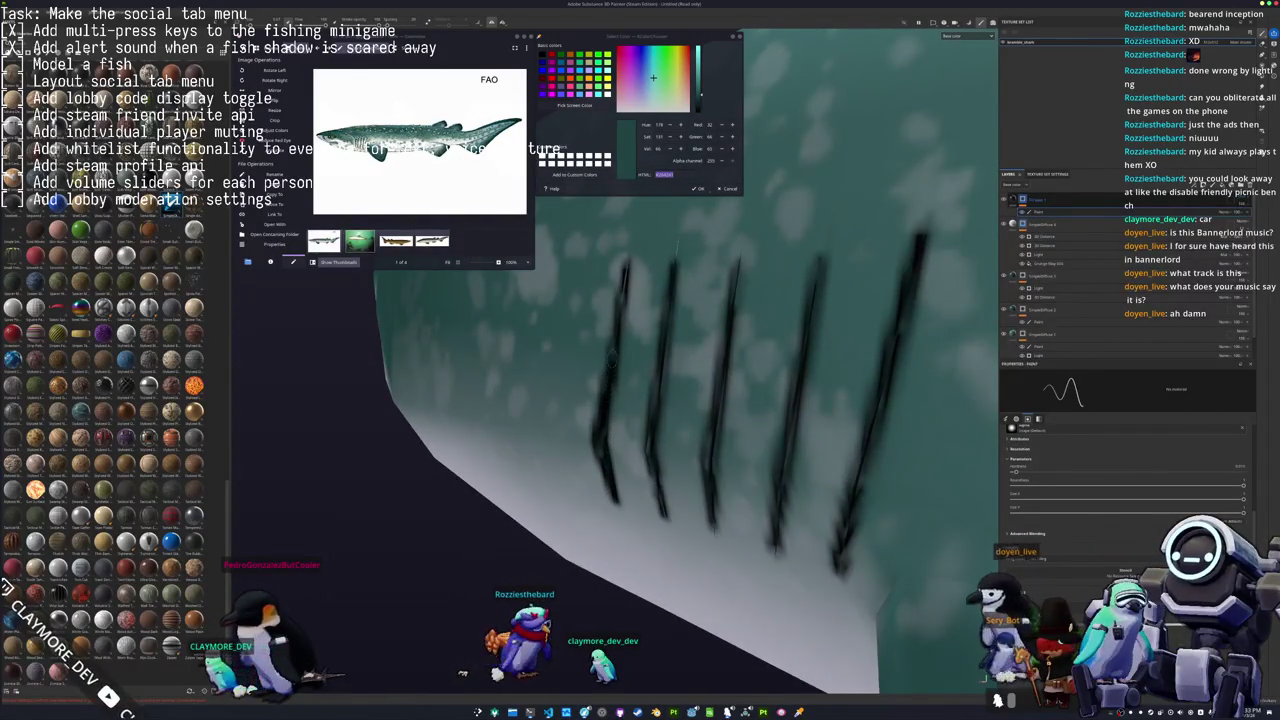
pyautogui.moveTo(600, 420)
pyautogui.keyDown('alt'); pyautogui.mouseDown()
pyautogui.moveTo(630, 410)
pyautogui.moveTo(580, 430)
pyautogui.mouseUp(); pyautogui.keyUp('alt')
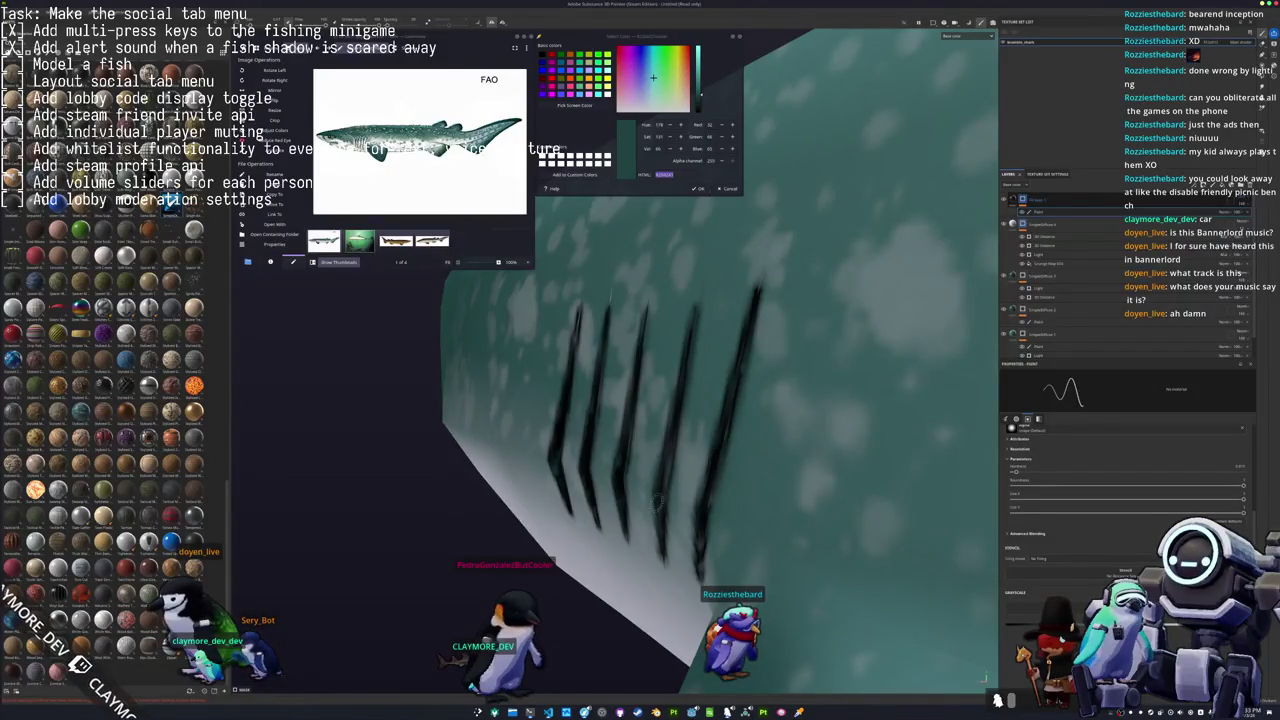
# Rotate to the mouth and stroke a dark outline along its edge.
pyautogui.scroll(-3, 659, 502)
pyautogui.moveTo(659, 502)
pyautogui.keyDown('alt'); pyautogui.mouseDown()
pyautogui.moveTo(443, 471)
pyautogui.moveTo(617, 498)
pyautogui.moveTo(780, 474)
pyautogui.moveTo(525, 485)
pyautogui.moveTo(440, 550)
pyautogui.moveTo(470, 470)
pyautogui.moveTo(760, 450)
pyautogui.mouseUp(); pyautogui.keyUp('alt')
pyautogui.scroll(2, 617, 498)
pyautogui.scroll(2, 617, 498)
pyautogui.scroll(2, 617, 498)
pyautogui.keyDown('alt'); pyautogui.moveTo(537, 476); pyautogui.dragTo(420, 480); pyautogui.keyUp('alt')
pyautogui.moveTo(505, 485)
pyautogui.mouseDown()
pyautogui.moveTo(585, 455)
pyautogui.moveTo(494, 478)
pyautogui.moveTo(420, 545)
pyautogui.moveTo(519, 585)
pyautogui.moveTo(480, 600)
pyautogui.mouseUp()
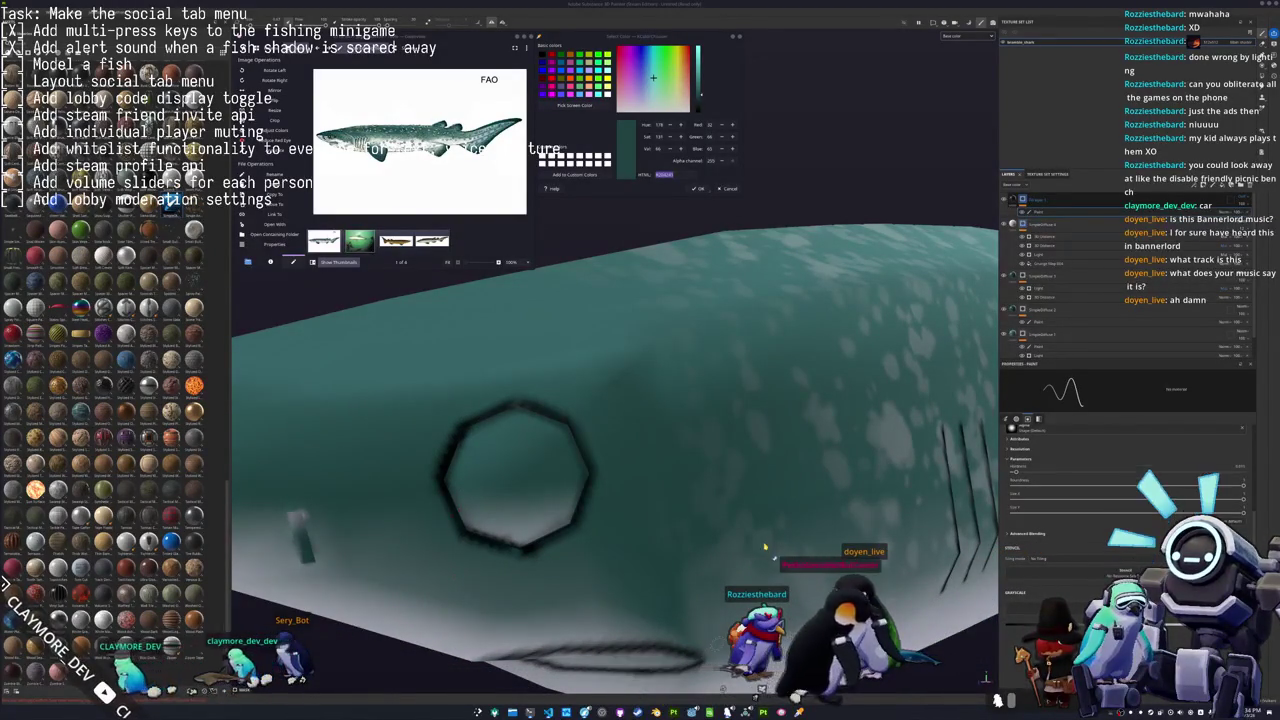
# Scroll the Steam library window while its game search filters the list.
pyautogui.scroll(10, 676, 381)
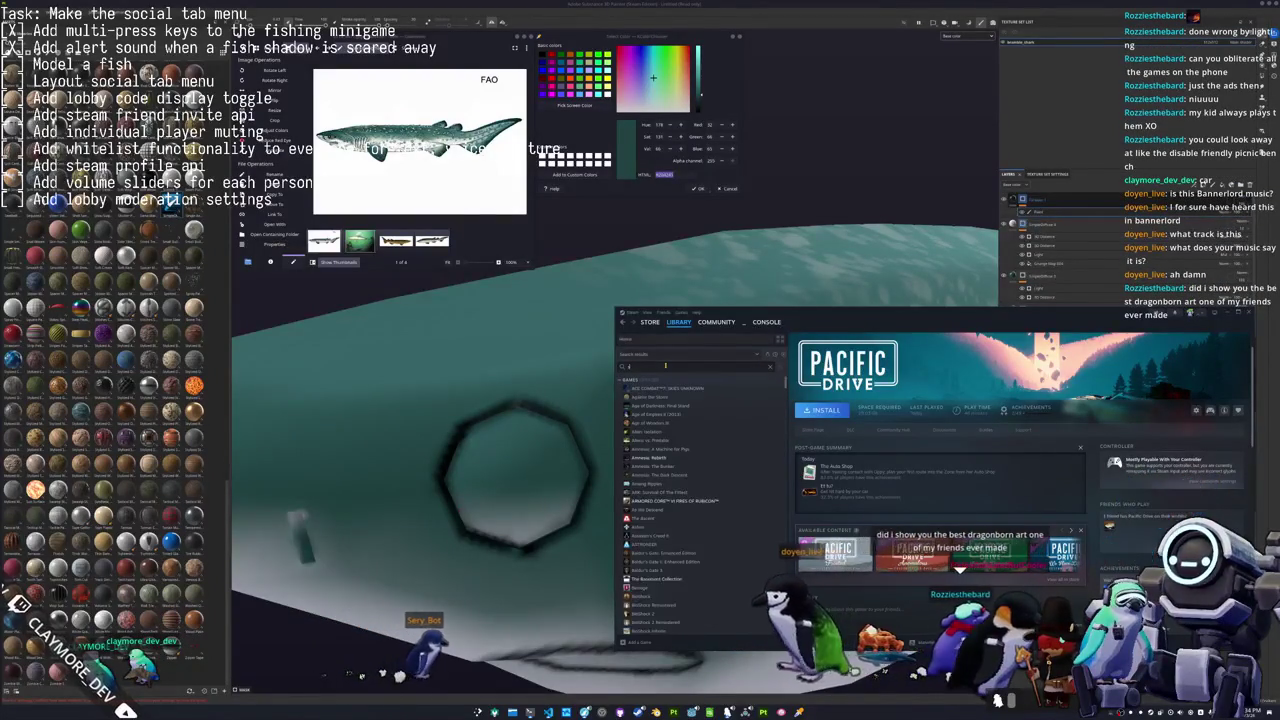
# Search the Steam library for 'ky' and open The Elder Scrolls V: Skyrim.
pyautogui.write('ky')
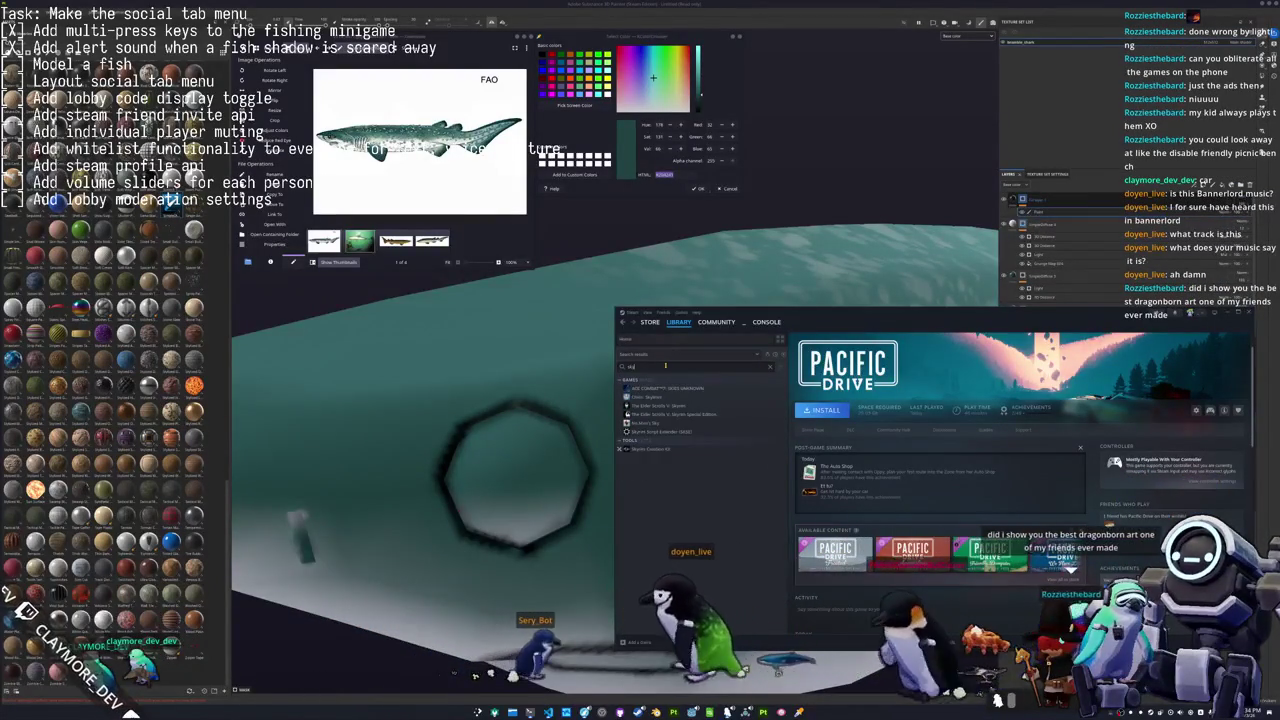
pyautogui.click(660, 397)
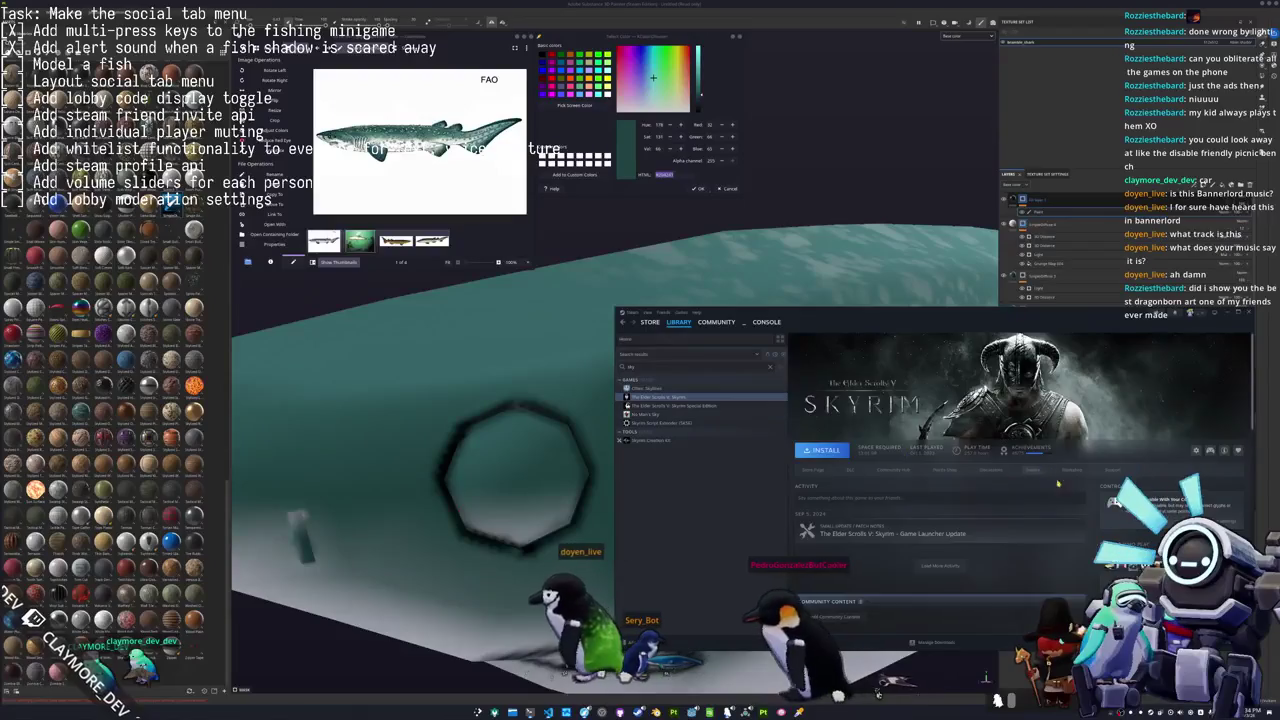
pyautogui.scroll(-5, 1053, 471)
pyautogui.scroll(-2, 1080, 500)
pyautogui.scroll(-2, 1100, 520)
pyautogui.scroll(-1, 1108, 538)
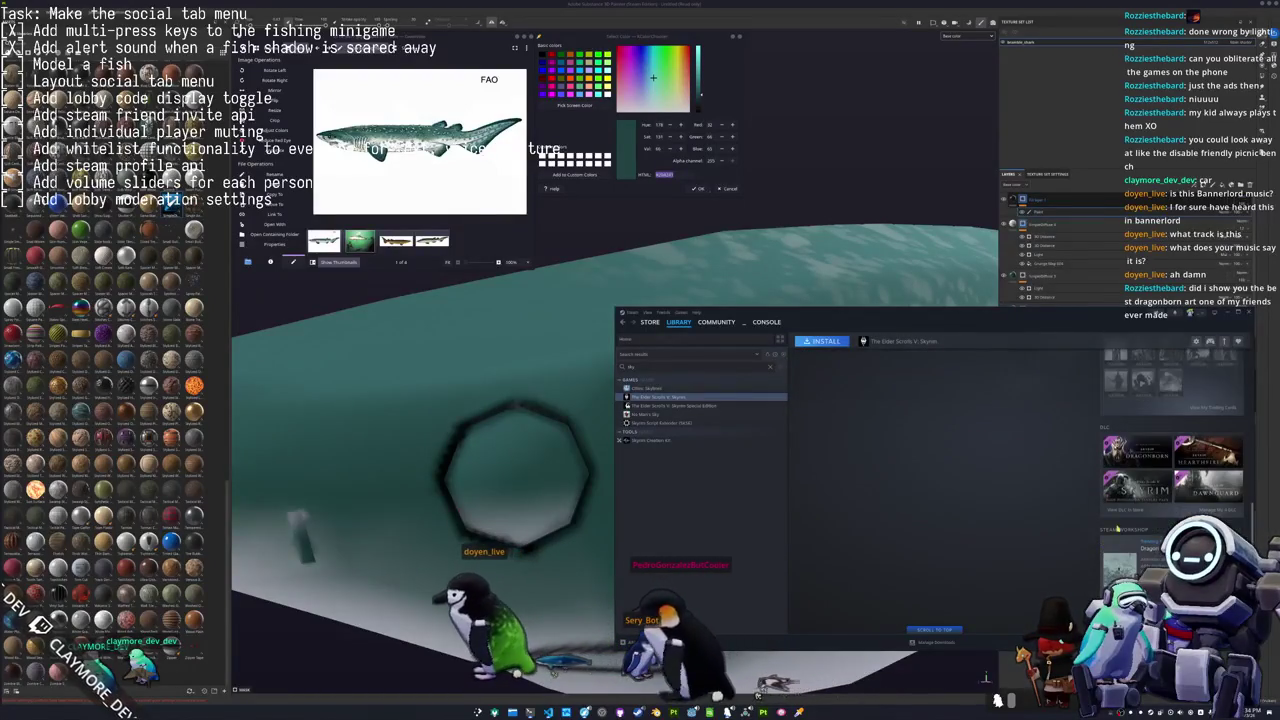
# Open Skyrim's store page, browse a section's discounted titles, then go back.
pyautogui.click(1135, 510)
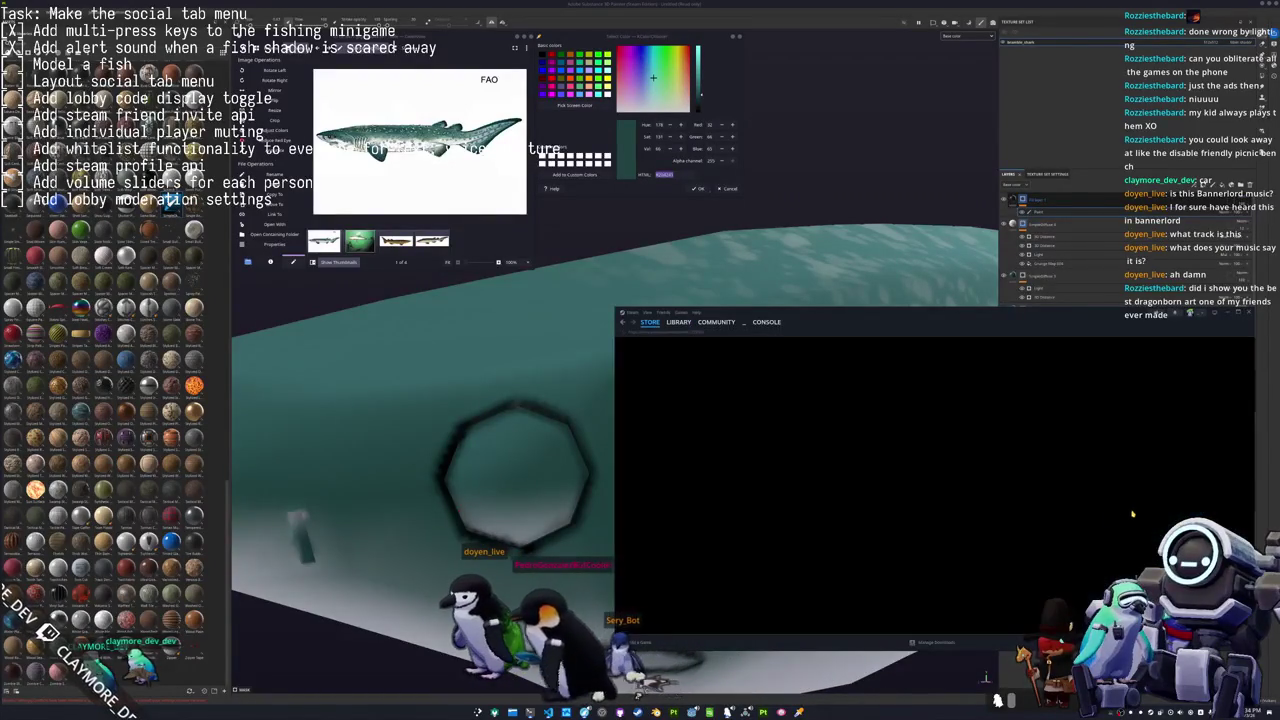
pyautogui.scroll(-2, 908, 509)
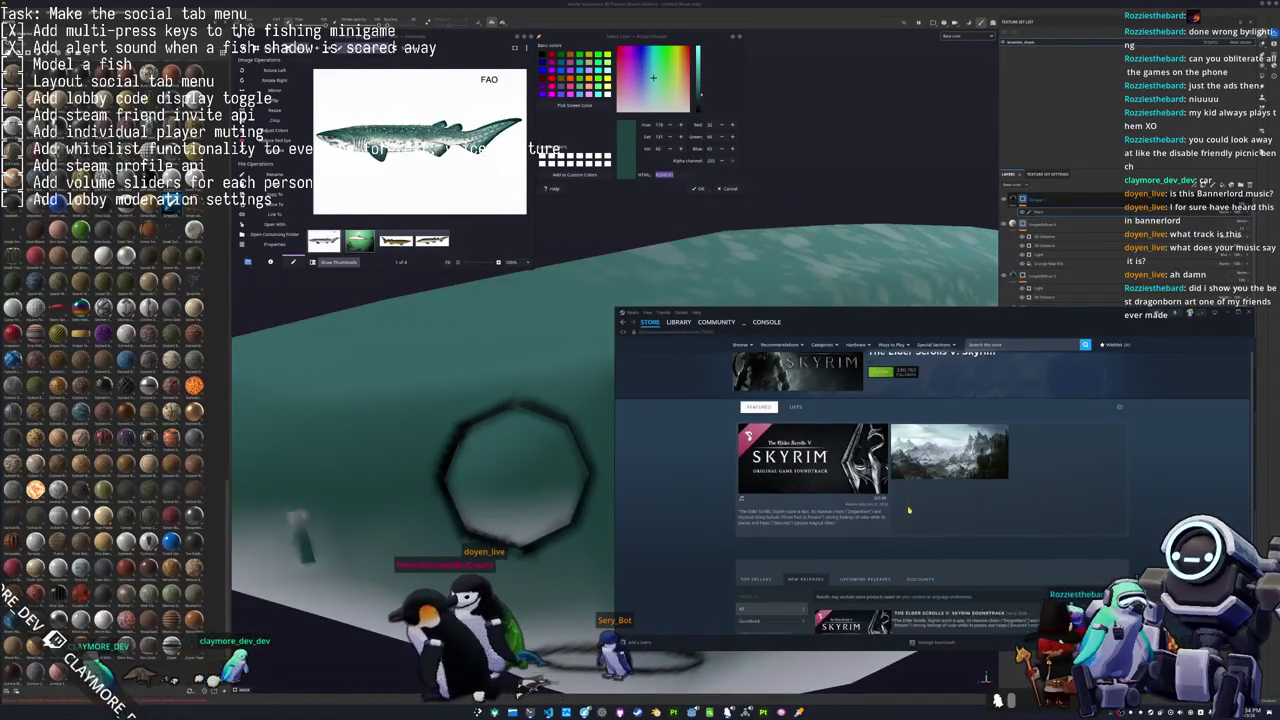
pyautogui.scroll(-2, 812, 527)
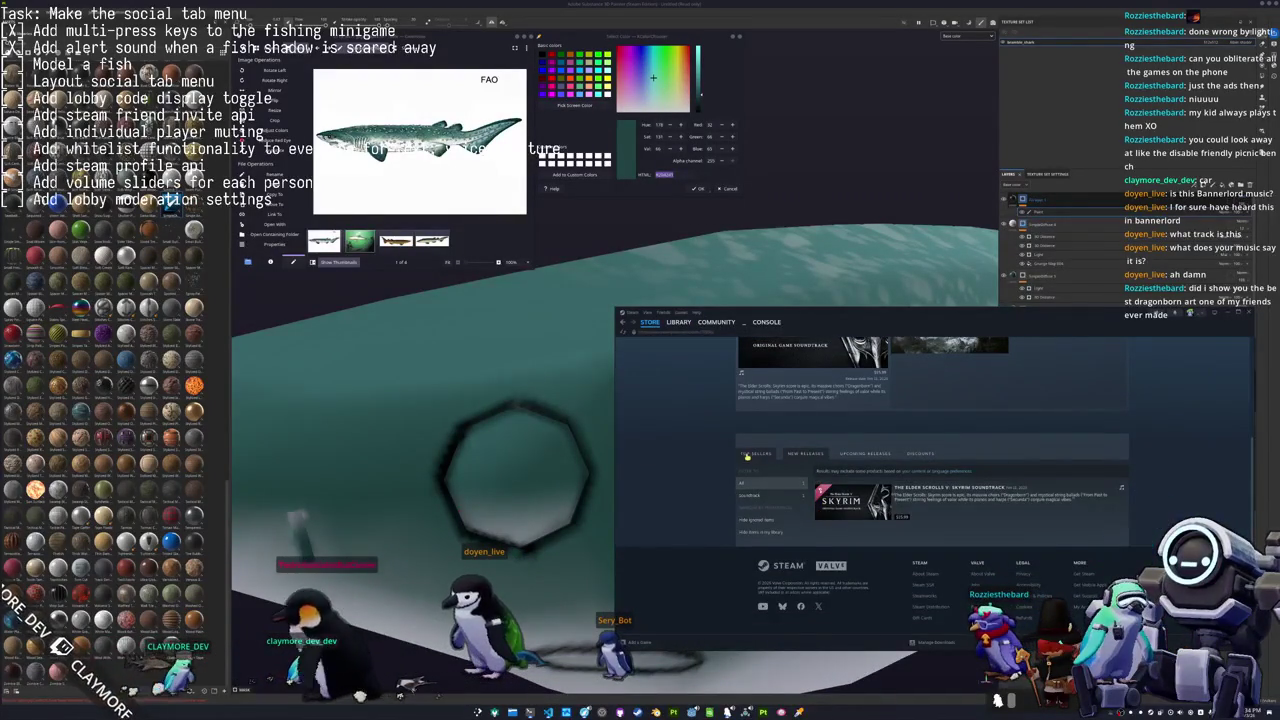
pyautogui.click(920, 454)
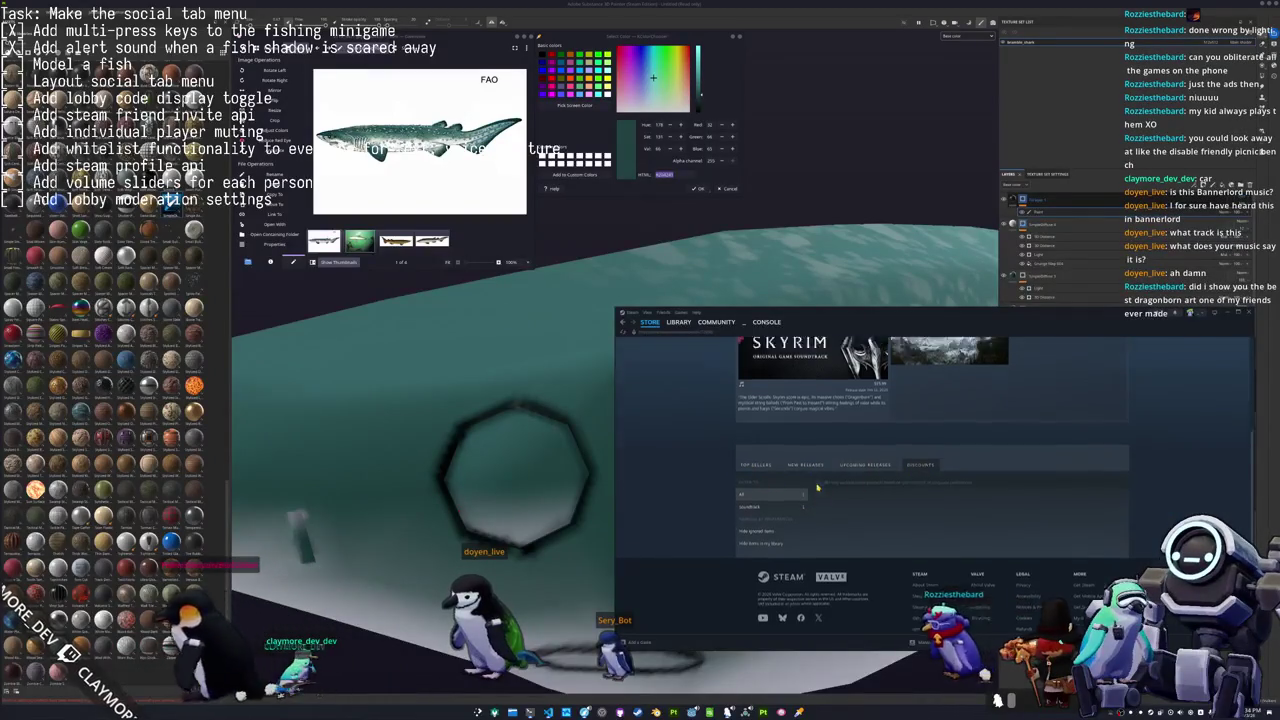
pyautogui.scroll(4, 797, 403)
pyautogui.scroll(-3, 815, 506)
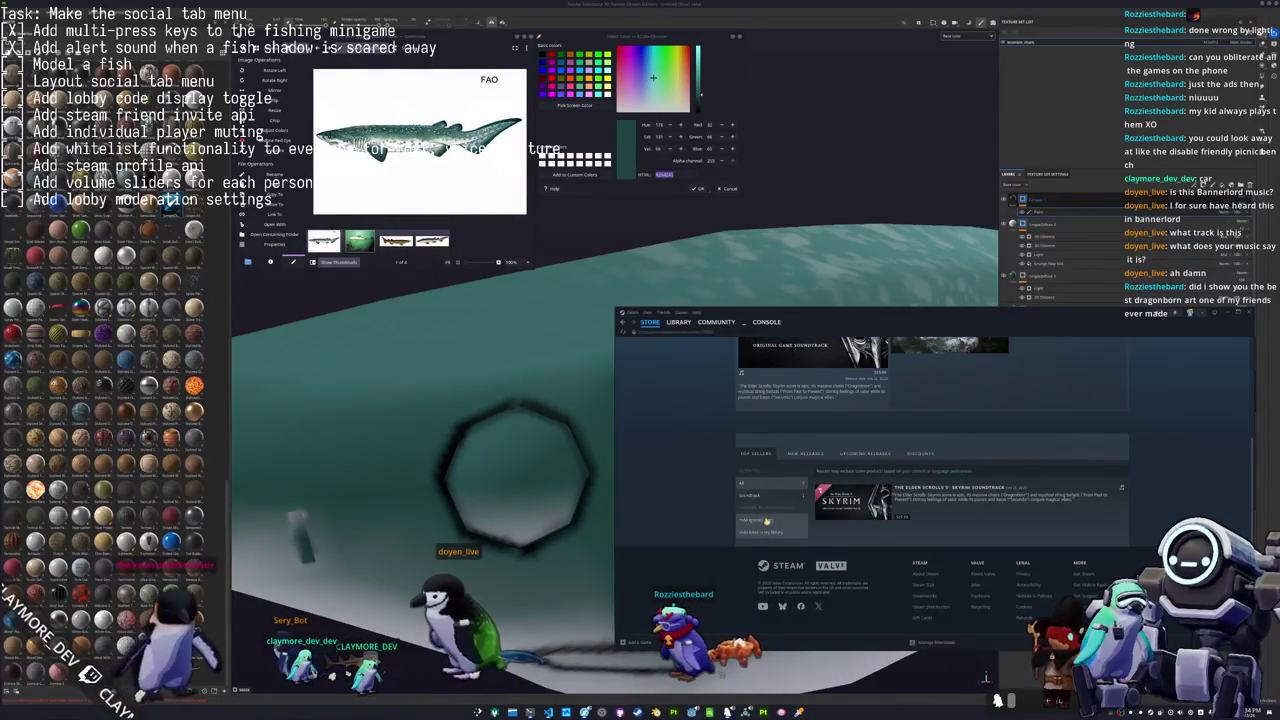
pyautogui.scroll(3, 813, 506)
pyautogui.hotkey('alt', 'Left')
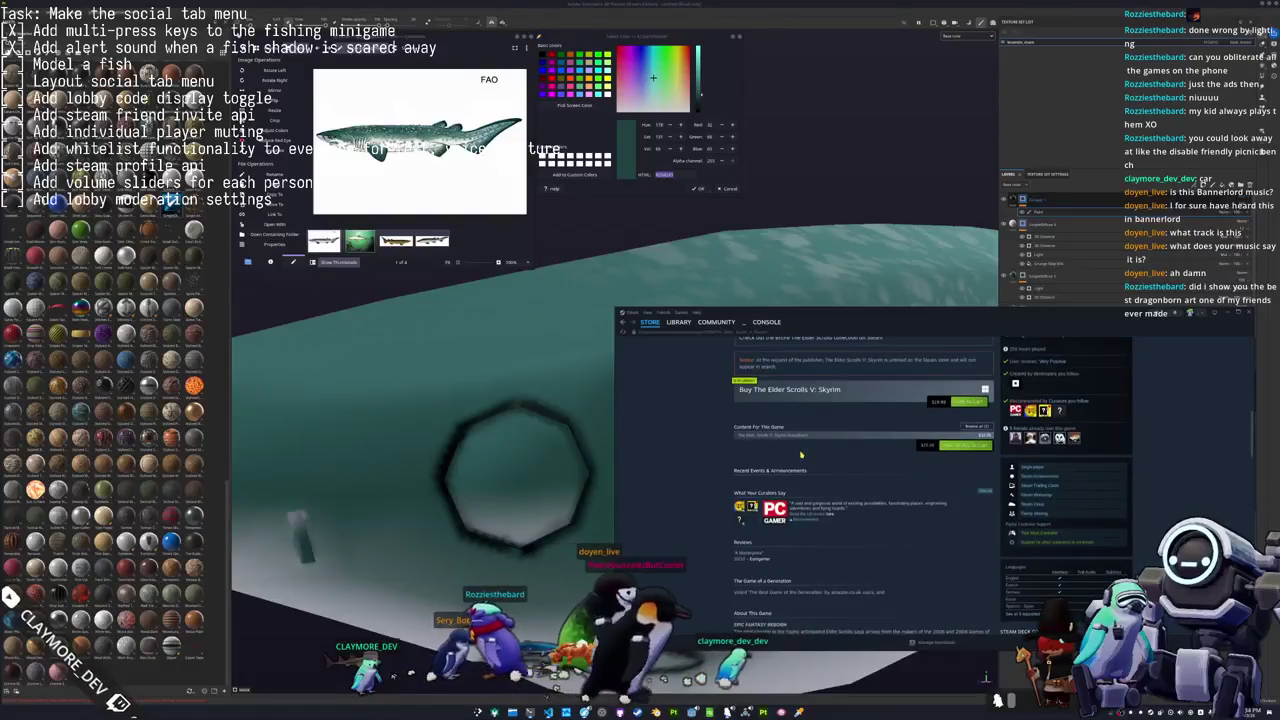
# Open and browse the Bethesda publisher page.
pyautogui.scroll(3, 726, 503)
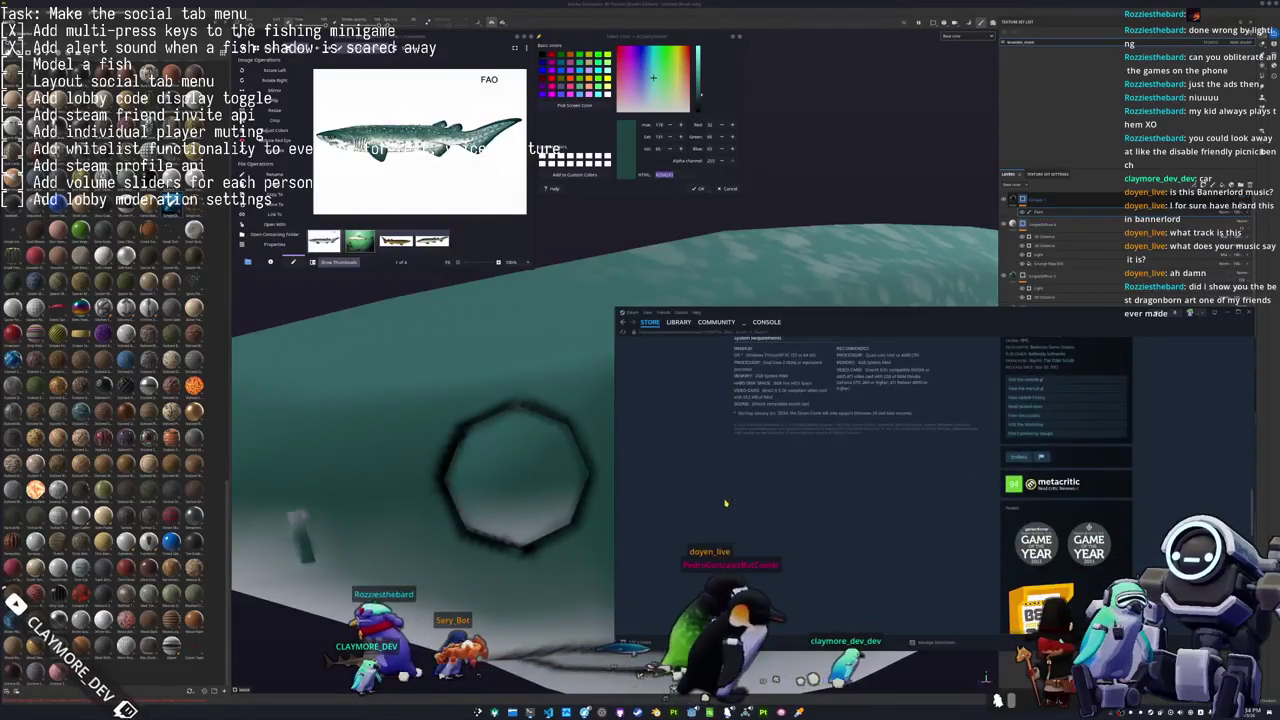
pyautogui.scroll(3, 726, 503)
pyautogui.scroll(2, 726, 503)
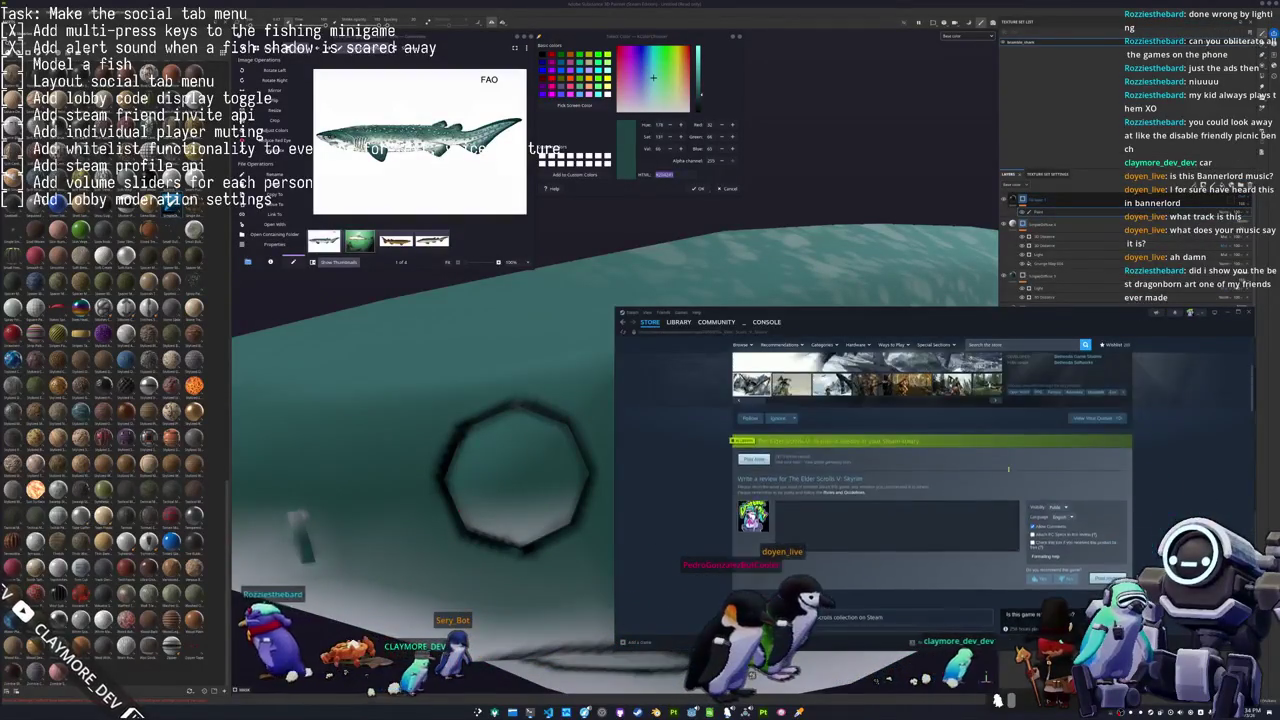
pyautogui.click(1077, 517)
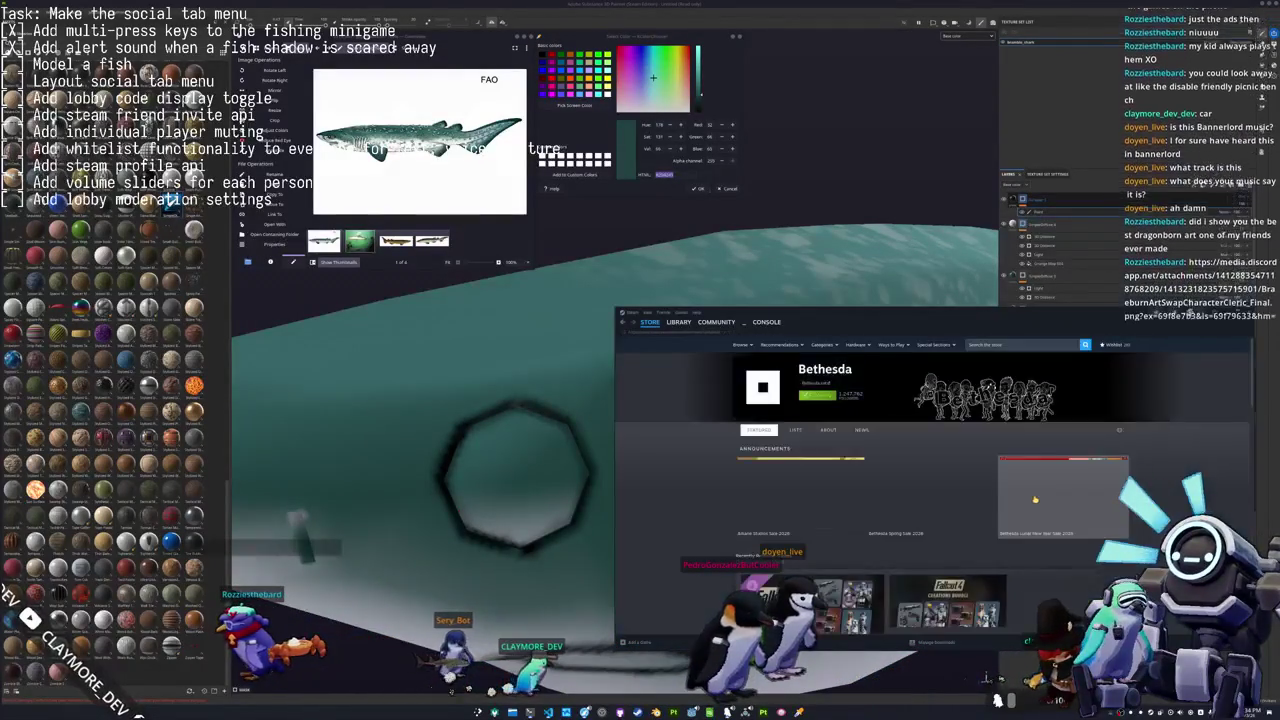
pyautogui.scroll(-3, 719, 517)
pyautogui.scroll(-3, 719, 517)
pyautogui.scroll(-2, 719, 517)
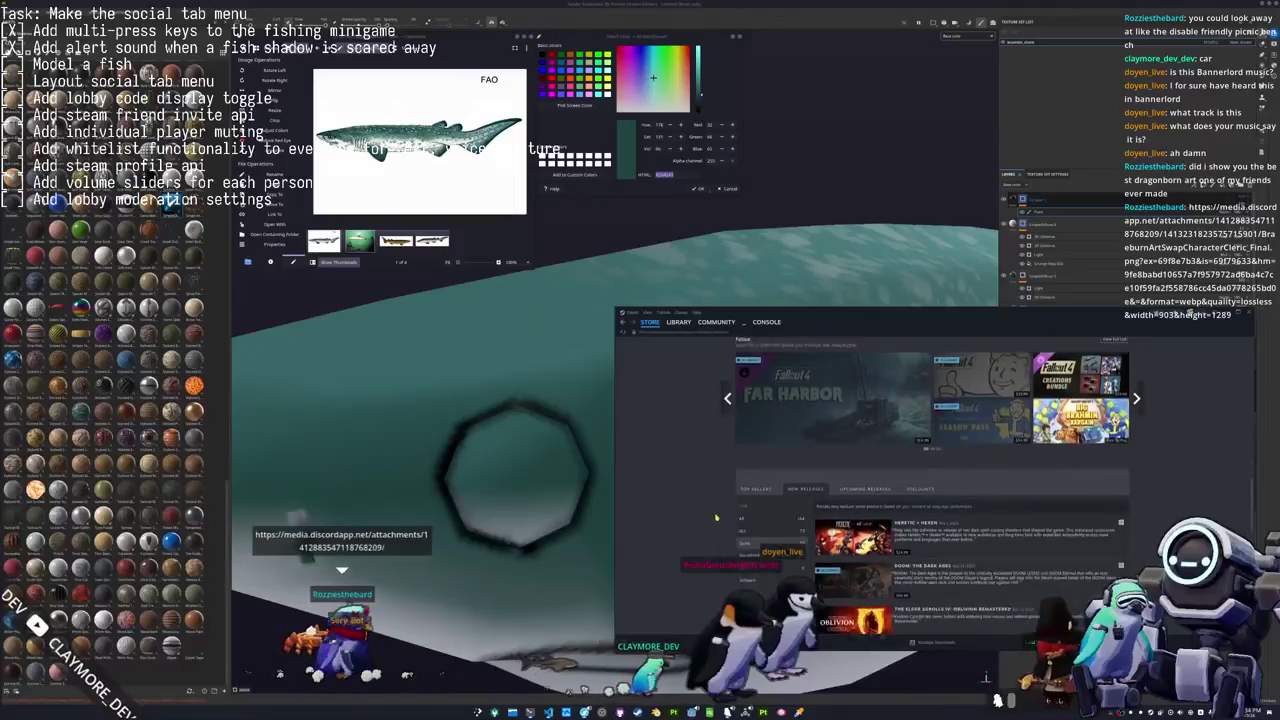
pyautogui.scroll(-3, 715, 517)
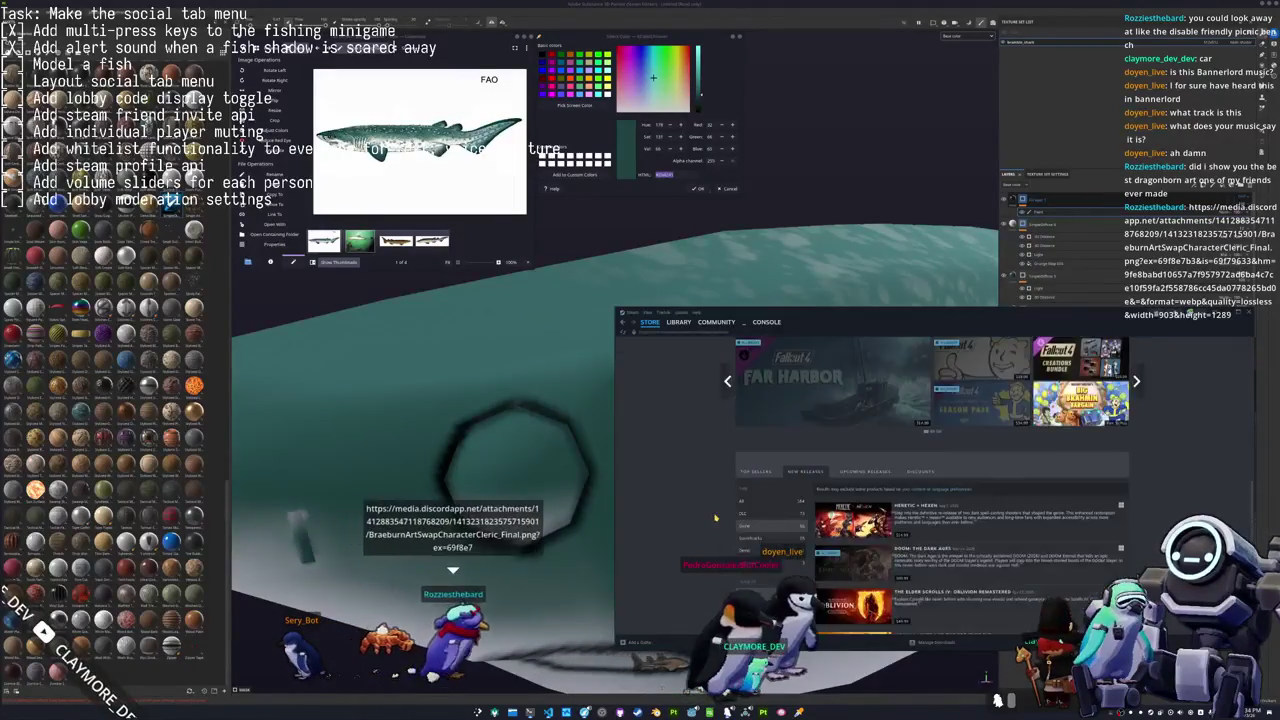
pyautogui.scroll(-3, 715, 517)
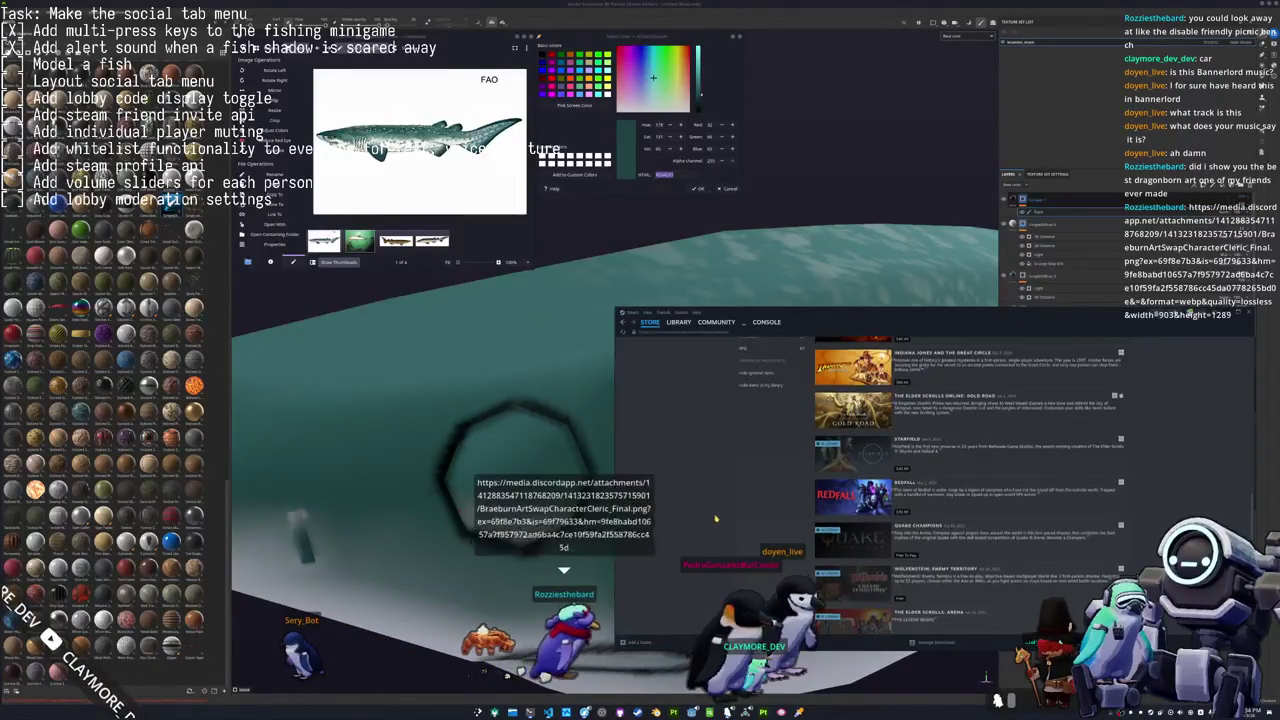
pyautogui.scroll(-2, 740, 513)
pyautogui.scroll(-3, 743, 513)
pyautogui.scroll(4, 850, 482)
pyautogui.scroll(-3, 789, 517)
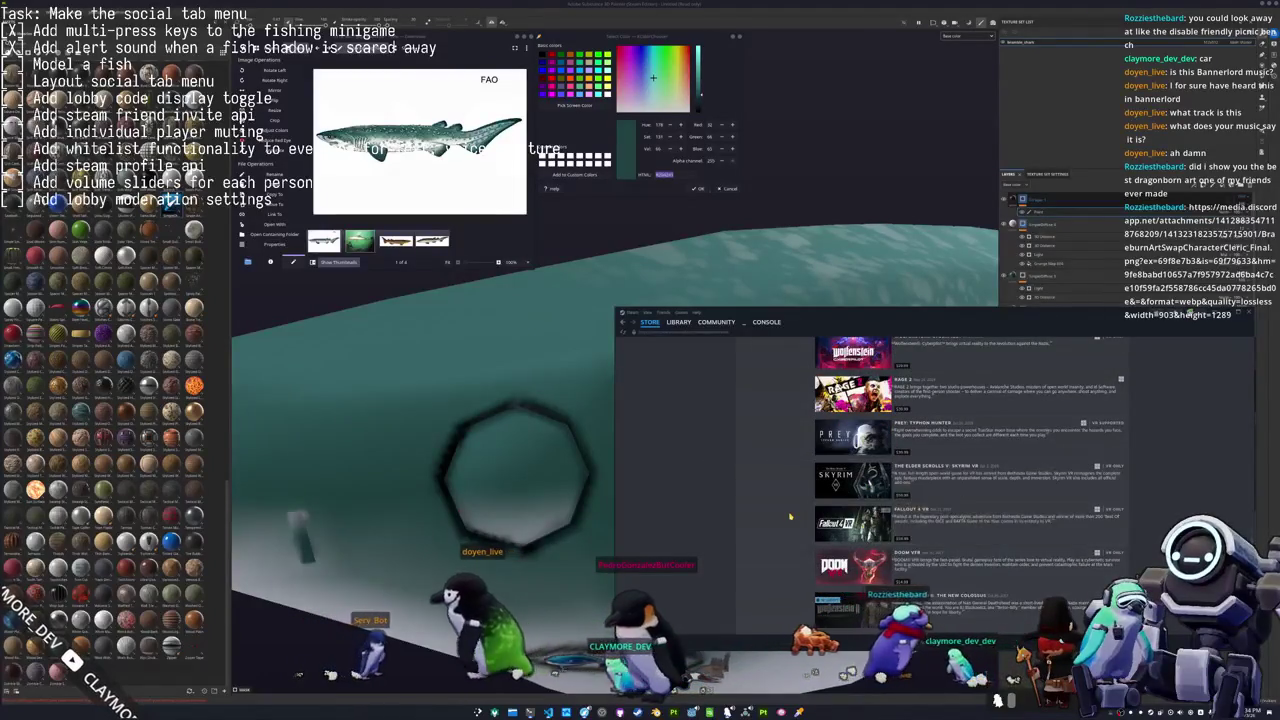
pyautogui.scroll(-1, 789, 517)
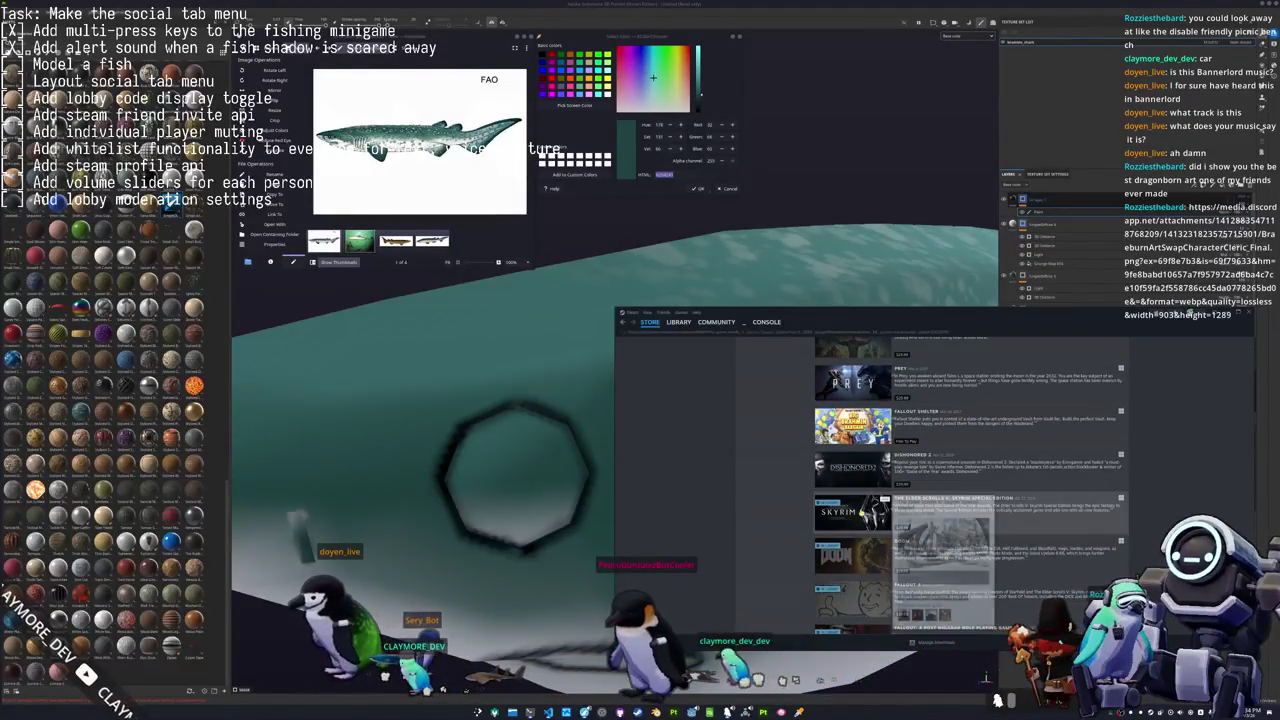
# Scroll the Skyrim Special Edition store page to its Buy listings, then close Steam.
pyautogui.click(852, 512)
pyautogui.scroll(-5, 795, 524)
pyautogui.scroll(-3, 795, 524)
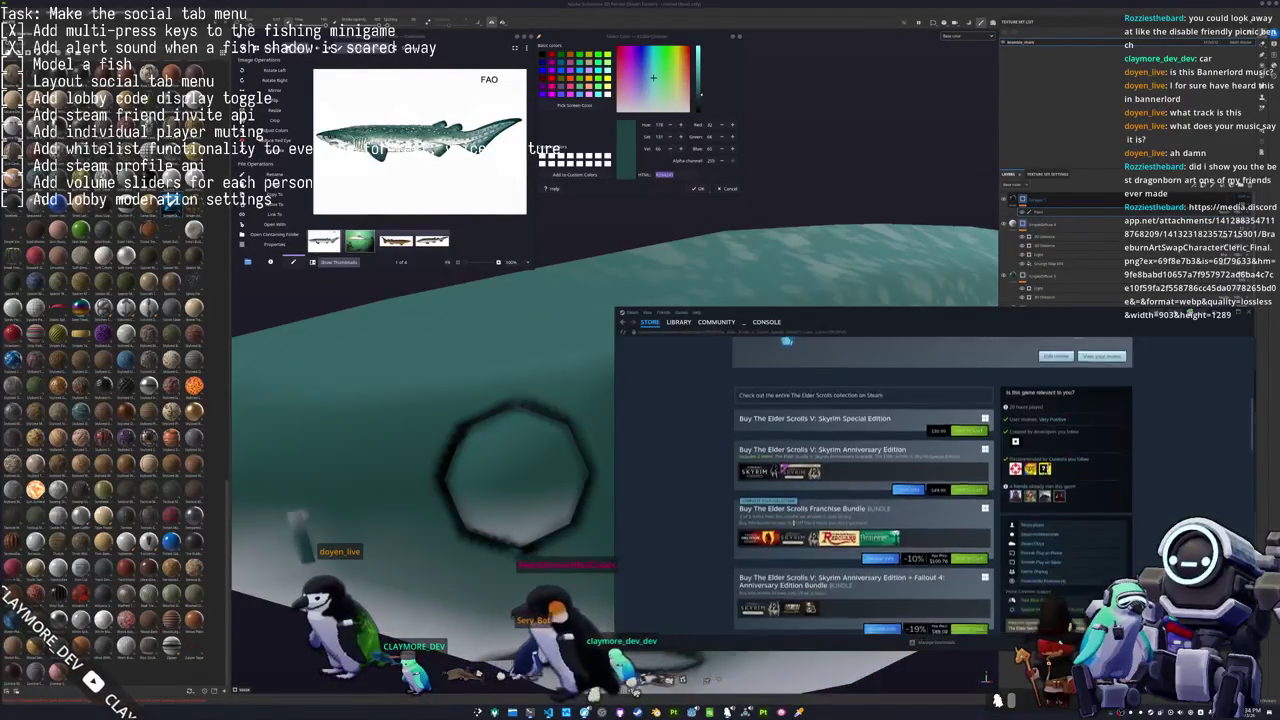
pyautogui.scroll(-3, 795, 525)
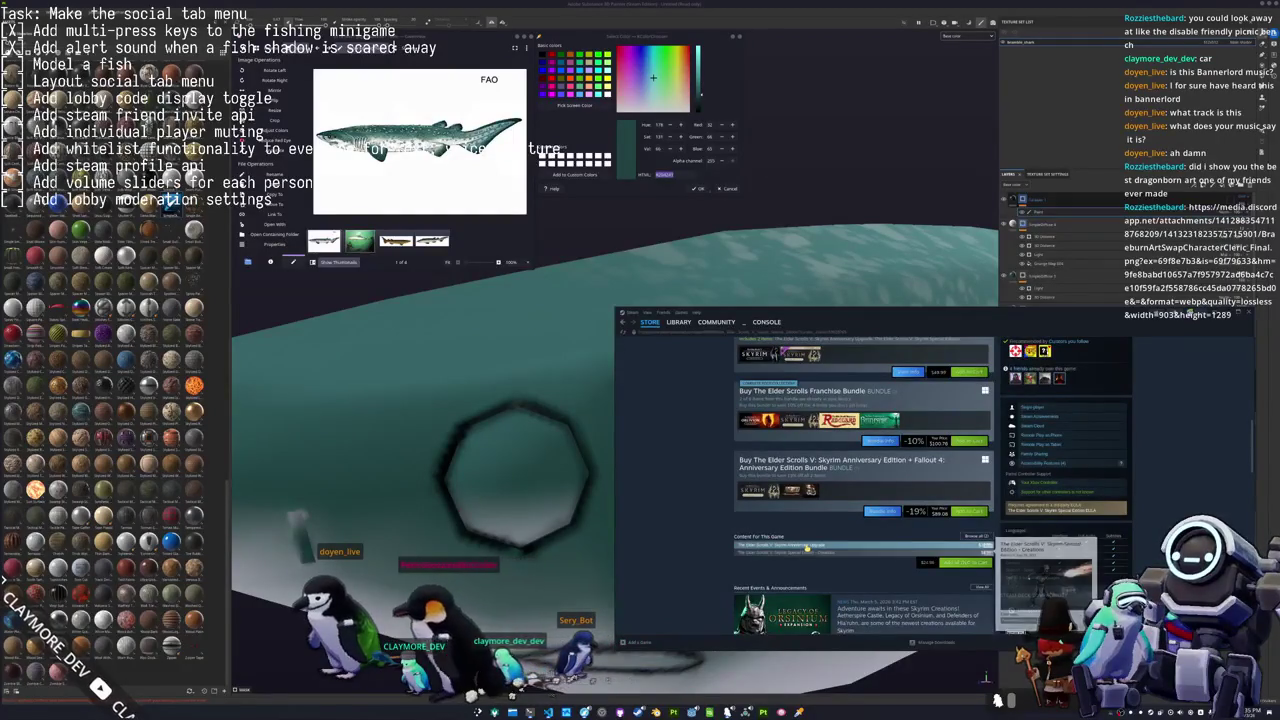
pyautogui.scroll(-2, 806, 548)
pyautogui.scroll(-3, 806, 548)
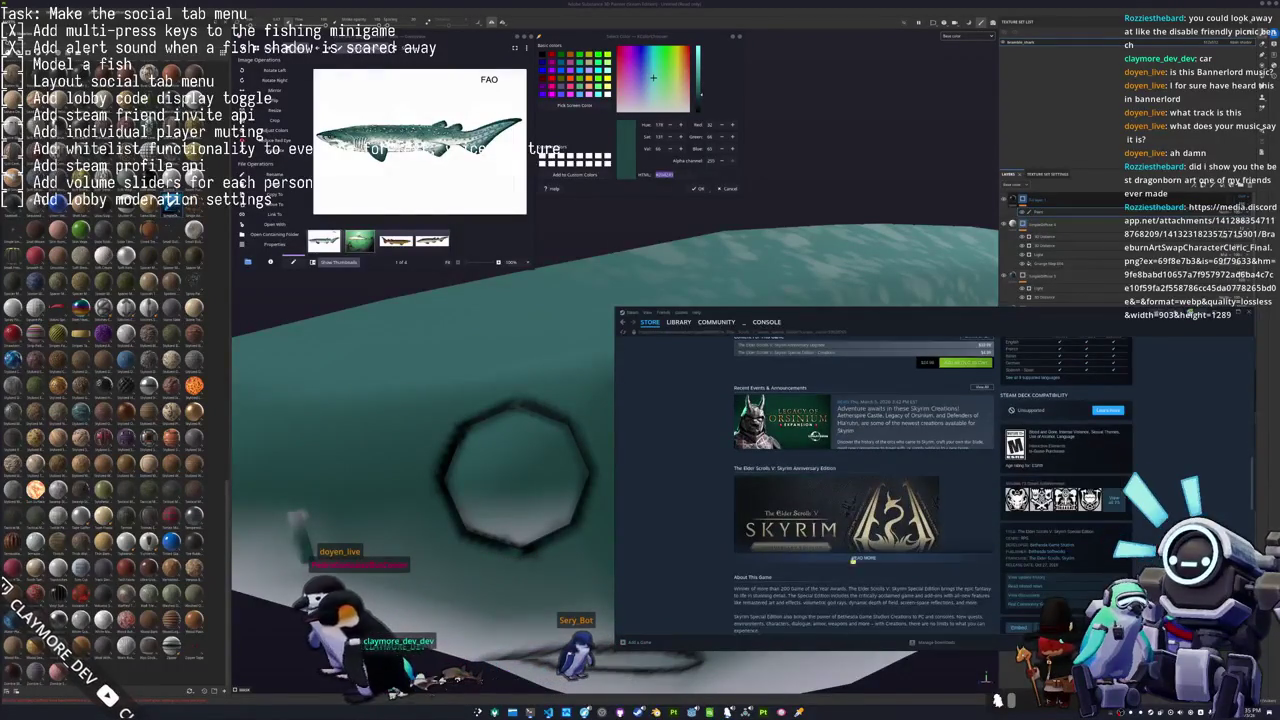
pyautogui.scroll(-3, 1040, 345)
pyautogui.scroll(4, 1040, 345)
pyautogui.scroll(5, 1040, 345)
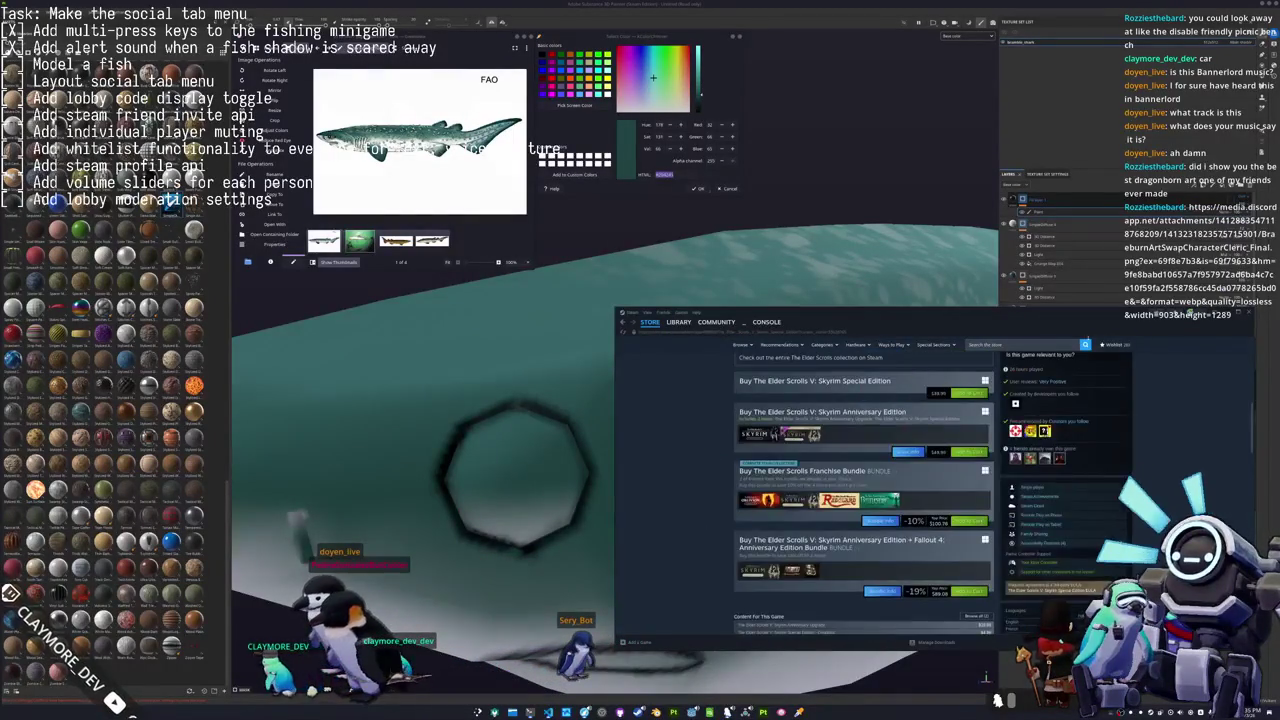
pyautogui.click(1248, 313)
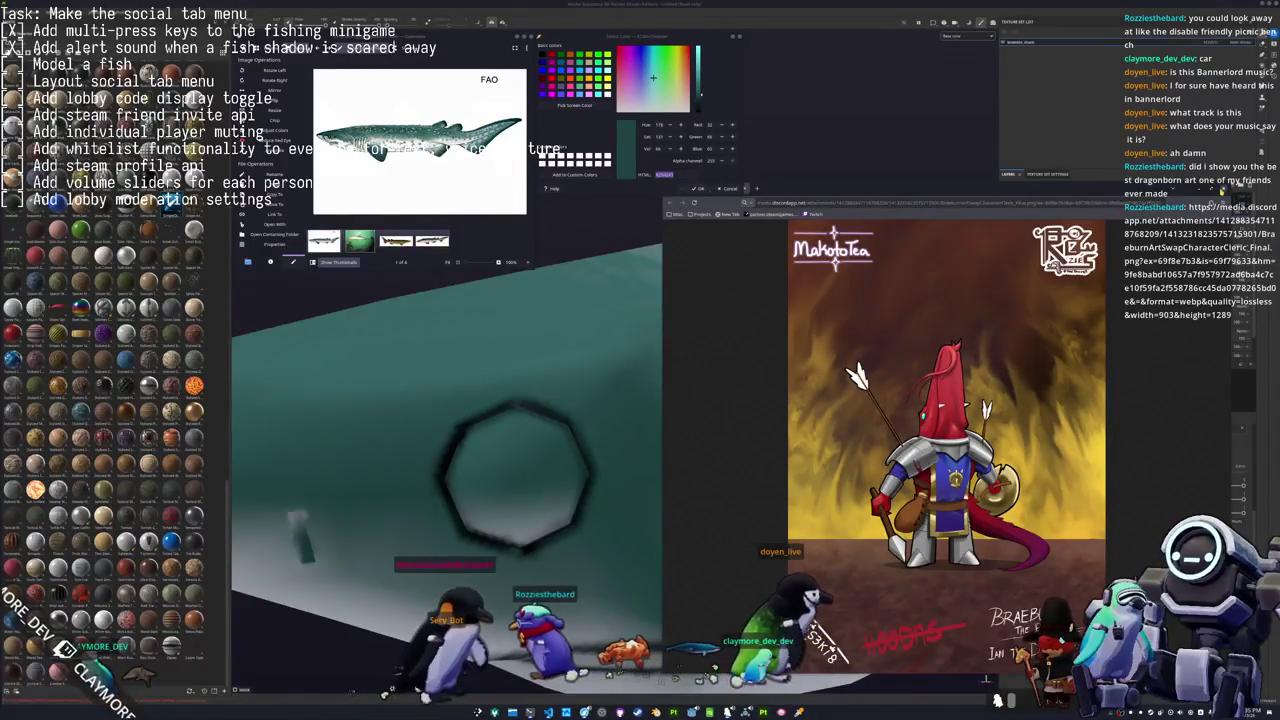
# Close the knight artwork window and orbit the view around the shark's head.
pyautogui.click(515, 475)
pyautogui.moveTo(486, 457)
pyautogui.keyDown('alt'); pyautogui.mouseDown()
pyautogui.moveTo(611, 485)
pyautogui.moveTo(771, 434)
pyautogui.moveTo(800, 443)
pyautogui.moveTo(796, 455)
pyautogui.mouseUp(); pyautogui.keyUp('alt')
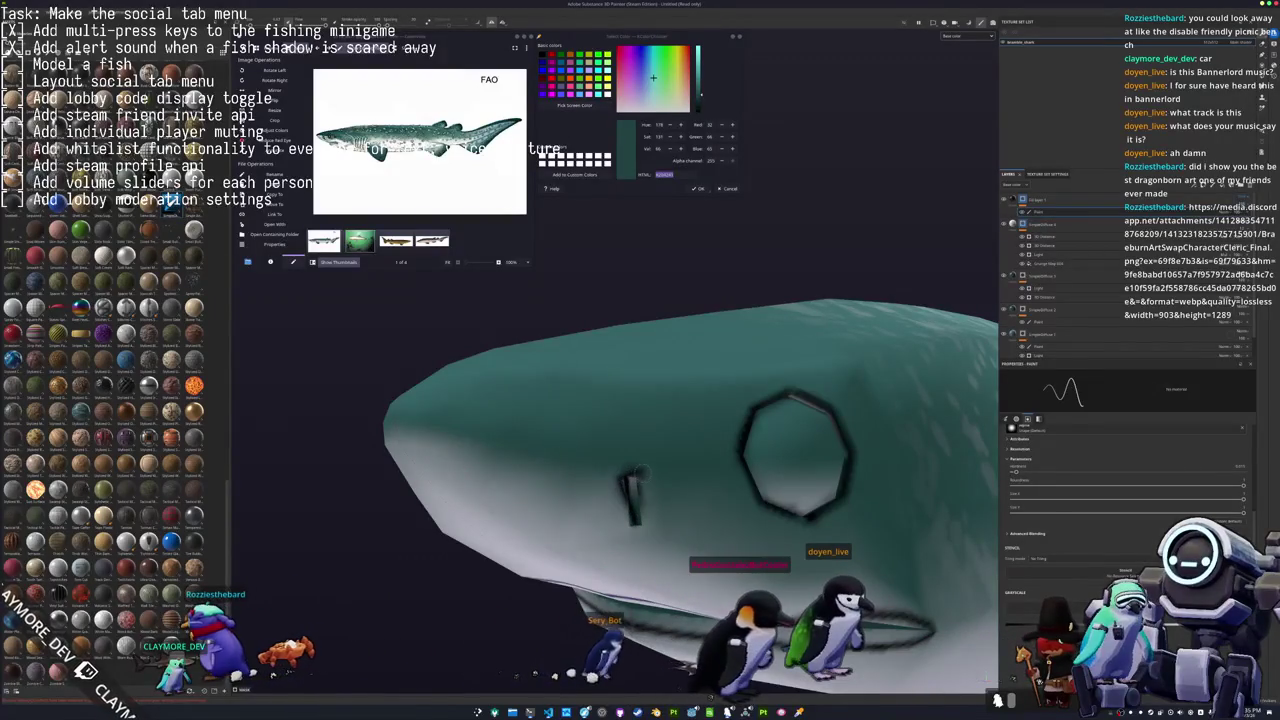
pyautogui.moveTo(796, 455)
pyautogui.keyDown('alt'); pyautogui.mouseDown()
pyautogui.moveTo(612, 468)
pyautogui.moveTo(954, 530)
pyautogui.mouseUp(); pyautogui.keyUp('alt')
pyautogui.scroll(5, 608, 468)
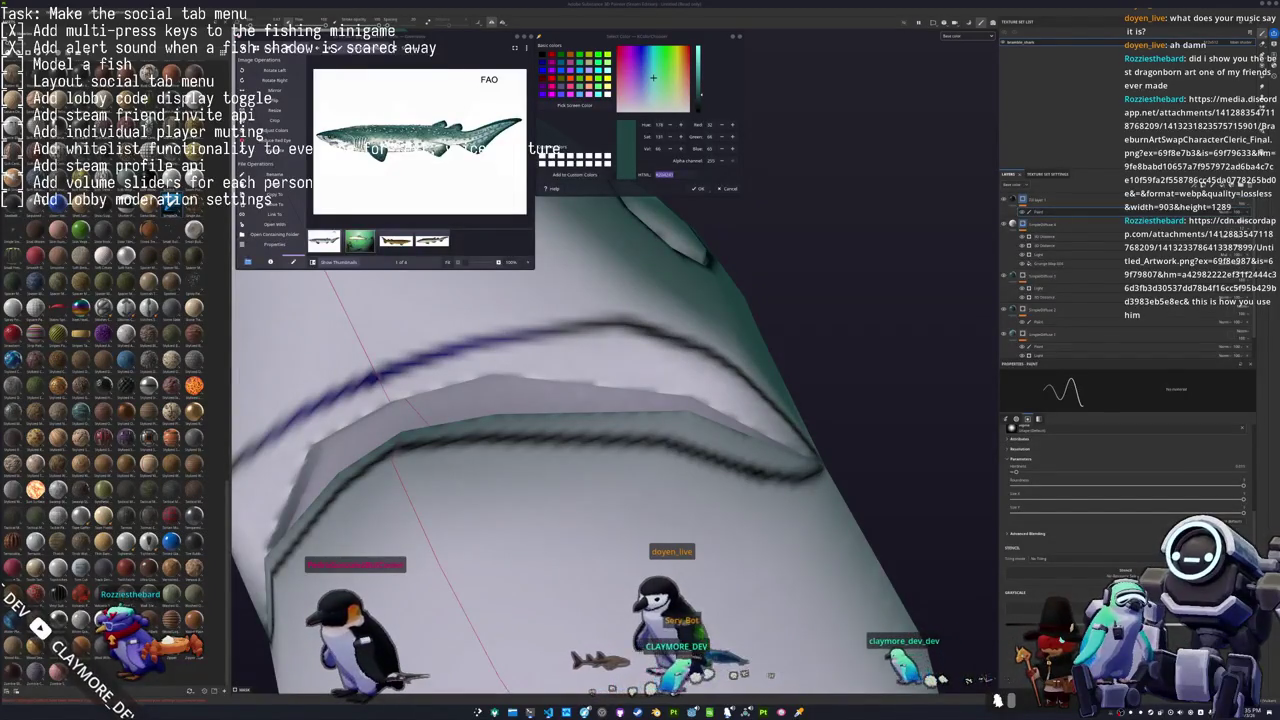
pyautogui.rightClick(736, 501)
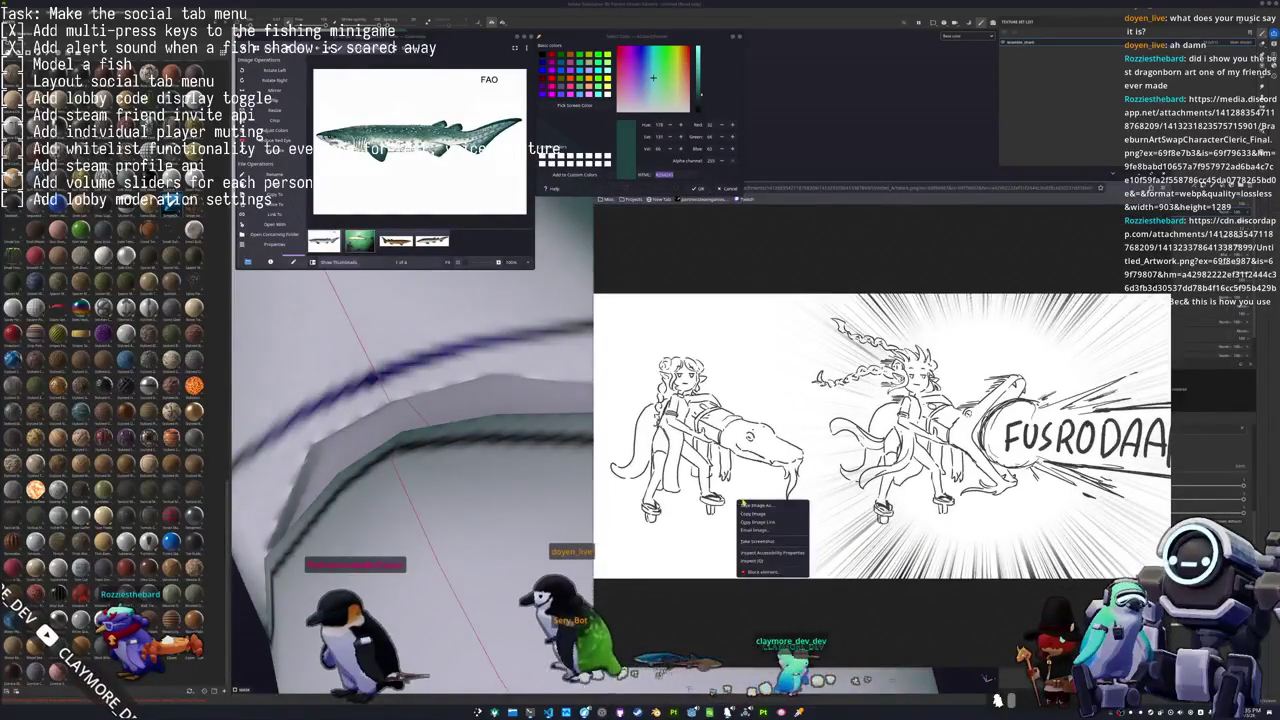
pyautogui.click(760, 565)
pyautogui.moveTo(714, 621); pyautogui.dragTo(800, 618)
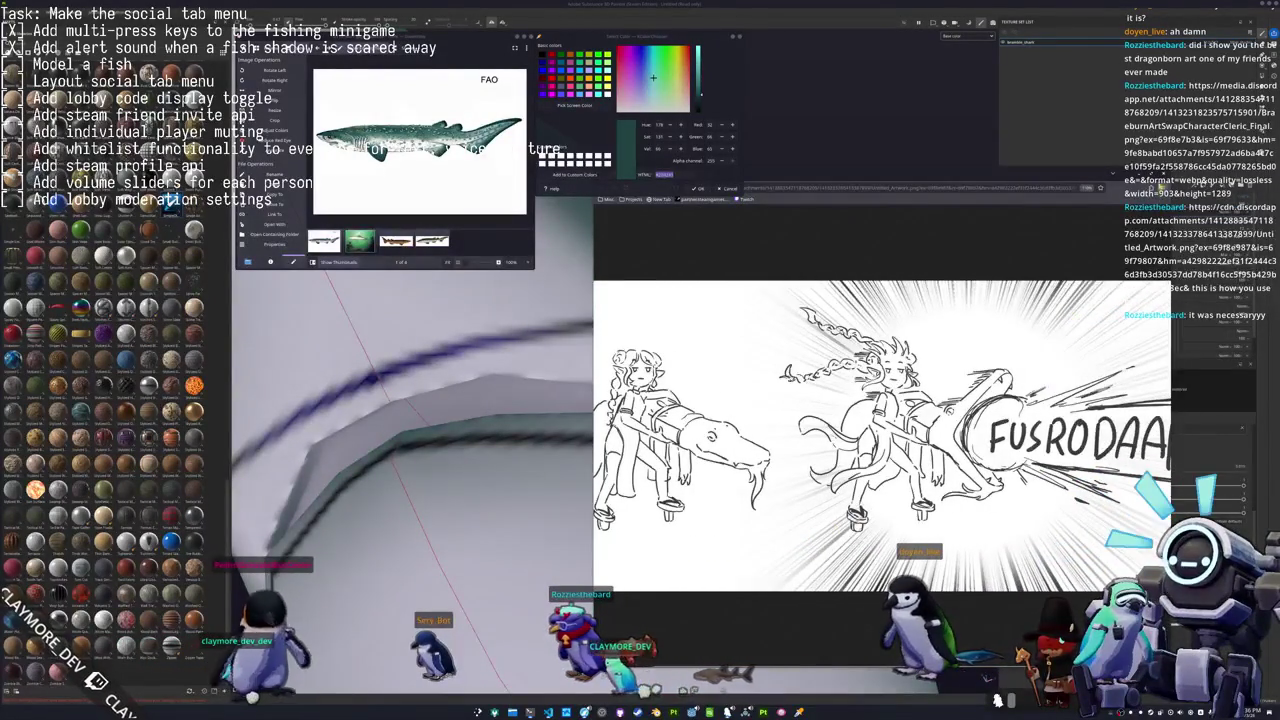
pyautogui.scroll(-5, 886, 387)
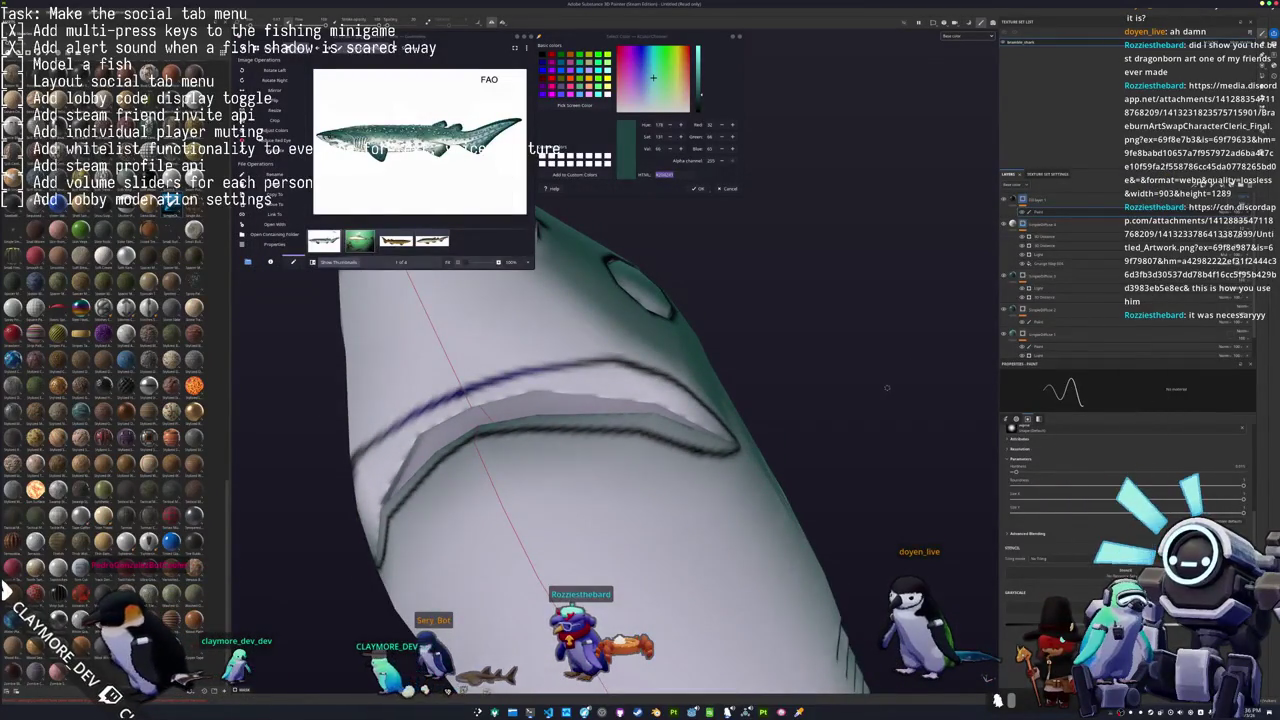
# Zoom and orbit the viewport around the whale shark's mouth, head and flank.
pyautogui.scroll(-3, 886, 387)
pyautogui.scroll(4, 700, 387)
pyautogui.scroll(2, 562, 387)
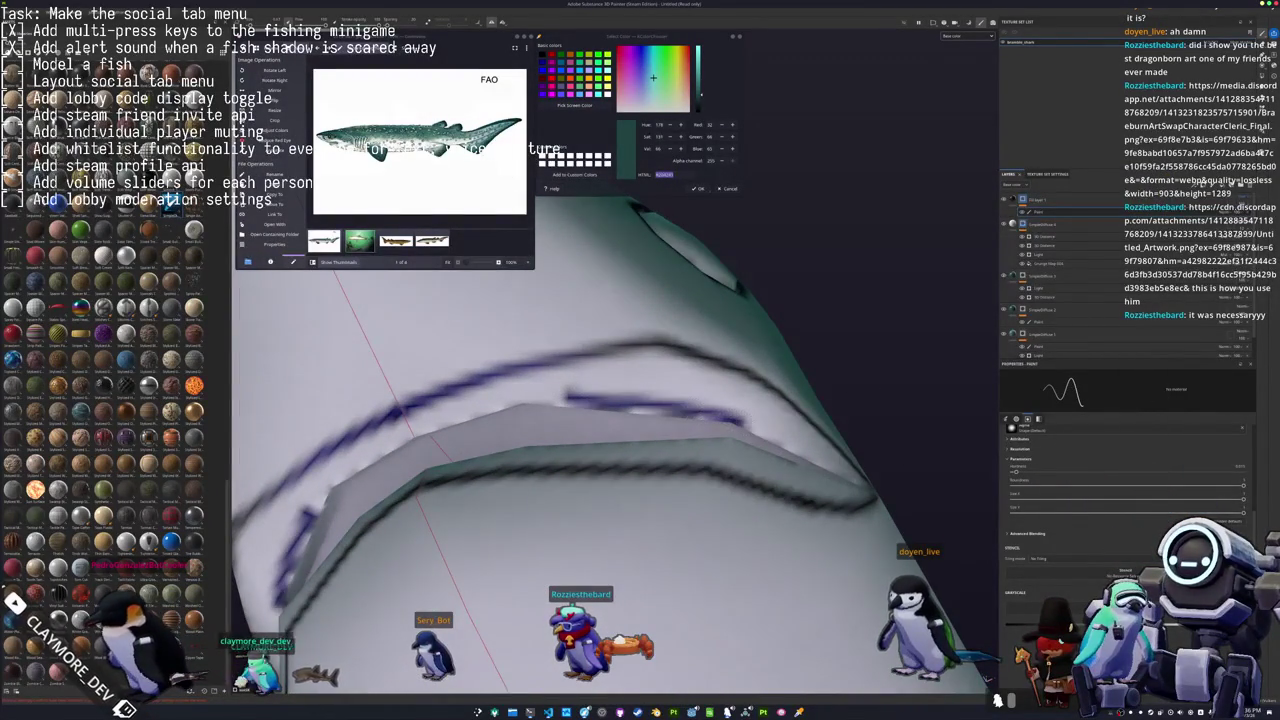
pyautogui.moveTo(560, 400)
pyautogui.keyDown('alt'); pyautogui.mouseDown()
pyautogui.moveTo(660, 440)
pyautogui.moveTo(700, 420)
pyautogui.mouseUp(); pyautogui.keyUp('alt')
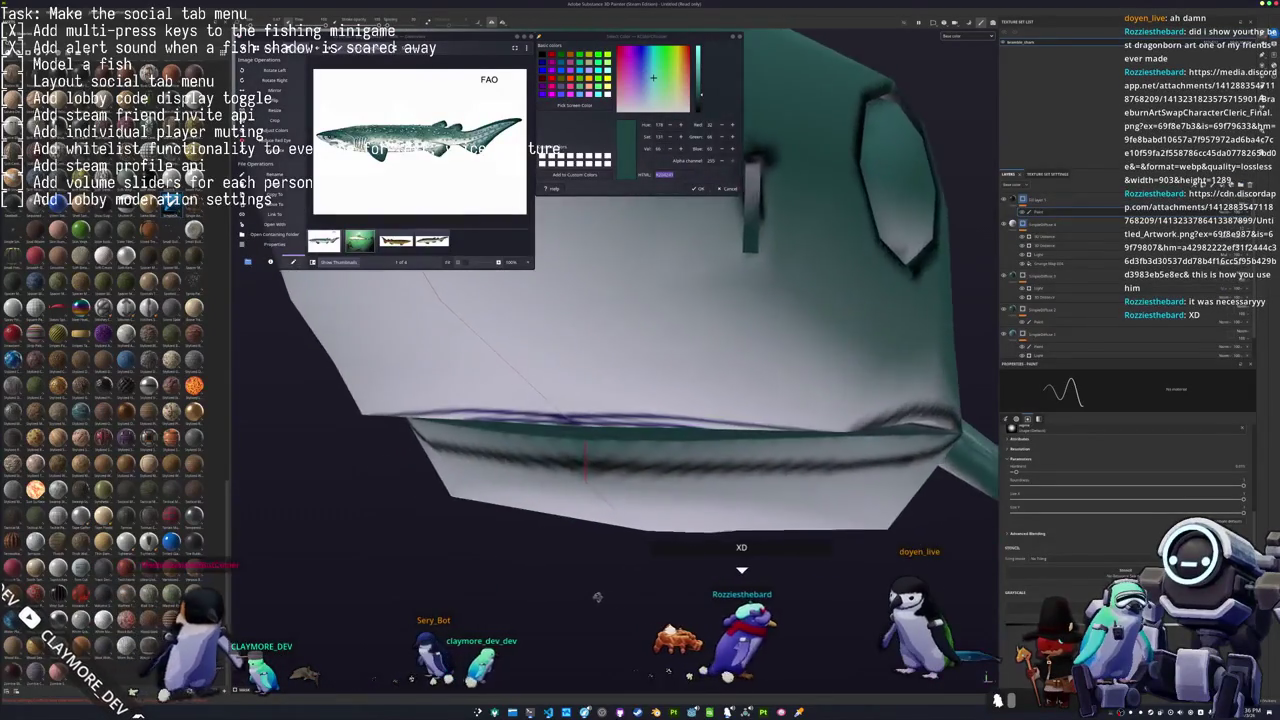
pyautogui.keyDown('alt'); pyautogui.moveTo(512, 455); pyautogui.dragTo(514, 425); pyautogui.keyUp('alt')
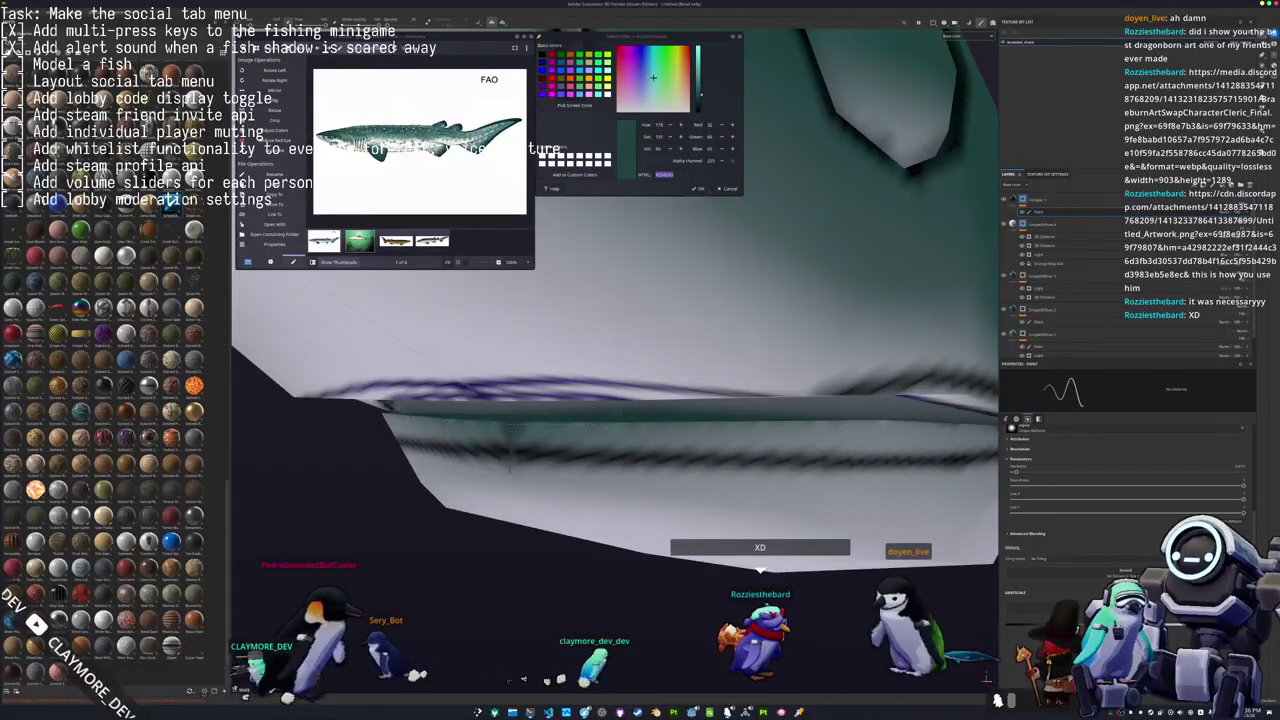
pyautogui.moveTo(905, 424)
pyautogui.keyDown('alt'); pyautogui.mouseDown()
pyautogui.moveTo(575, 420)
pyautogui.moveTo(616, 424)
pyautogui.moveTo(500, 460)
pyautogui.moveTo(708, 476)
pyautogui.mouseUp(); pyautogui.keyUp('alt')
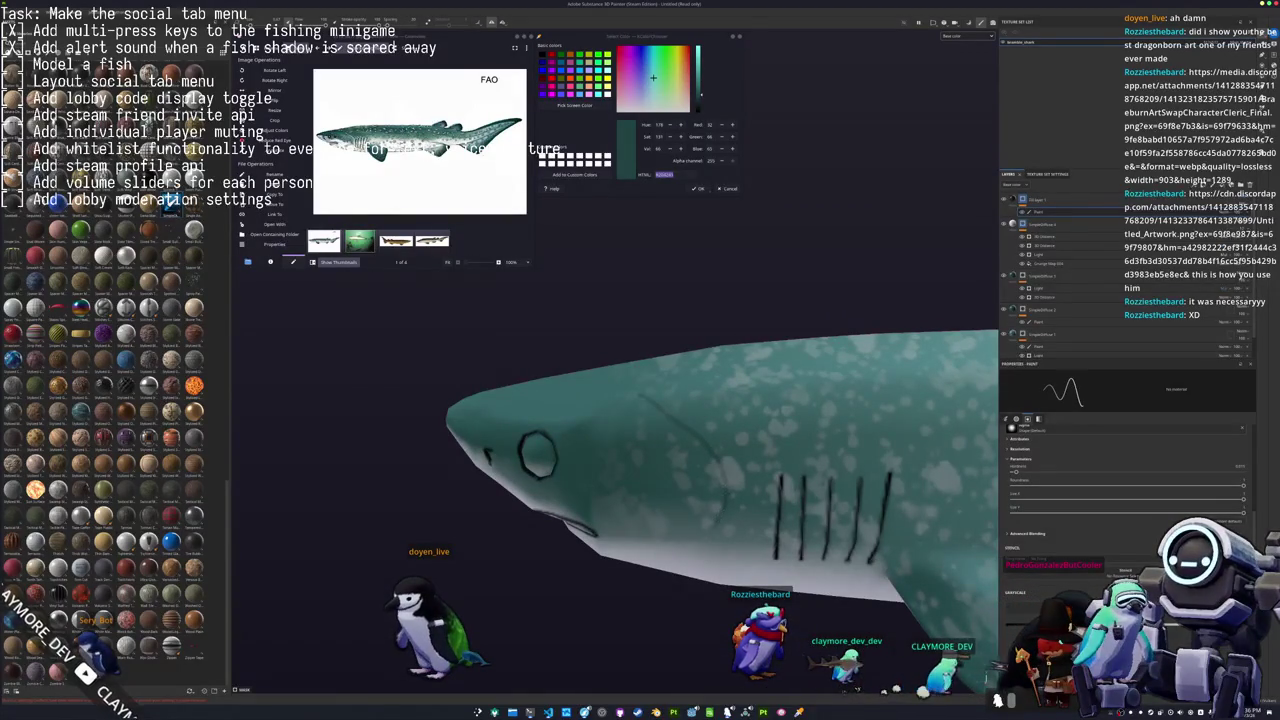
pyautogui.moveTo(708, 476)
pyautogui.keyDown('alt'); pyautogui.mouseDown()
pyautogui.moveTo(771, 423)
pyautogui.moveTo(671, 499)
pyautogui.moveTo(649, 473)
pyautogui.moveTo(629, 493)
pyautogui.moveTo(485, 463)
pyautogui.mouseUp(); pyautogui.keyUp('alt')
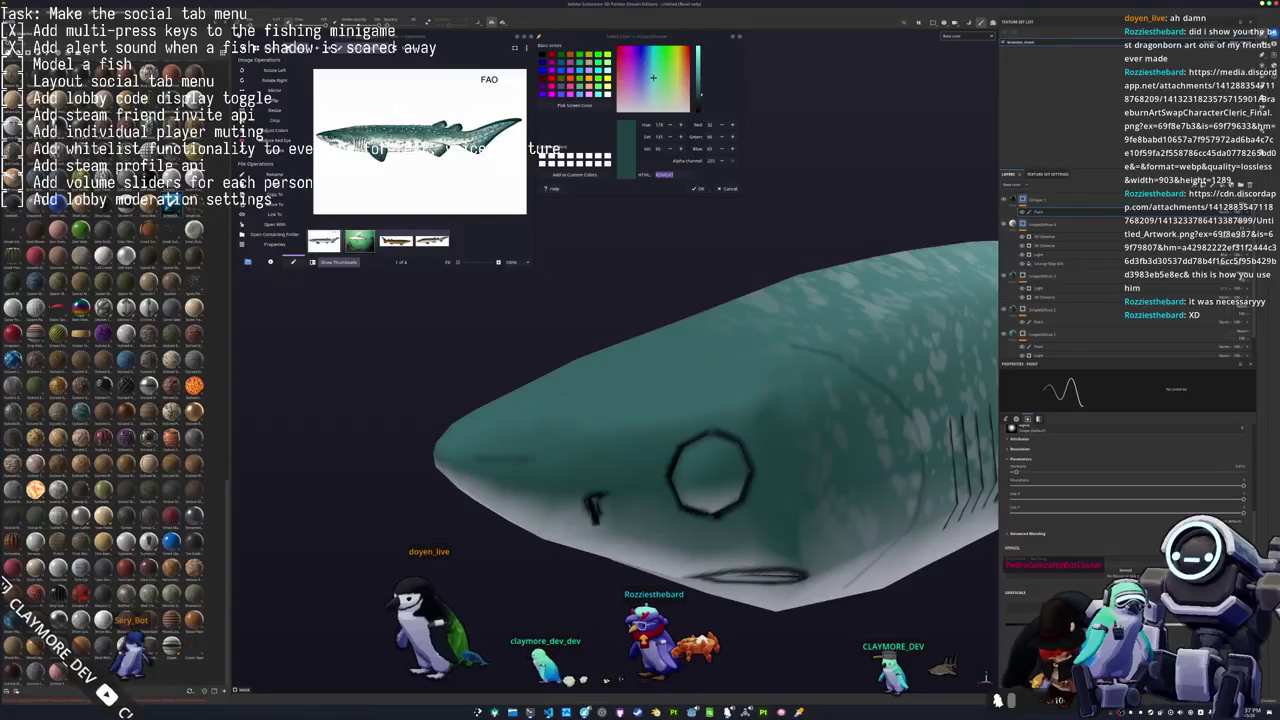
pyautogui.keyDown('alt'); pyautogui.moveTo(763, 400); pyautogui.dragTo(790, 395); pyautogui.keyUp('alt')
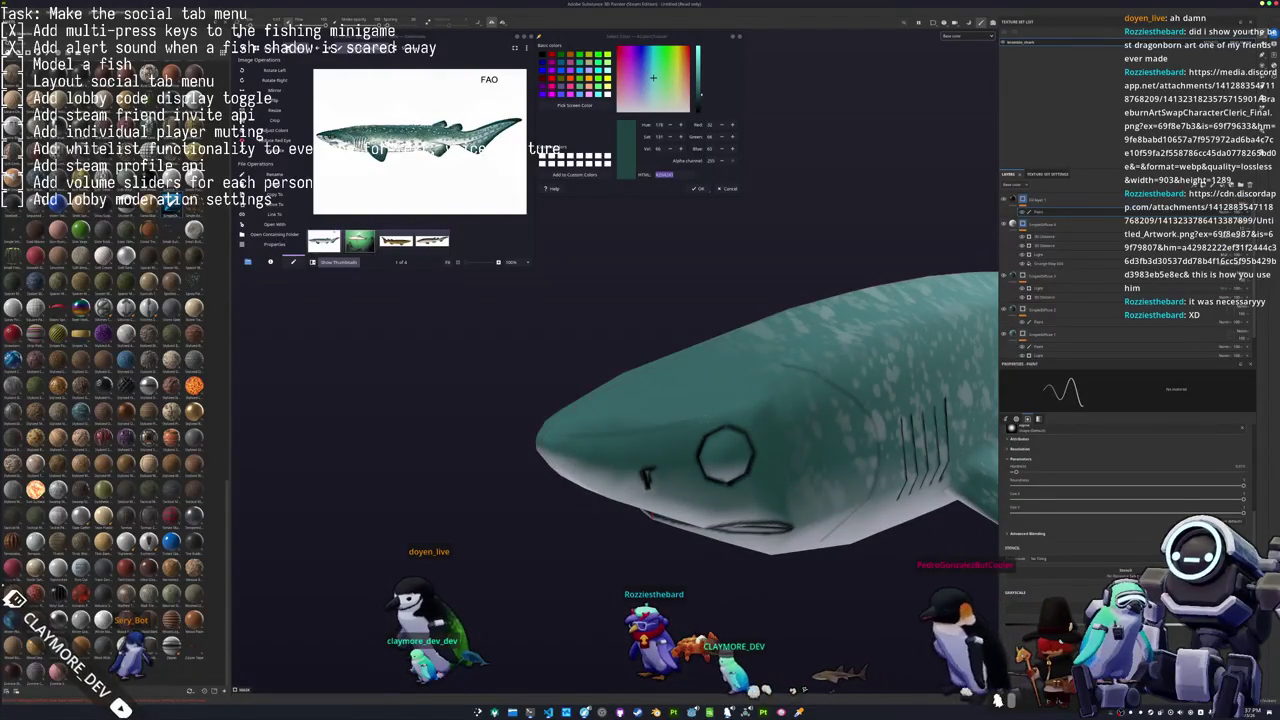
pyautogui.keyDown('alt'); pyautogui.moveTo(781, 397); pyautogui.dragTo(584, 386); pyautogui.keyUp('alt')
pyautogui.scroll(3, 600, 400)
pyautogui.scroll(3, 600, 400)
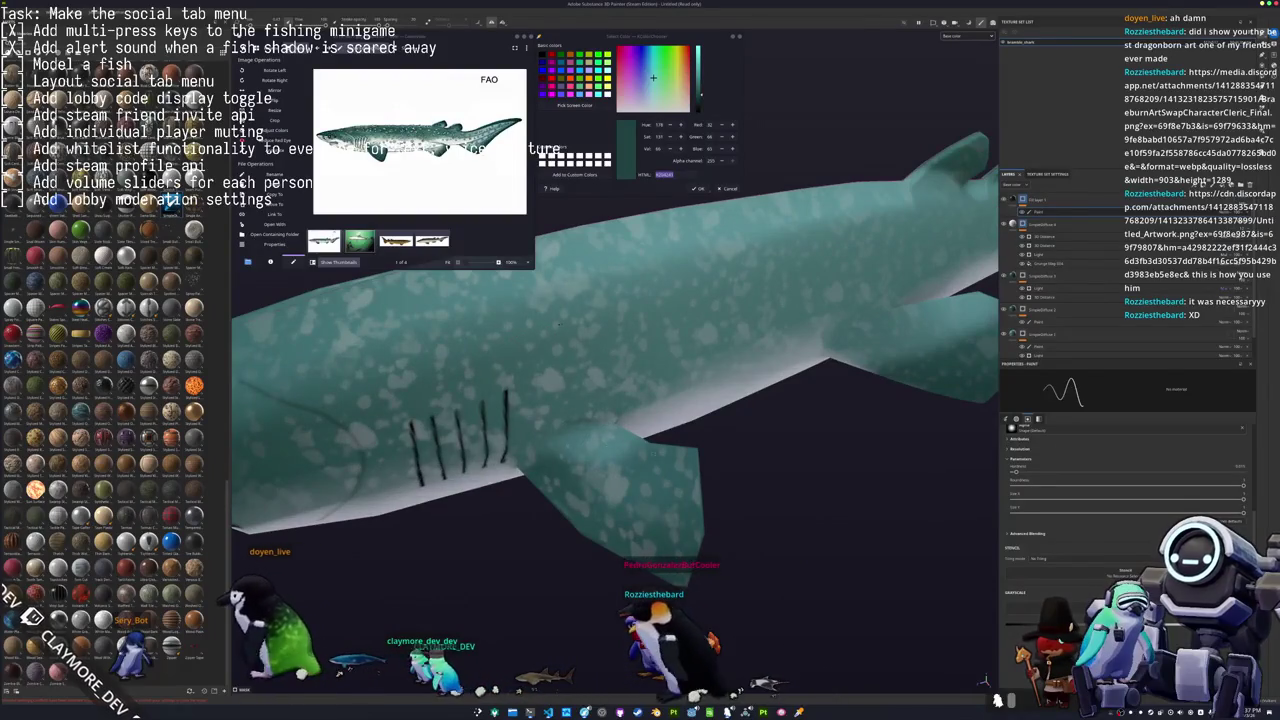
pyautogui.keyDown('alt'); pyautogui.moveTo(559, 323); pyautogui.dragTo(868, 468); pyautogui.keyUp('alt')
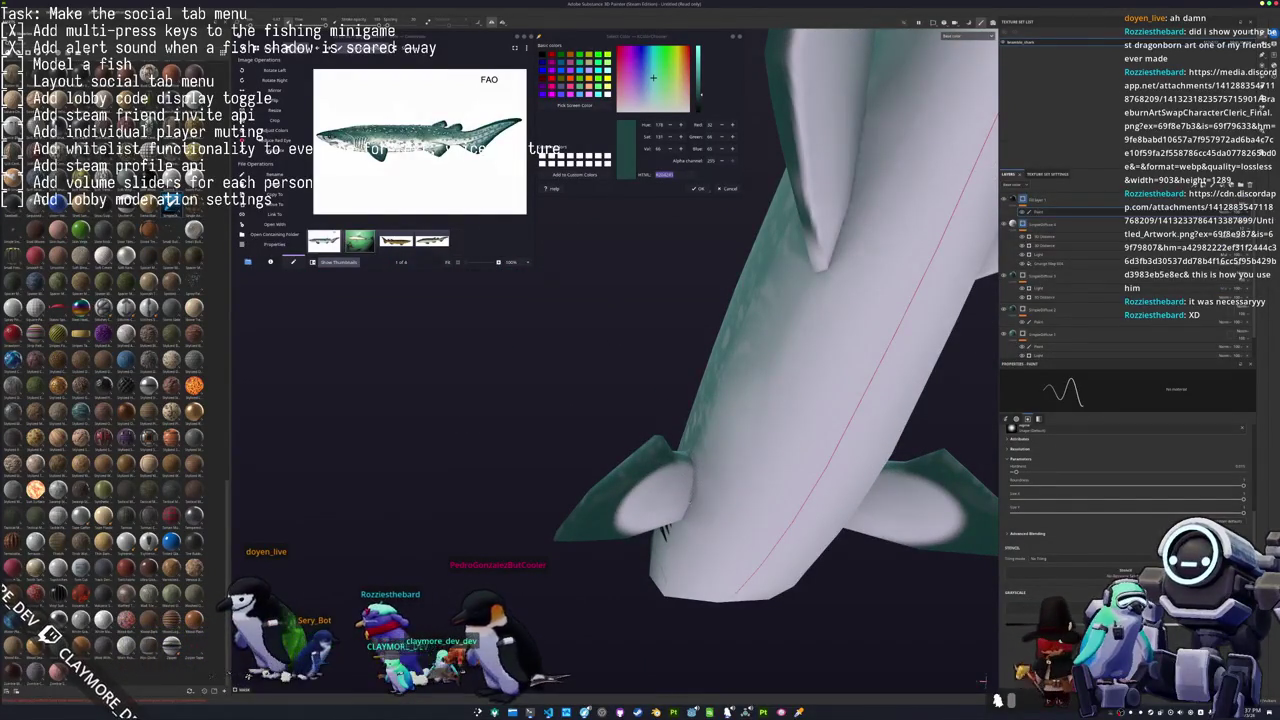
pyautogui.moveTo(868, 458)
pyautogui.keyDown('alt'); pyautogui.mouseDown()
pyautogui.moveTo(640, 512)
pyautogui.moveTo(841, 478)
pyautogui.mouseUp(); pyautogui.keyUp('alt')
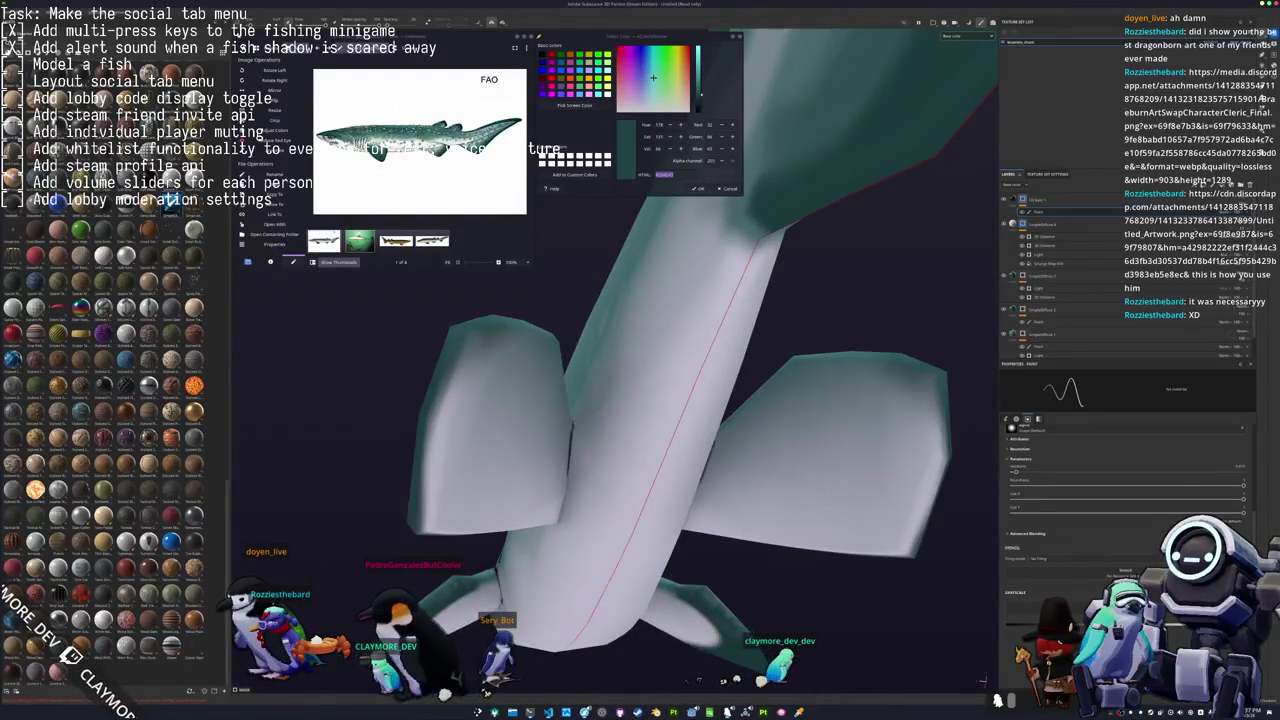
pyautogui.keyDown('alt'); pyautogui.moveTo(841, 478); pyautogui.dragTo(650, 430); pyautogui.keyUp('alt')
pyautogui.keyDown('alt'); pyautogui.moveTo(494, 395); pyautogui.dragTo(651, 489); pyautogui.keyUp('alt')
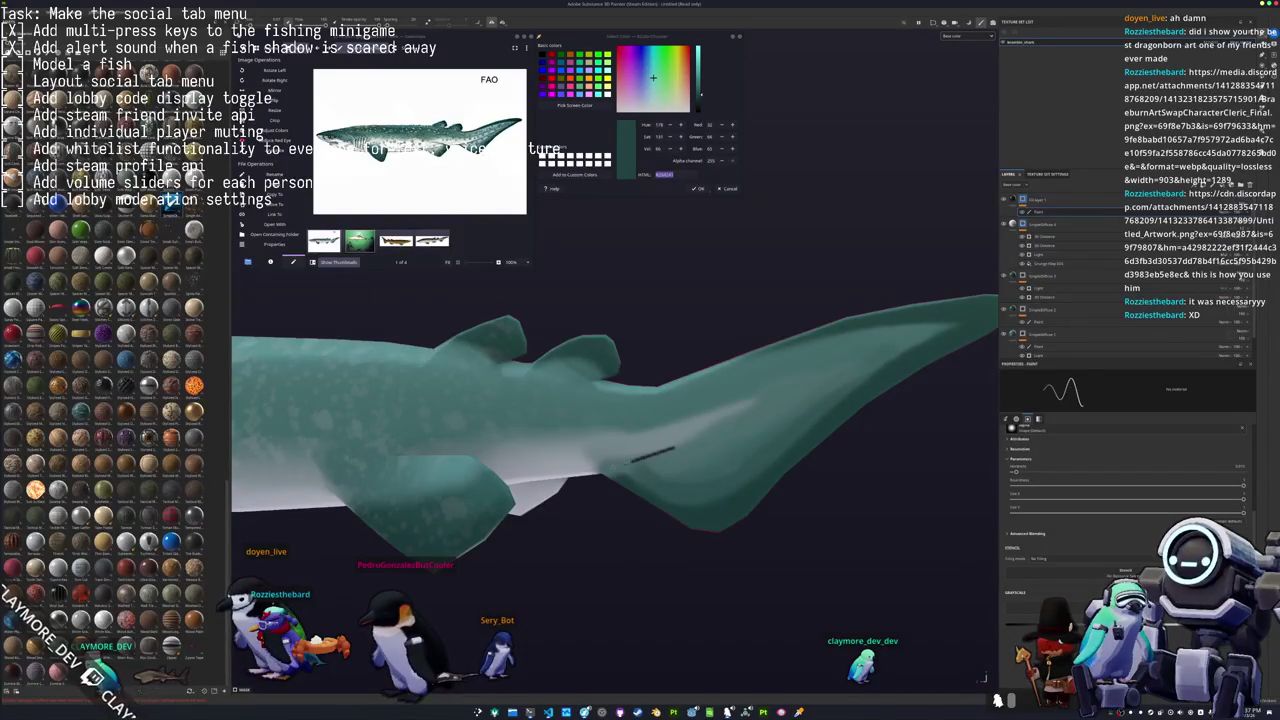
pyautogui.keyDown('alt'); pyautogui.moveTo(600, 420); pyautogui.dragTo(640, 460); pyautogui.keyUp('alt')
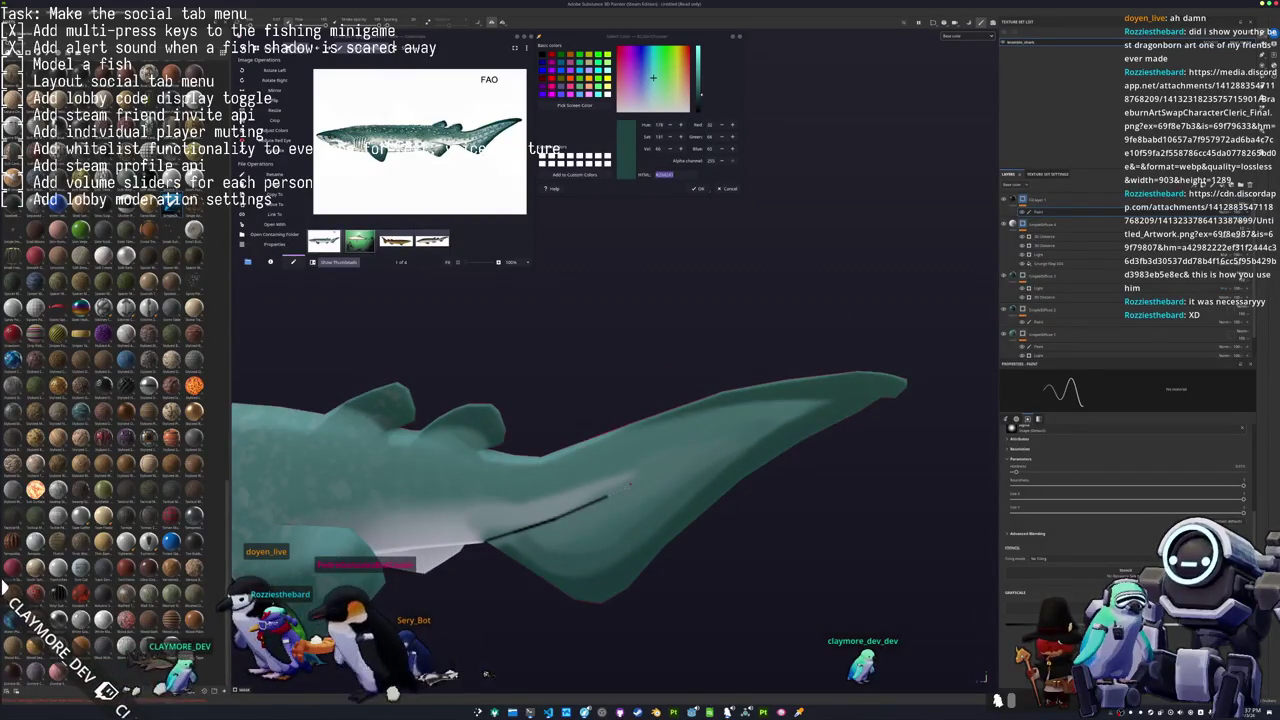
pyautogui.keyDown('alt'); pyautogui.moveTo(600, 470); pyautogui.dragTo(523, 426); pyautogui.keyUp('alt')
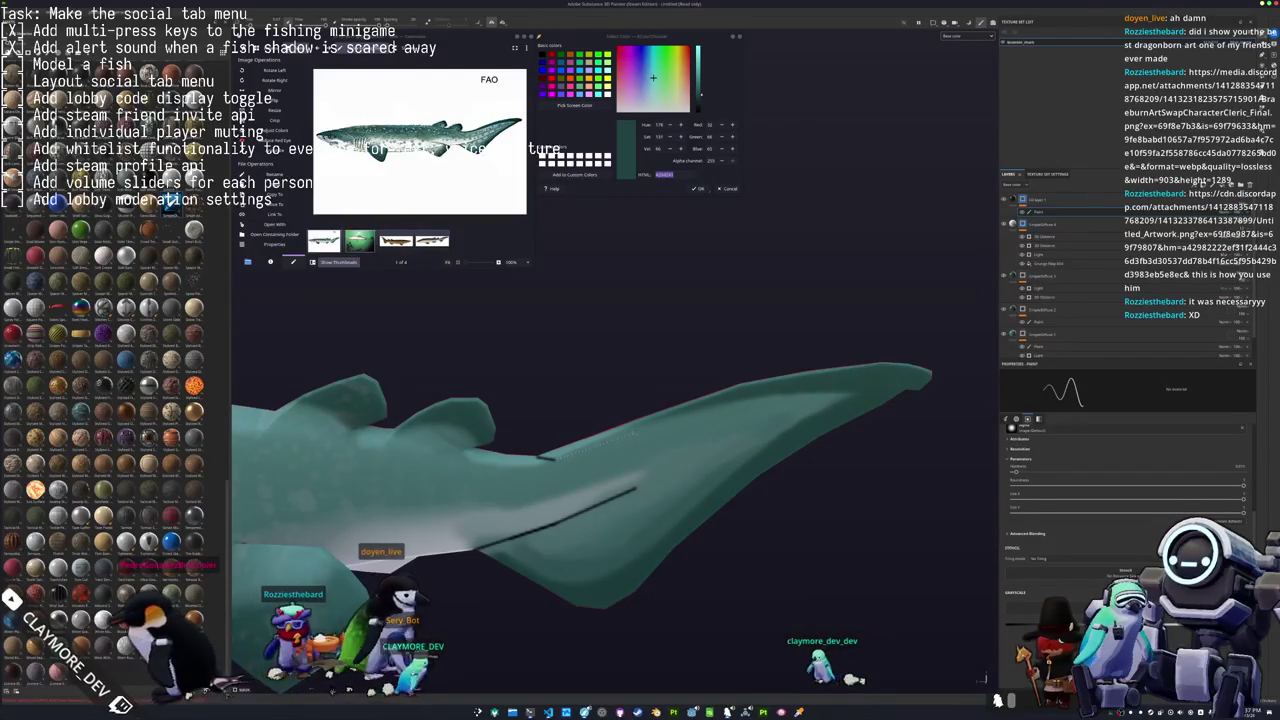
pyautogui.keyDown('alt'); pyautogui.moveTo(600, 450); pyautogui.dragTo(640, 430); pyautogui.keyUp('alt')
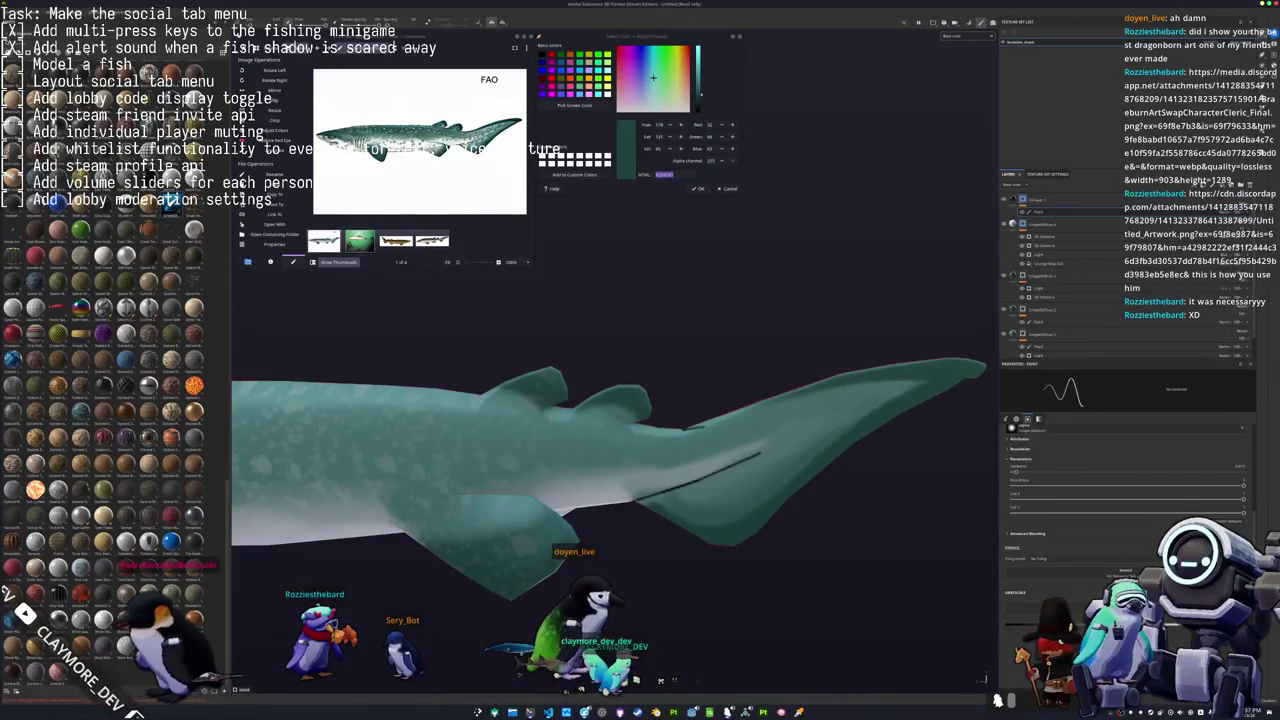
pyautogui.keyDown('alt'); pyautogui.moveTo(615, 460); pyautogui.dragTo(577, 443); pyautogui.keyUp('alt')
pyautogui.scroll(2, 615, 460)
pyautogui.scroll(3, 615, 460)
pyautogui.moveTo(653, 415)
pyautogui.keyDown('alt'); pyautogui.mouseDown()
pyautogui.moveTo(682, 396)
pyautogui.moveTo(588, 501)
pyautogui.moveTo(585, 478)
pyautogui.moveTo(700, 440)
pyautogui.moveTo(875, 414)
pyautogui.mouseUp(); pyautogui.keyUp('alt')
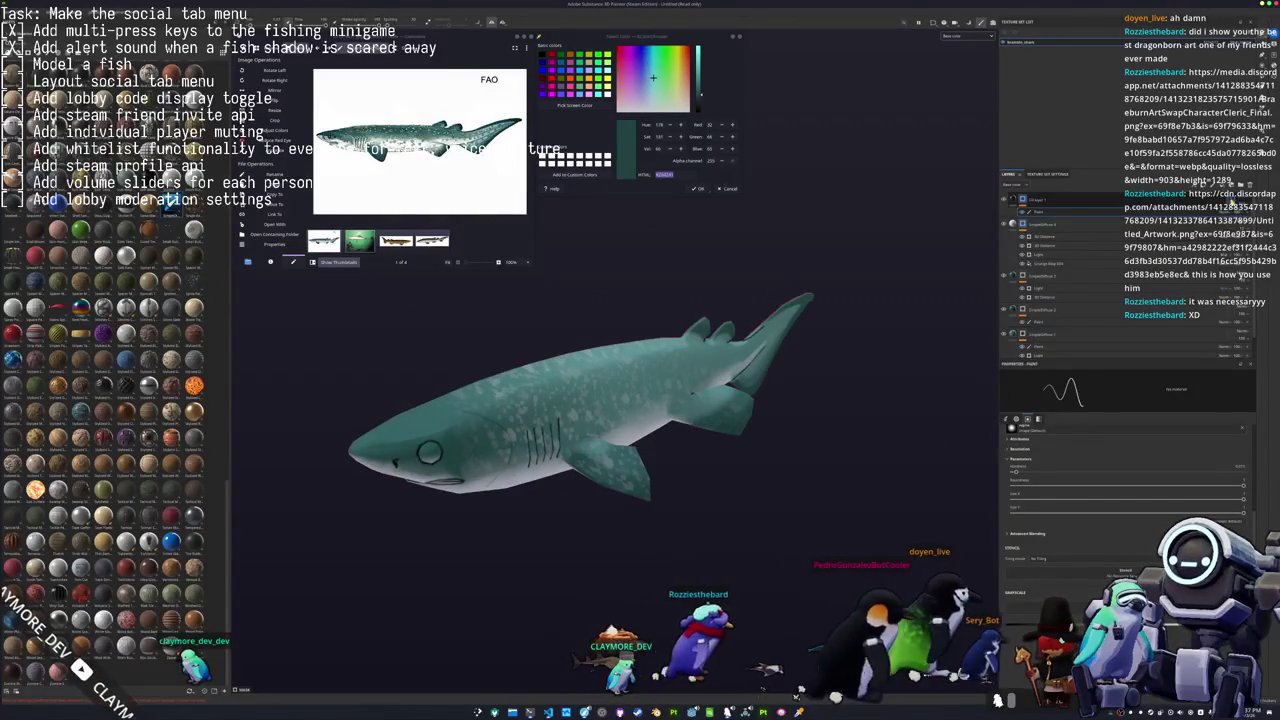
pyautogui.click(1030, 214)
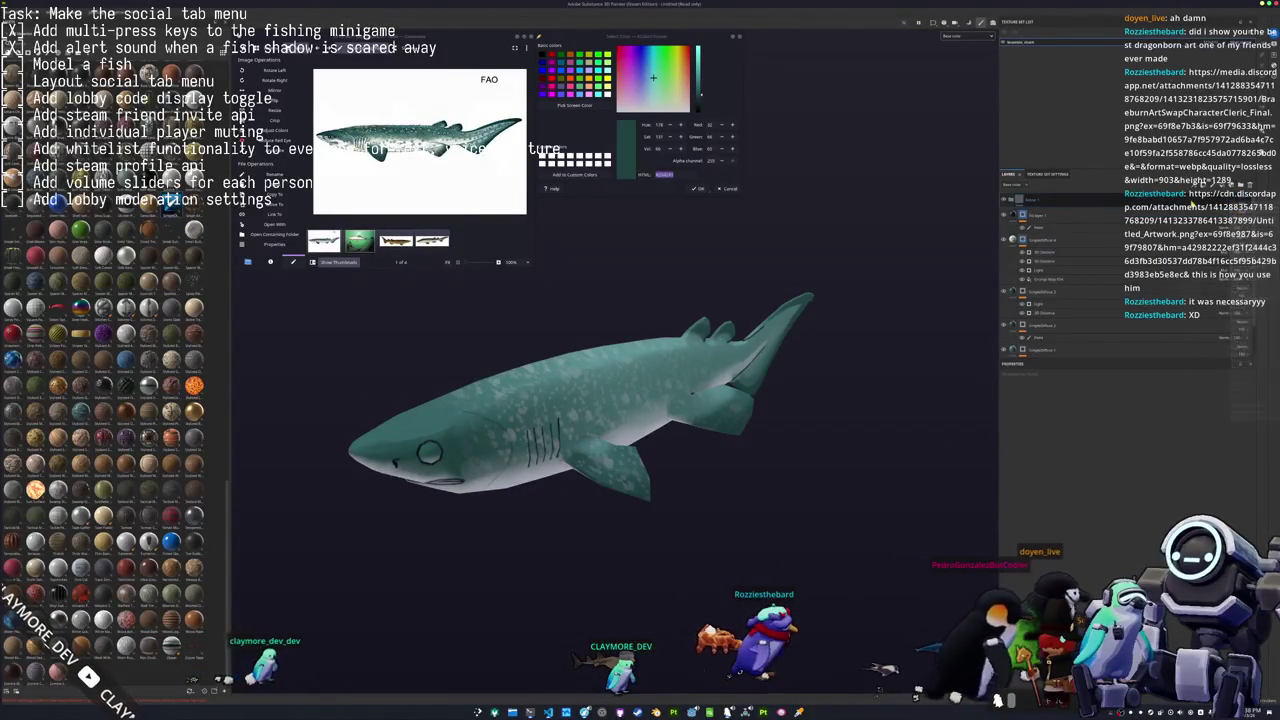
# Add a filter layer and turn the shark to a left-facing side view.
pyautogui.rightClick(1192, 200)
pyautogui.click(1205, 486)
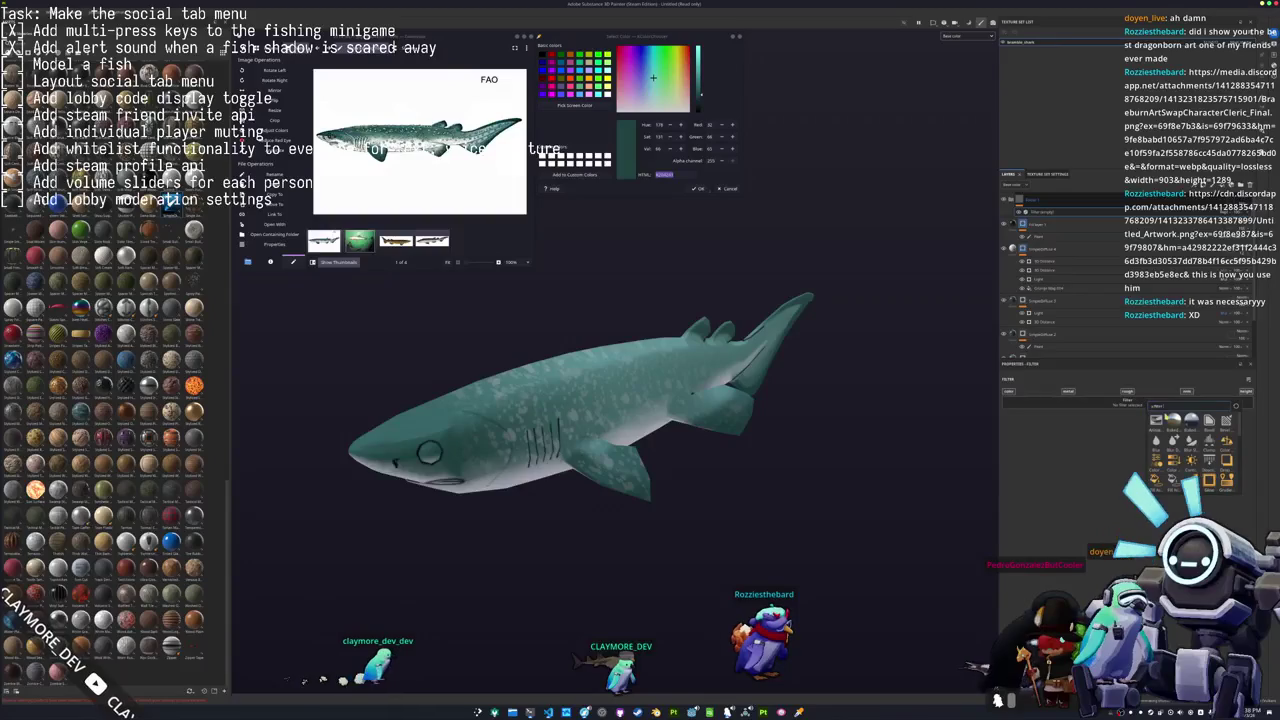
pyautogui.moveTo(911, 518)
pyautogui.keyDown('alt'); pyautogui.mouseDown()
pyautogui.moveTo(760, 530)
pyautogui.moveTo(742, 511)
pyautogui.mouseUp(); pyautogui.keyUp('alt')
pyautogui.scroll(4, 740, 532)
pyautogui.scroll(1, 740, 520)
pyautogui.scroll(2, 762, 531)
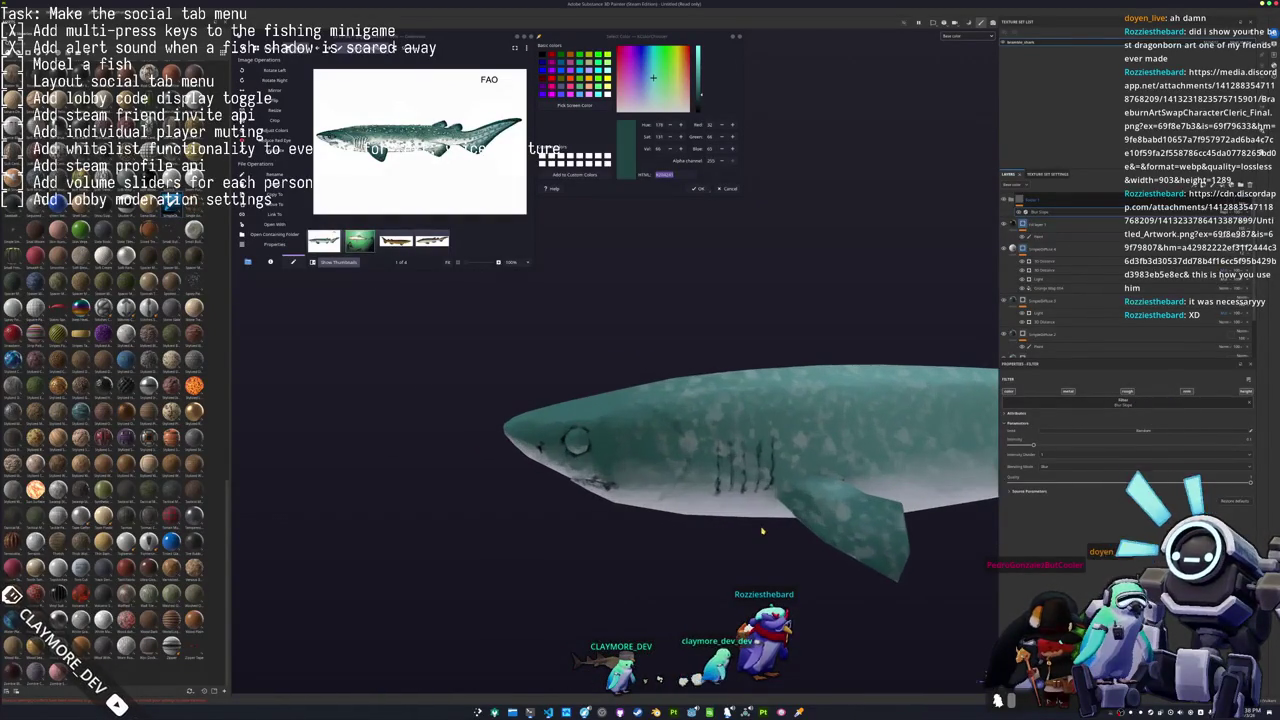
pyautogui.moveTo(716, 545)
pyautogui.keyDown('alt'); pyautogui.mouseDown()
pyautogui.moveTo(845, 591)
pyautogui.moveTo(870, 580)
pyautogui.mouseUp(); pyautogui.keyUp('alt')
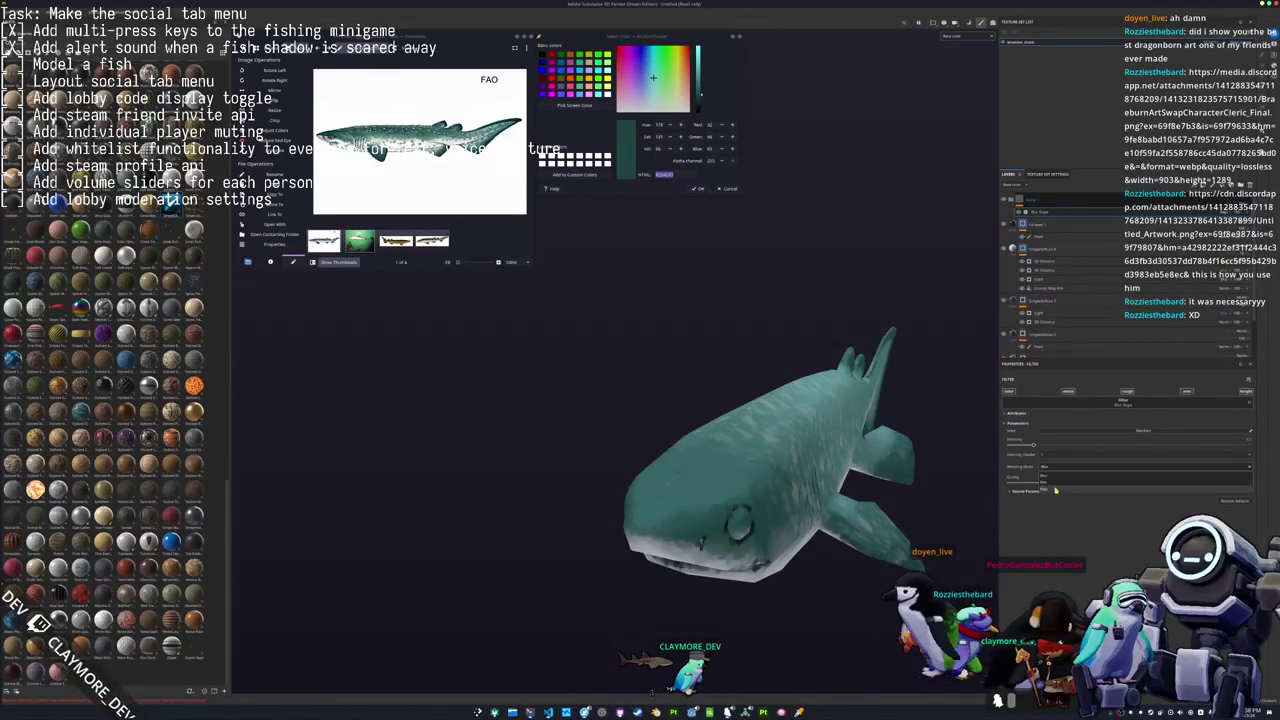
pyautogui.keyDown('alt'); pyautogui.moveTo(931, 488); pyautogui.dragTo(1002, 441); pyautogui.keyUp('alt')
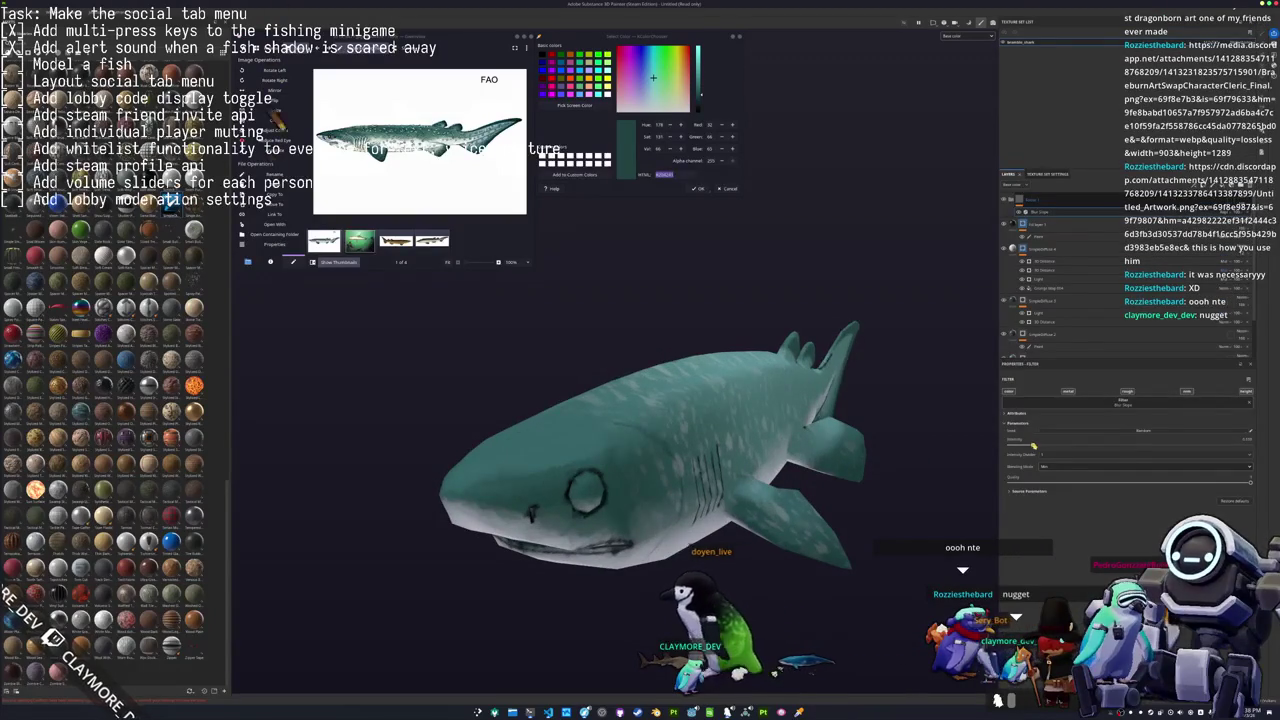
# Lower one of the filter's parameter values and add a fill layer on top.
pyautogui.moveTo(1091, 444); pyautogui.dragTo(1025, 448)
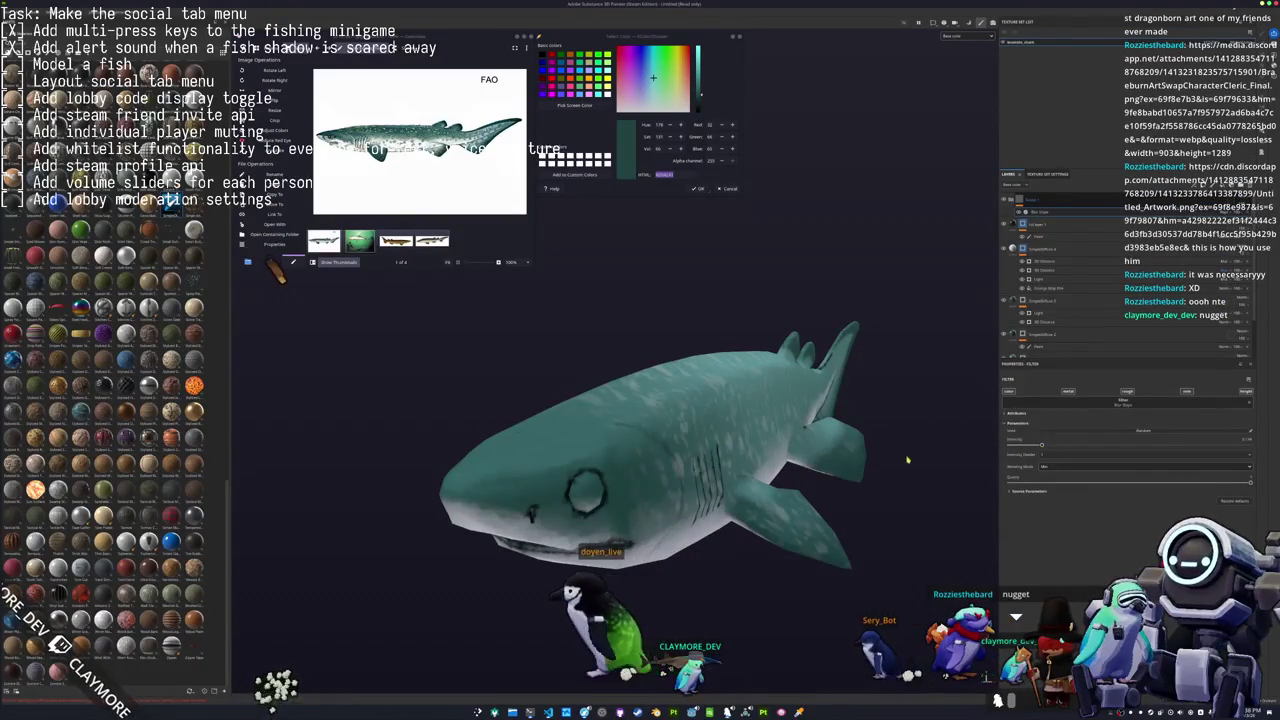
pyautogui.keyDown('alt'); pyautogui.moveTo(894, 459); pyautogui.dragTo(1230, 180); pyautogui.keyUp('alt')
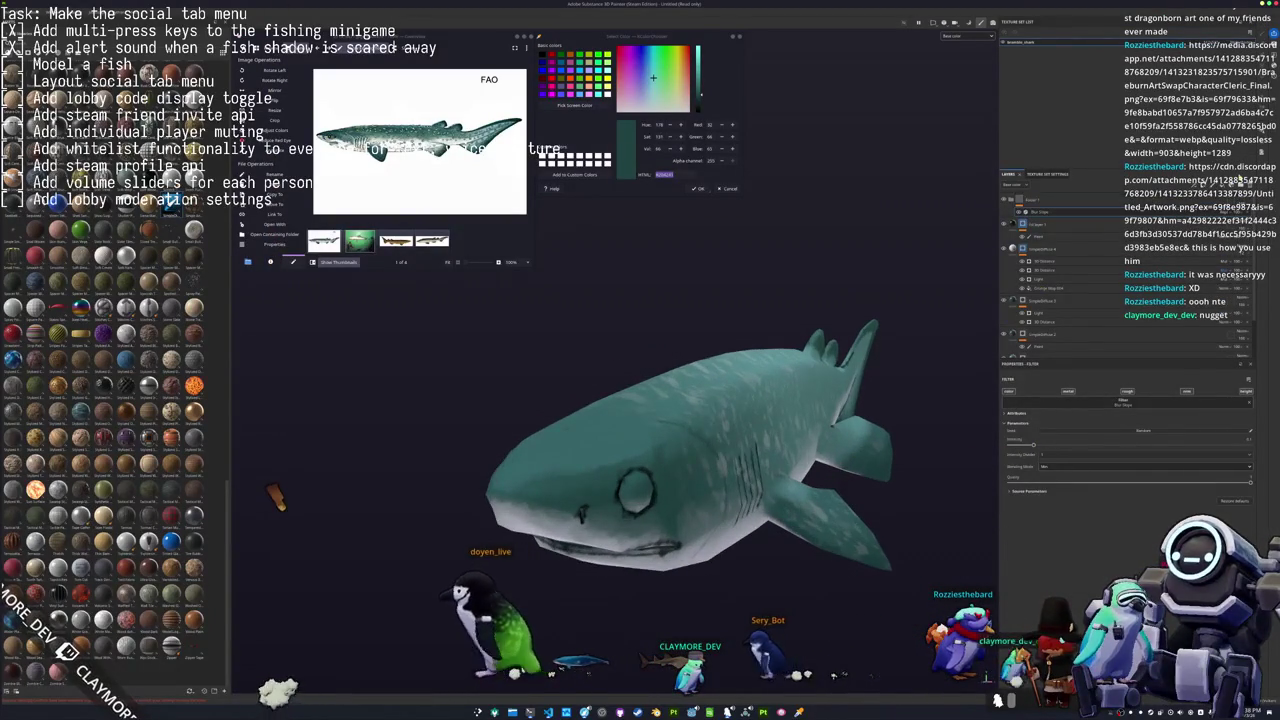
pyautogui.click(1013, 185)
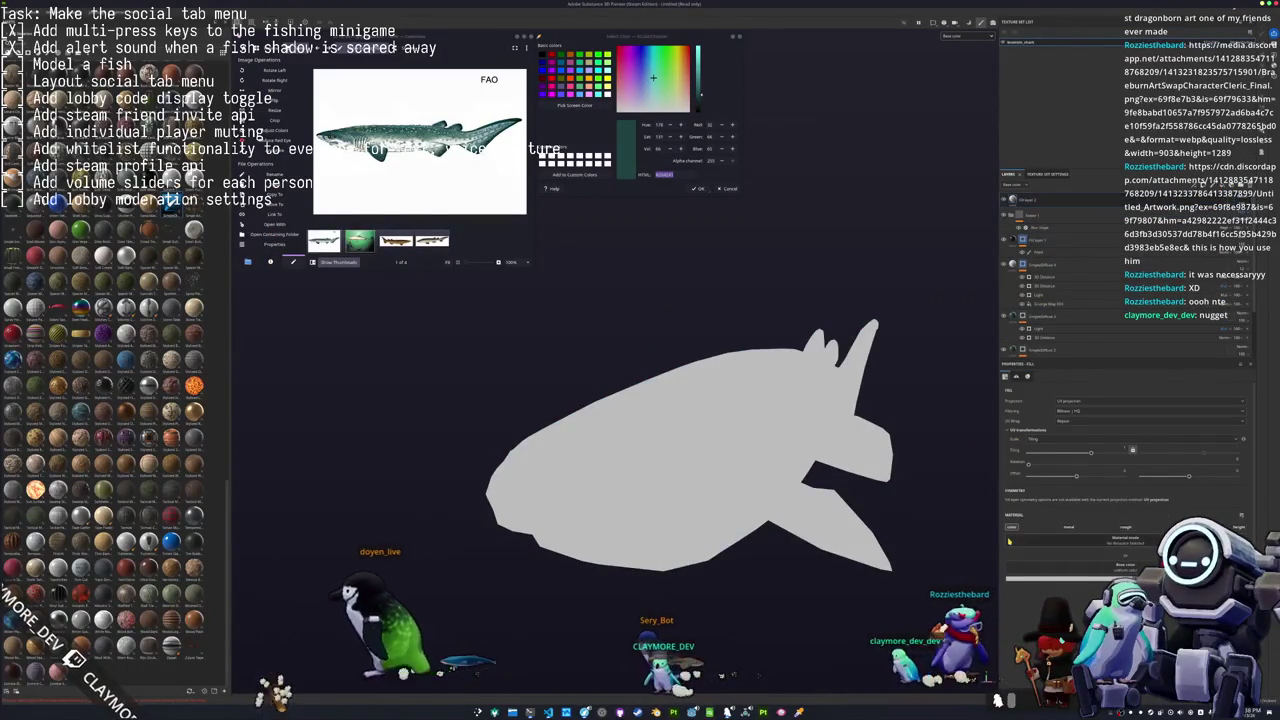
# Sample a colour from the zoomed reference photo and reselect the textured shark's paint layer.
pyautogui.scroll(5, 420, 140)
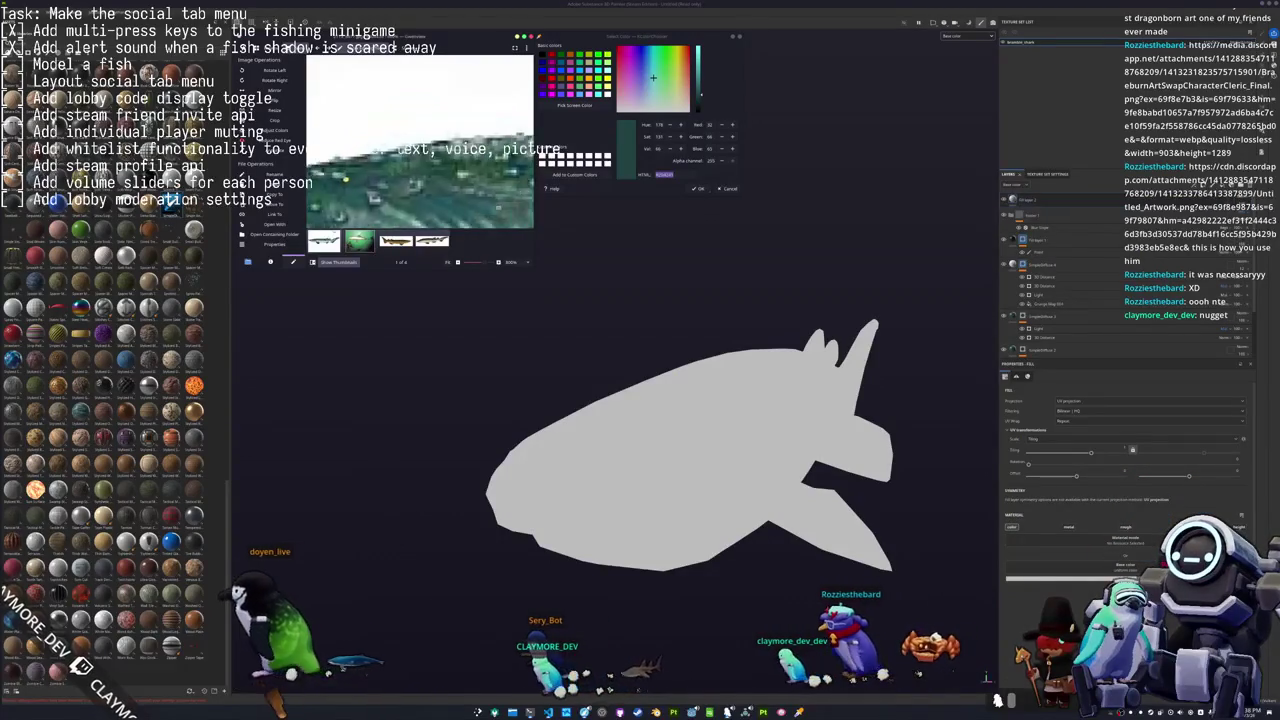
pyautogui.scroll(2, 420, 140)
pyautogui.scroll(2, 385, 127)
pyautogui.click(575, 104)
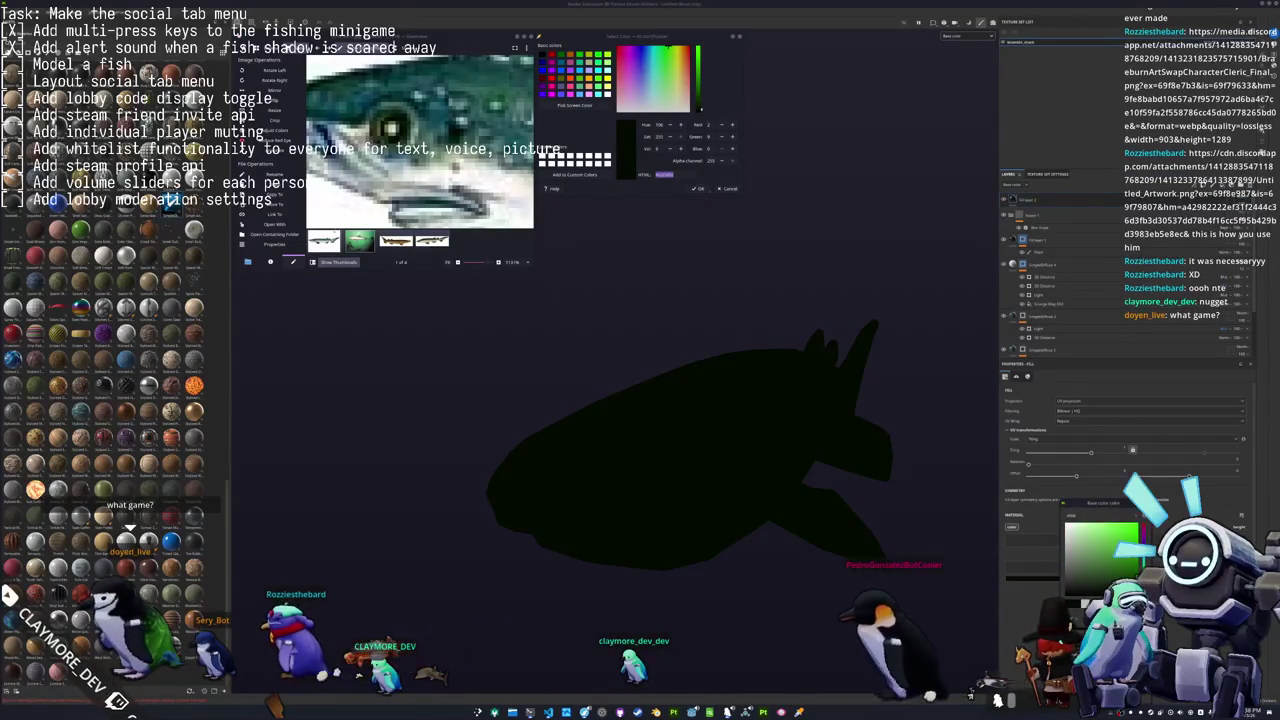
pyautogui.click(1100, 244)
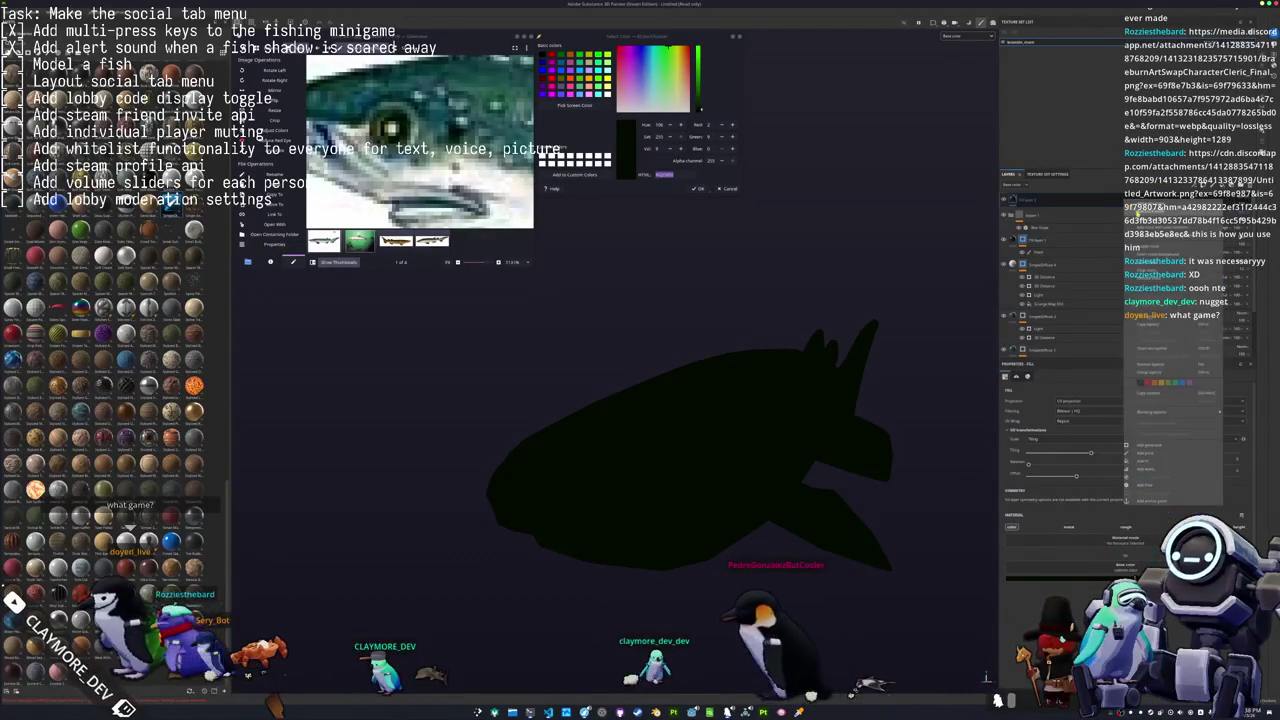
pyautogui.keyDown('alt'); pyautogui.moveTo(722, 547); pyautogui.dragTo(580, 450); pyautogui.keyUp('alt')
pyautogui.scroll(2, 570, 450)
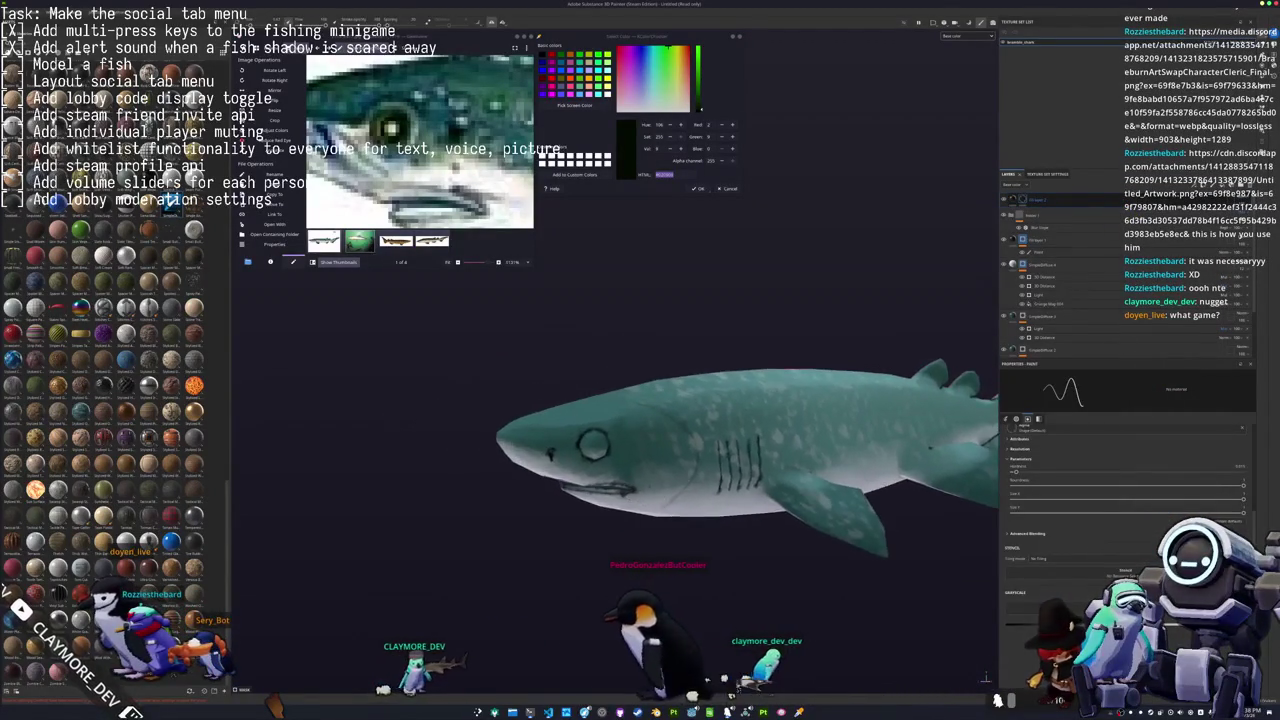
# Zoom in on the shark's eye and paint it solid black.
pyautogui.scroll(2, 568, 452)
pyautogui.scroll(2, 567, 455)
pyautogui.scroll(2, 566, 453)
pyautogui.keyDown('alt'); pyautogui.moveTo(570, 450); pyautogui.dragTo(604, 430); pyautogui.keyUp('alt')
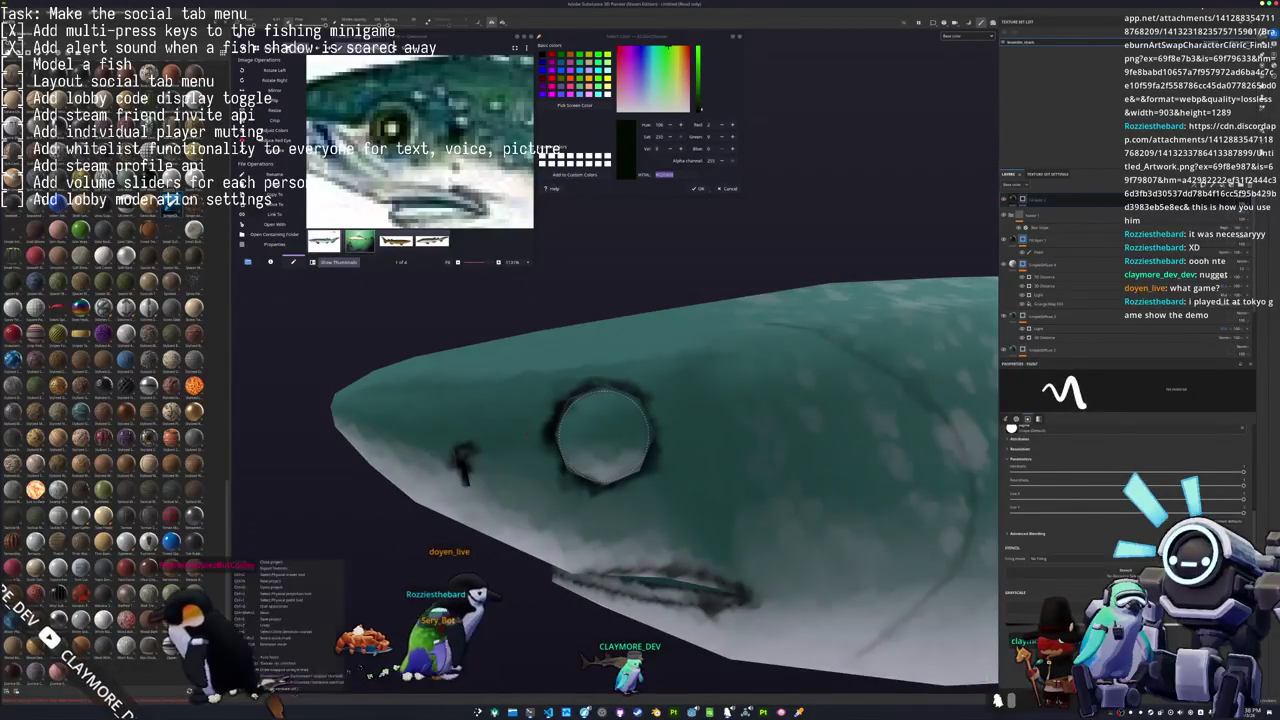
pyautogui.click(604, 437)
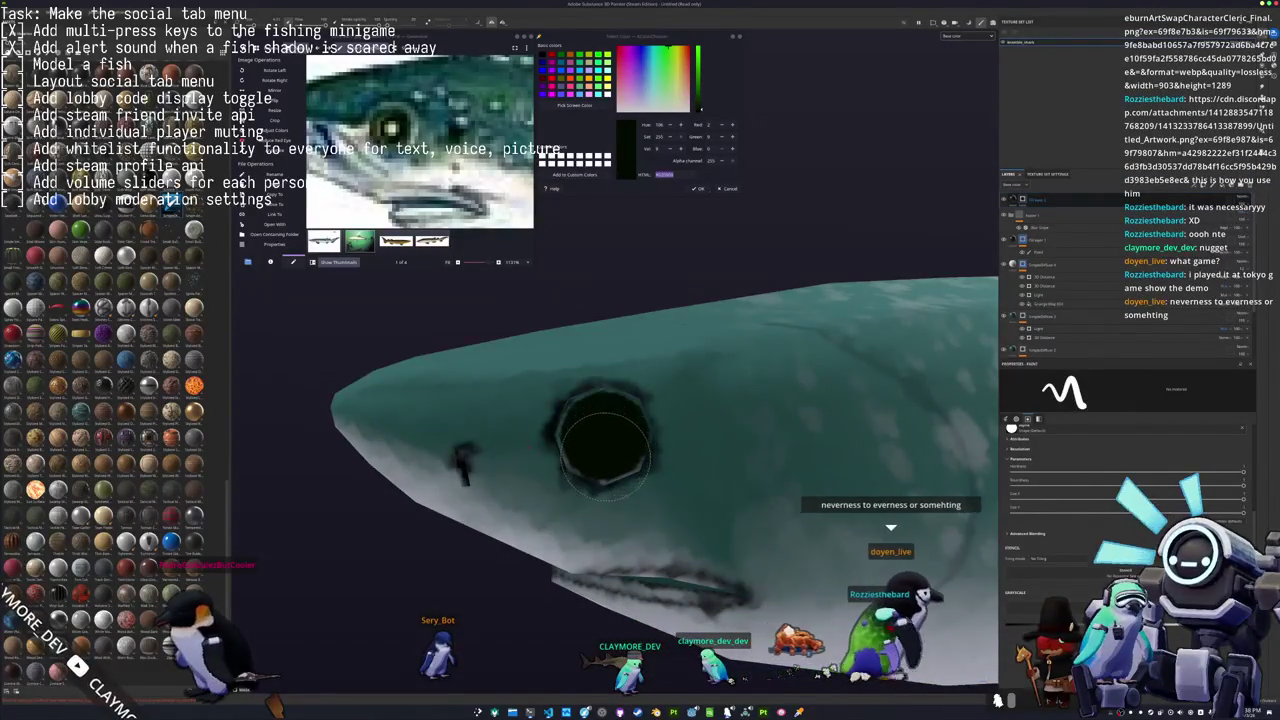
# Pick an olive green colour and select its hex code.
pyautogui.scroll(2, 522, 488)
pyautogui.scroll(1, 522, 488)
pyautogui.scroll(1, 522, 488)
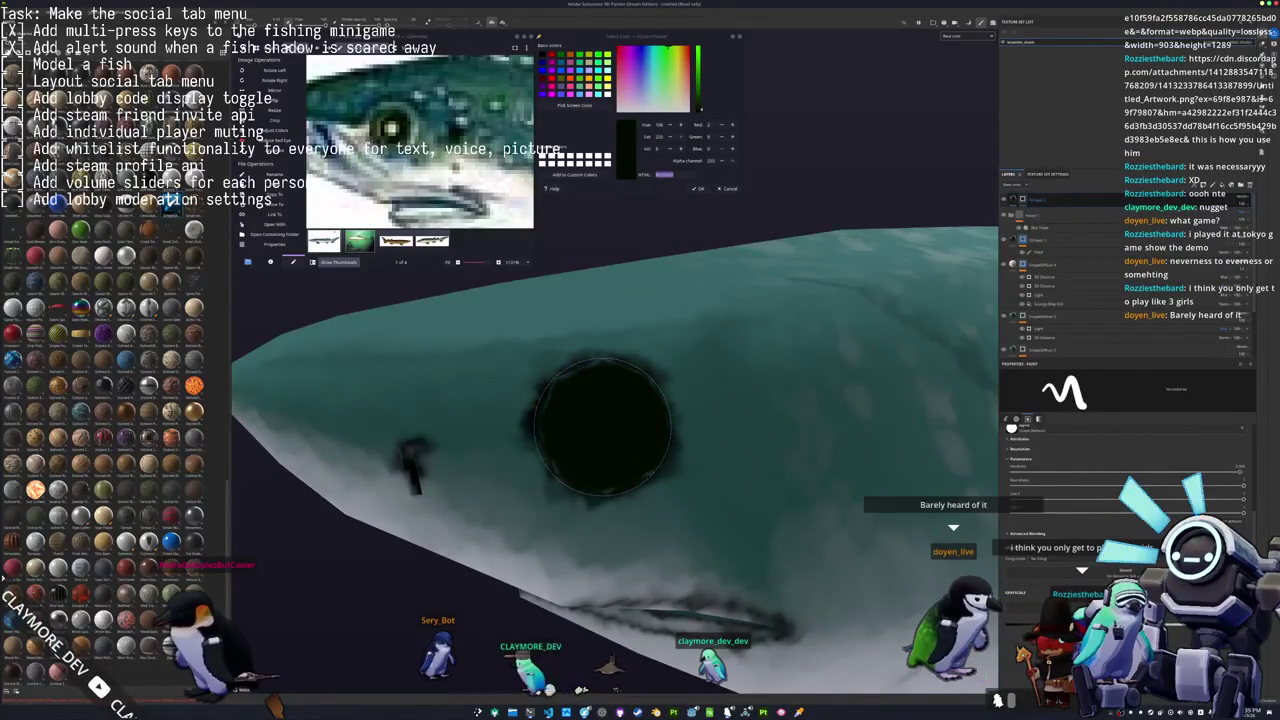
pyautogui.scroll(-1, 681, 487)
pyautogui.keyDown('alt'); pyautogui.moveTo(681, 487); pyautogui.dragTo(800, 300); pyautogui.keyUp('alt')
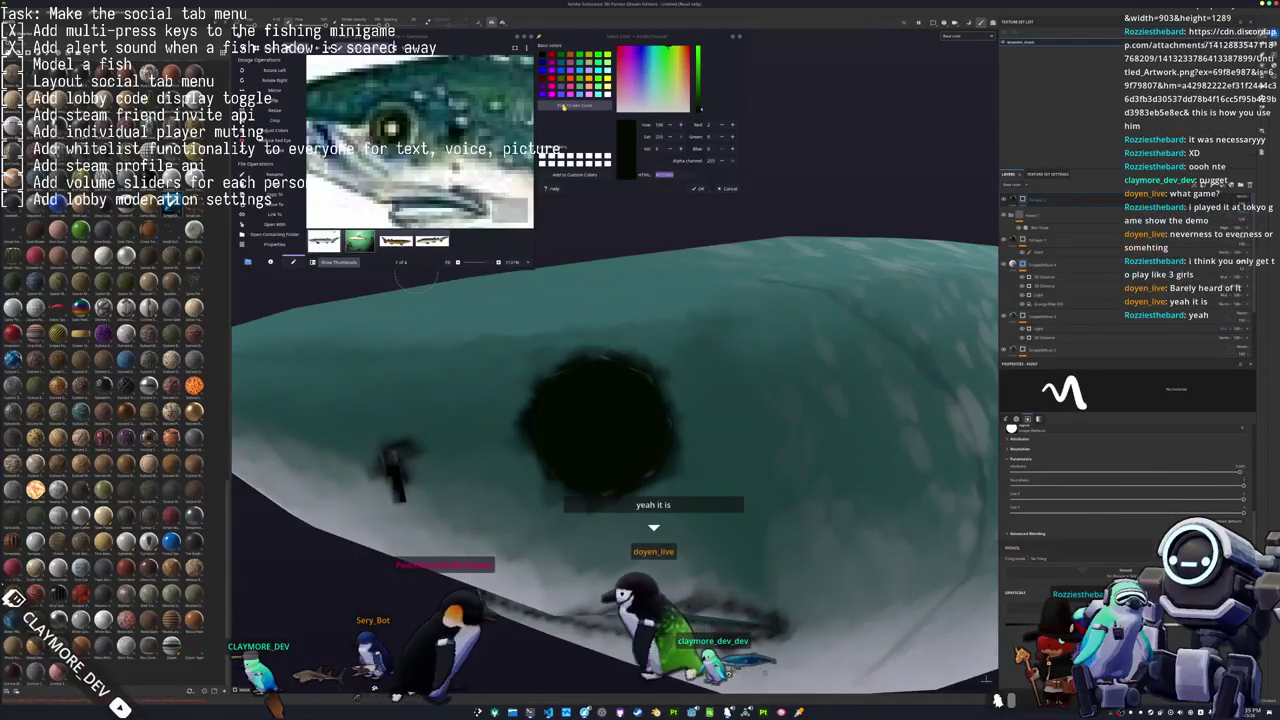
pyautogui.click(674, 88)
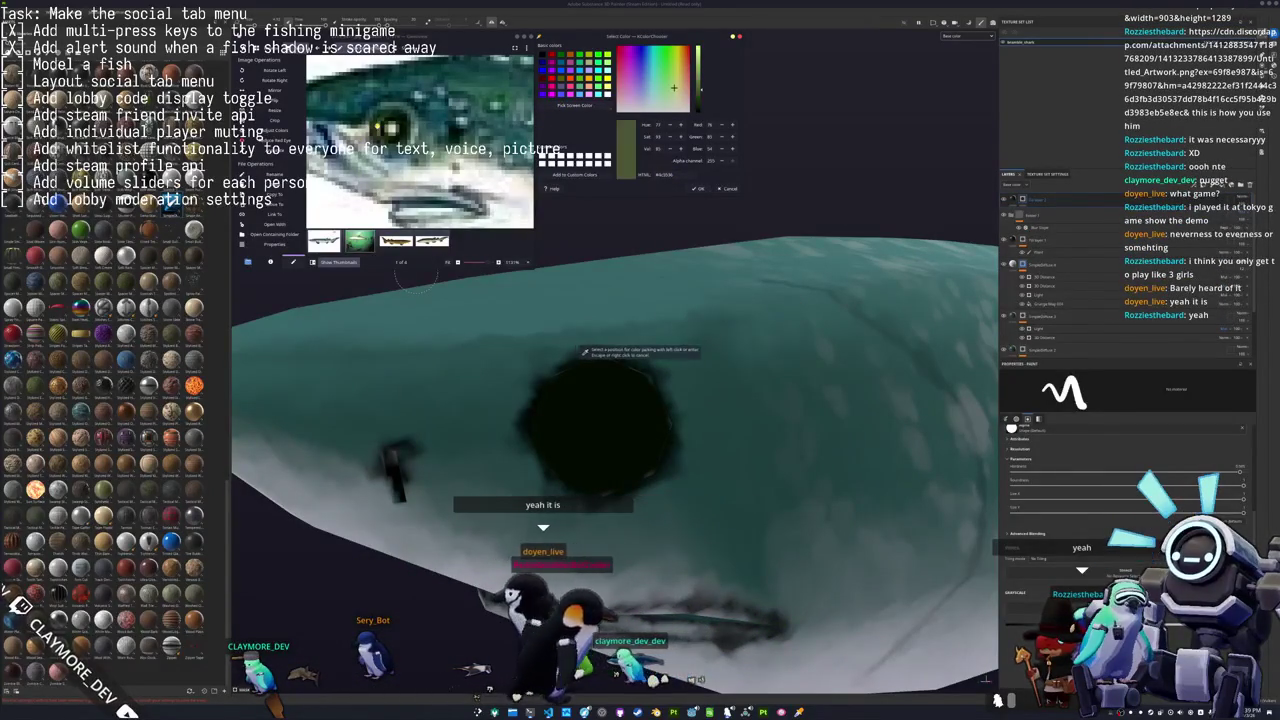
pyautogui.doubleClick(663, 174)
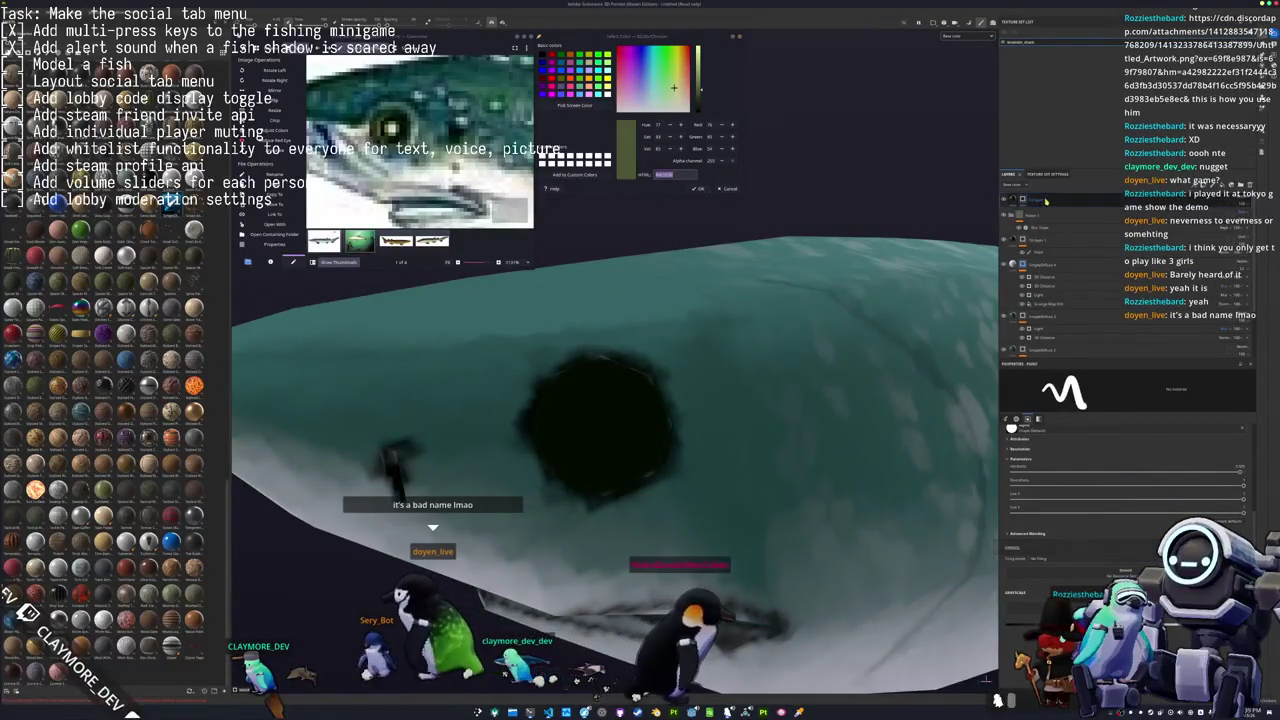
# Add an olive fill layer over the eye and give it a mask.
pyautogui.click(1017, 184)
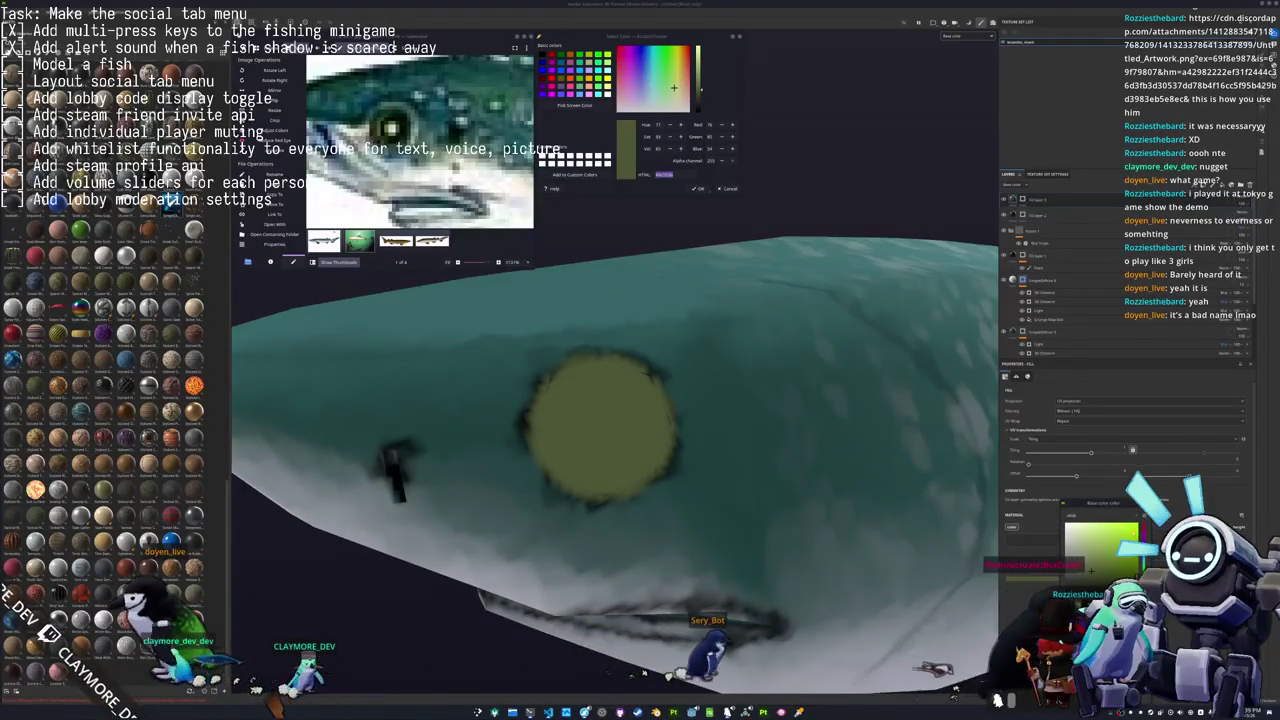
pyautogui.rightClick(1033, 199)
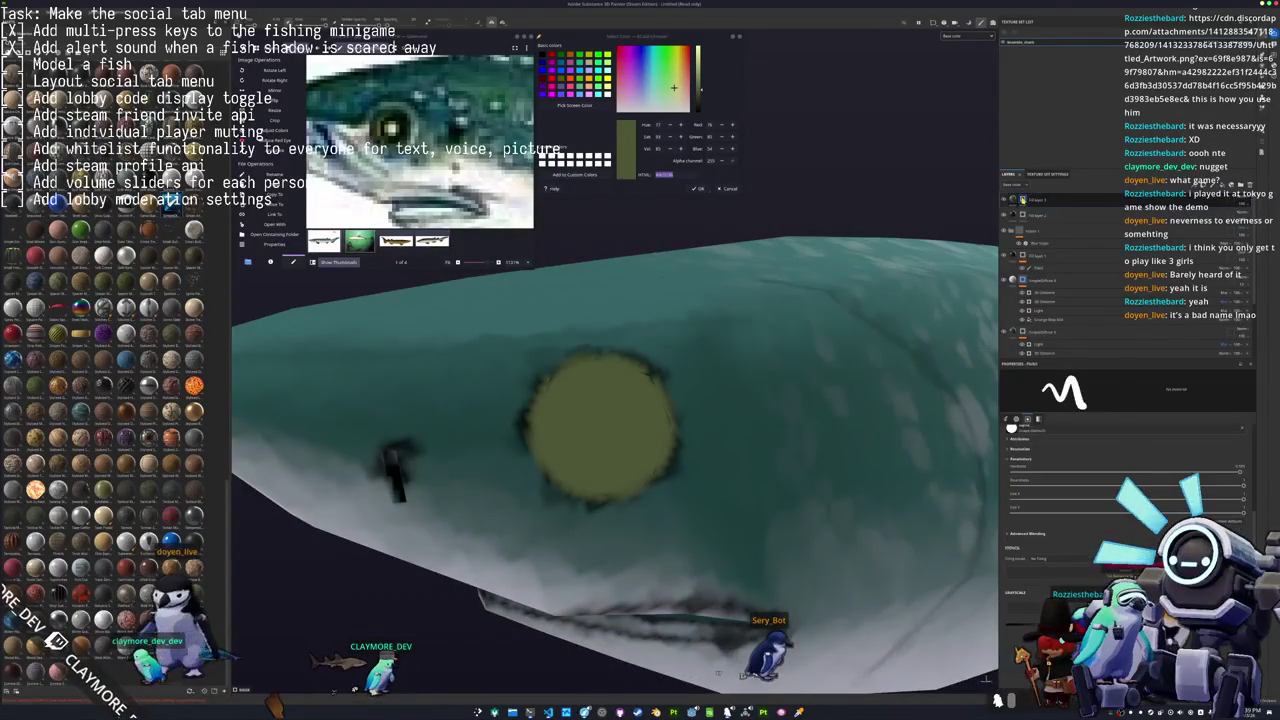
pyautogui.click(1050, 272)
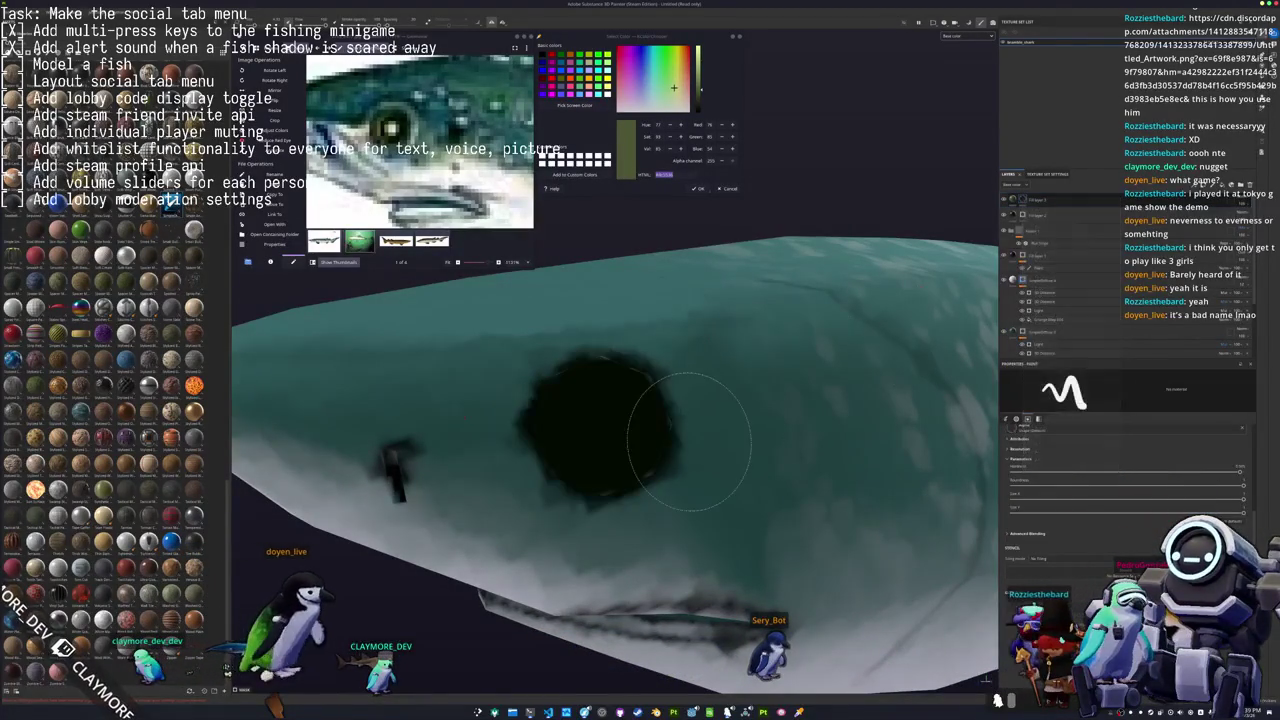
pyautogui.scroll(2, 596, 424)
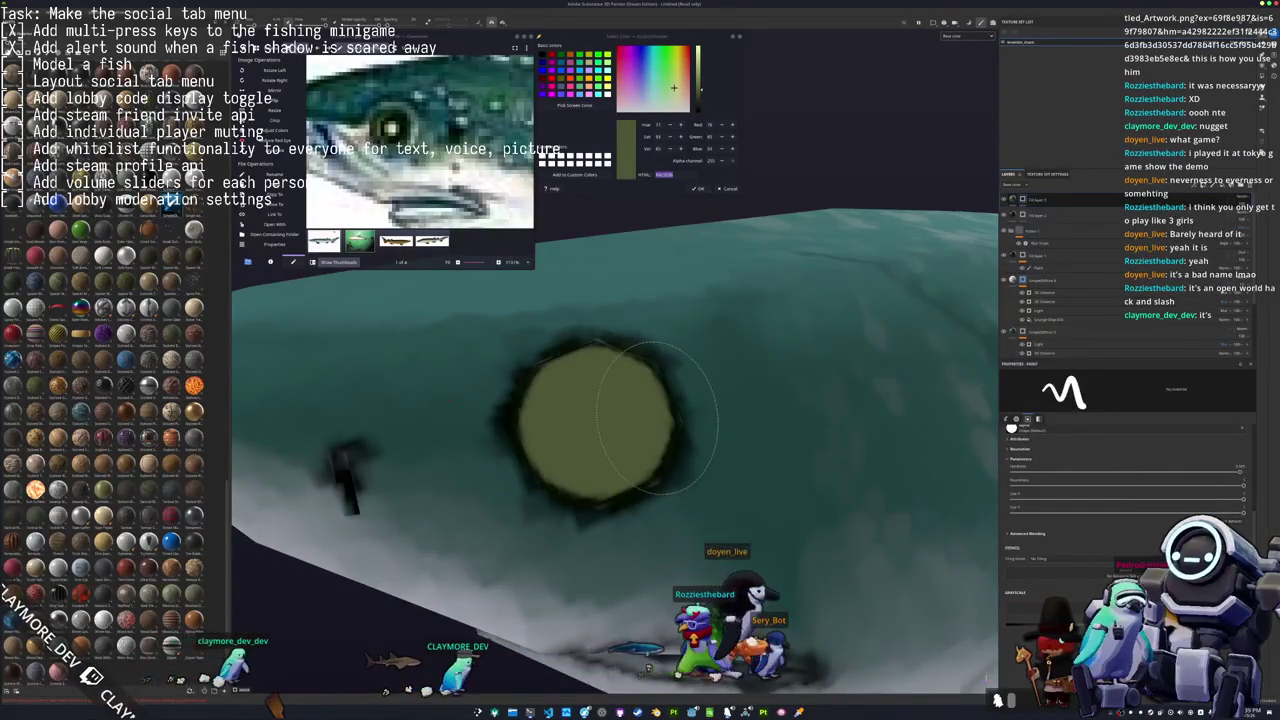
pyautogui.keyDown('alt'); pyautogui.moveTo(672, 415); pyautogui.dragTo(986, 677); pyautogui.keyUp('alt')
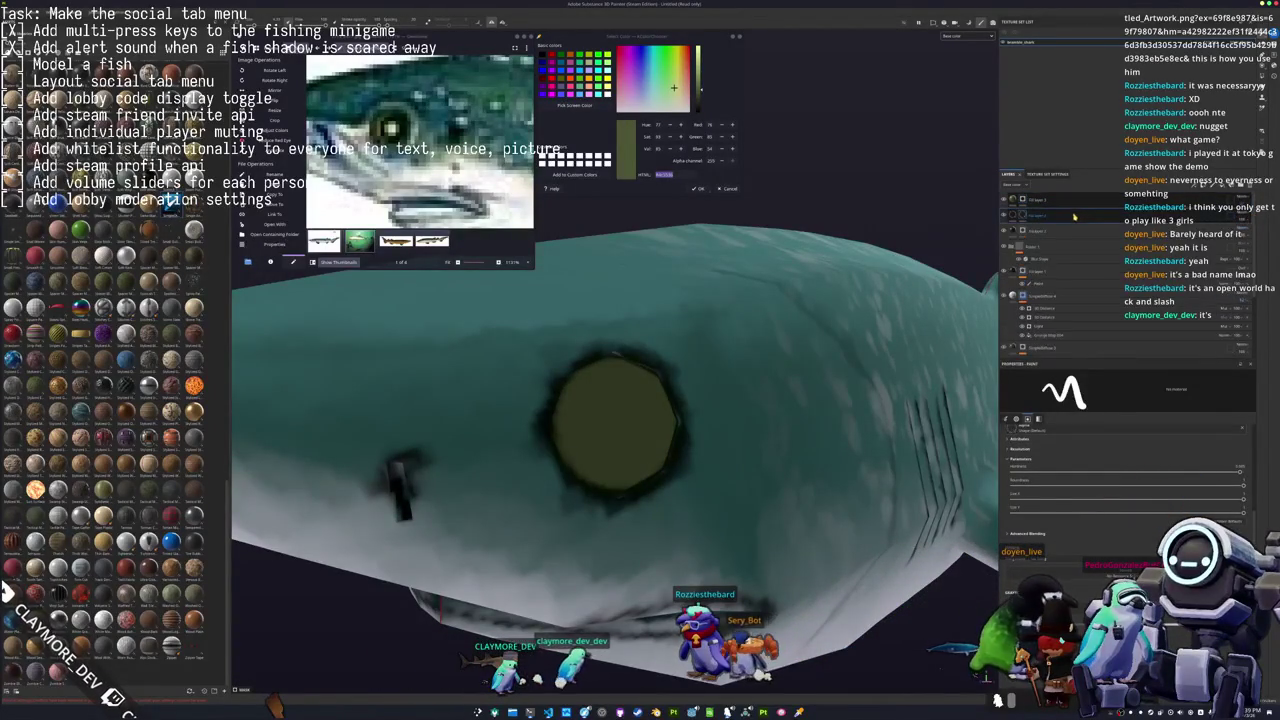
# Give the olive fill a paintable mask and paint out its centre, leaving an olive rim.
pyautogui.click(1022, 200)
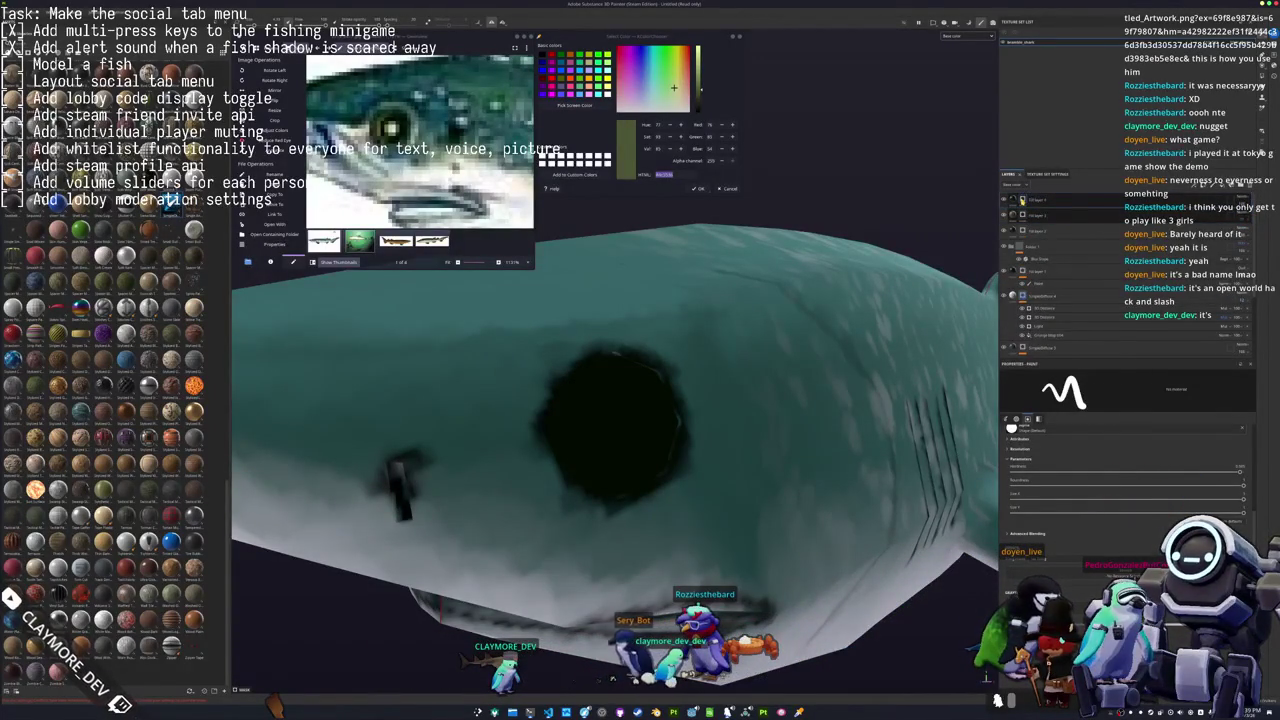
pyautogui.rightClick(1022, 200)
pyautogui.click(1036, 273)
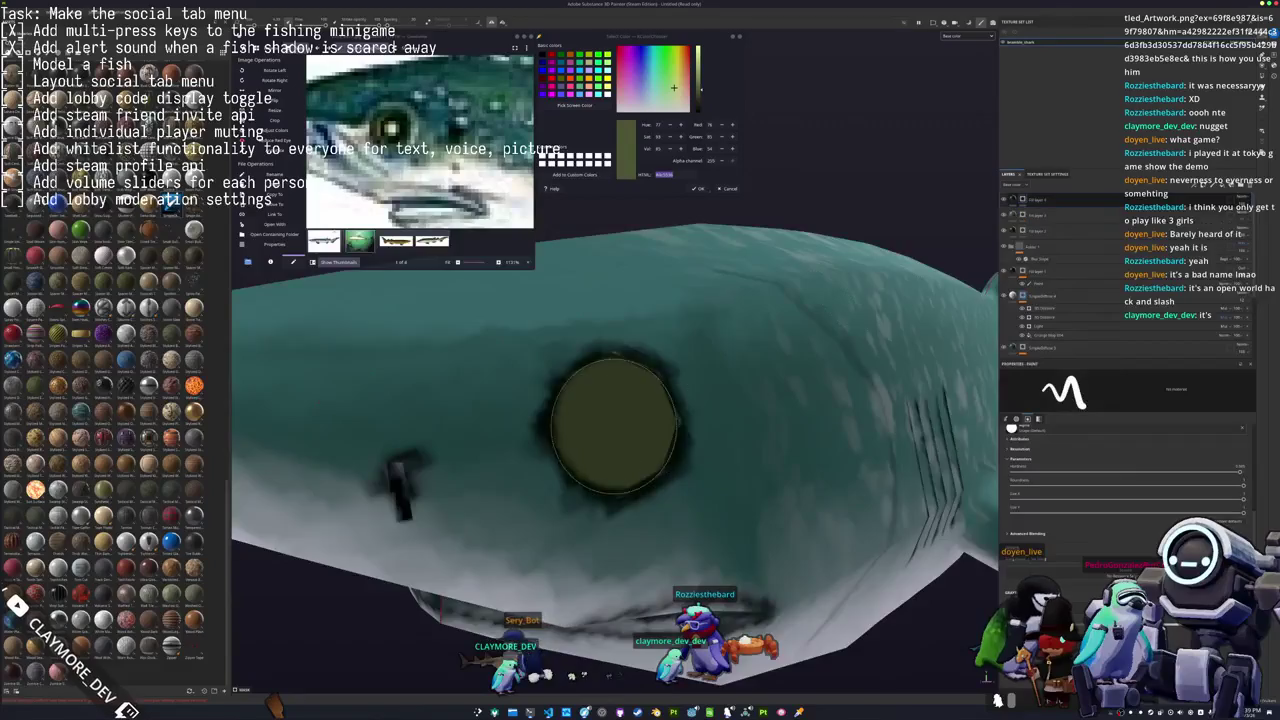
pyautogui.keyDown('alt'); pyautogui.moveTo(615, 425); pyautogui.dragTo(620, 425); pyautogui.keyUp('alt')
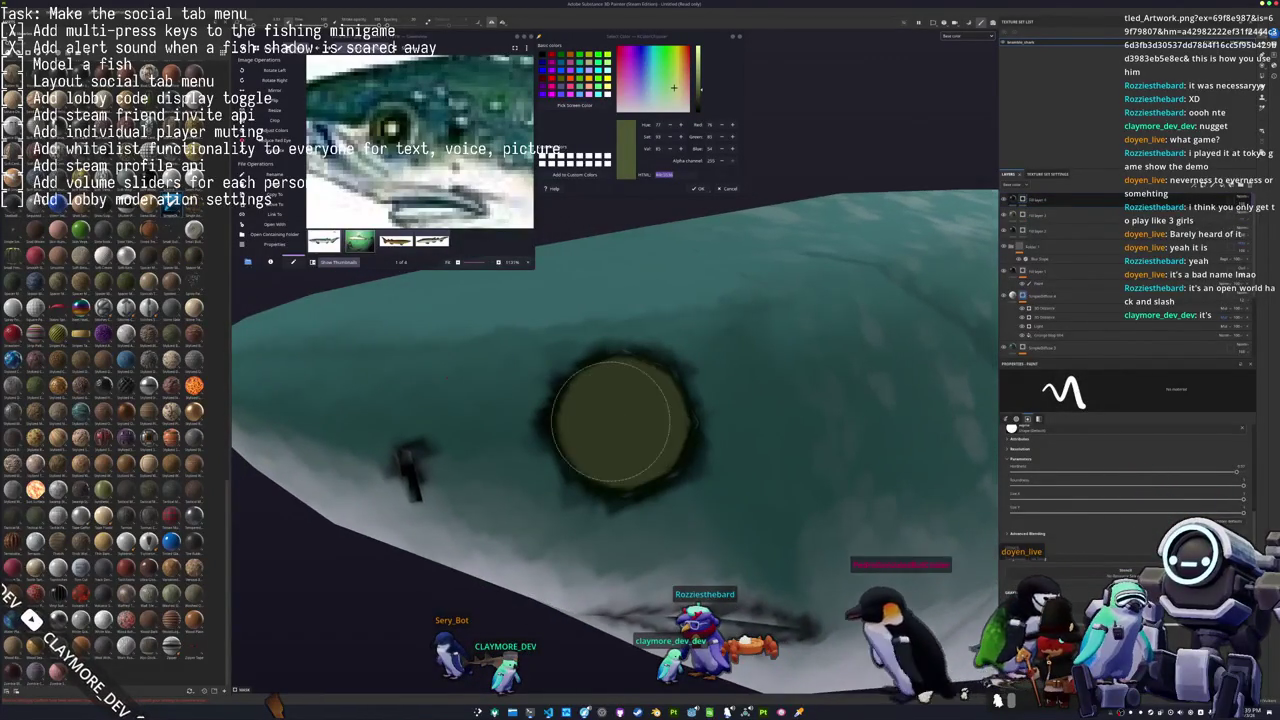
pyautogui.click(623, 425)
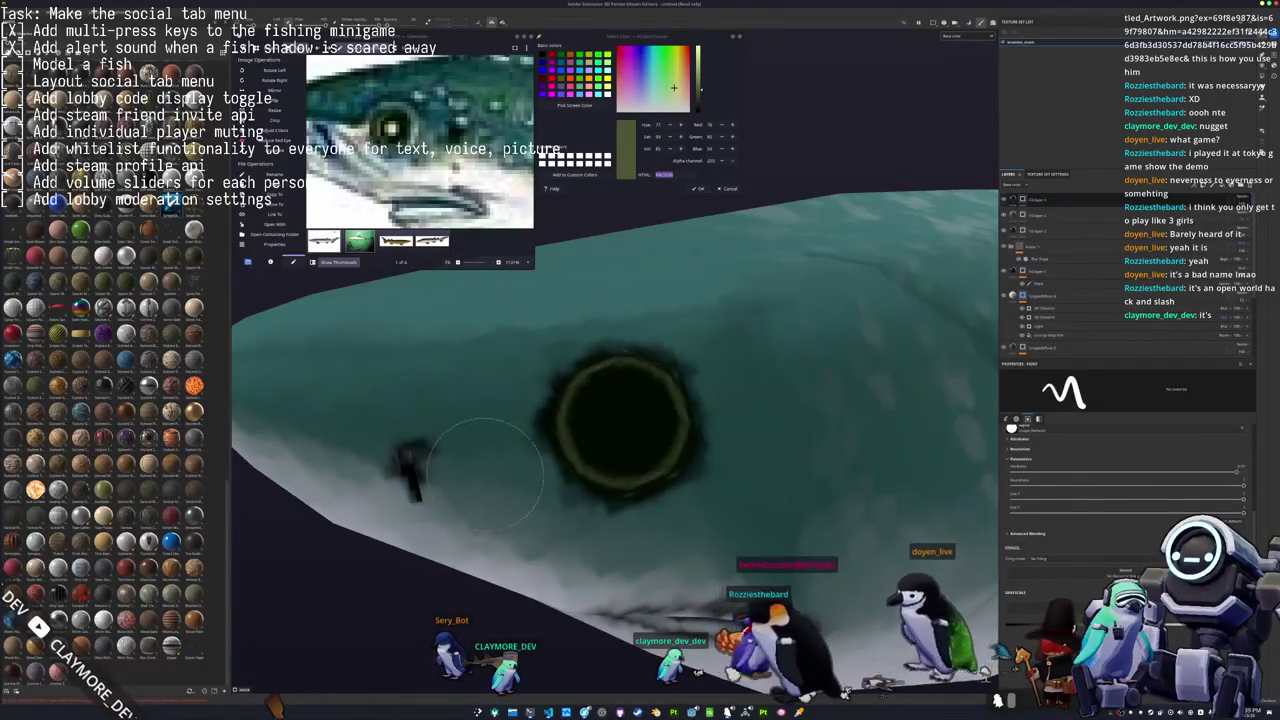
pyautogui.scroll(-2, 486, 428)
pyautogui.moveTo(486, 428)
pyautogui.keyDown('alt'); pyautogui.mouseDown()
pyautogui.moveTo(696, 379)
pyautogui.moveTo(760, 400)
pyautogui.moveTo(740, 430)
pyautogui.mouseUp(); pyautogui.keyUp('alt')
pyautogui.scroll(-4, 696, 379)
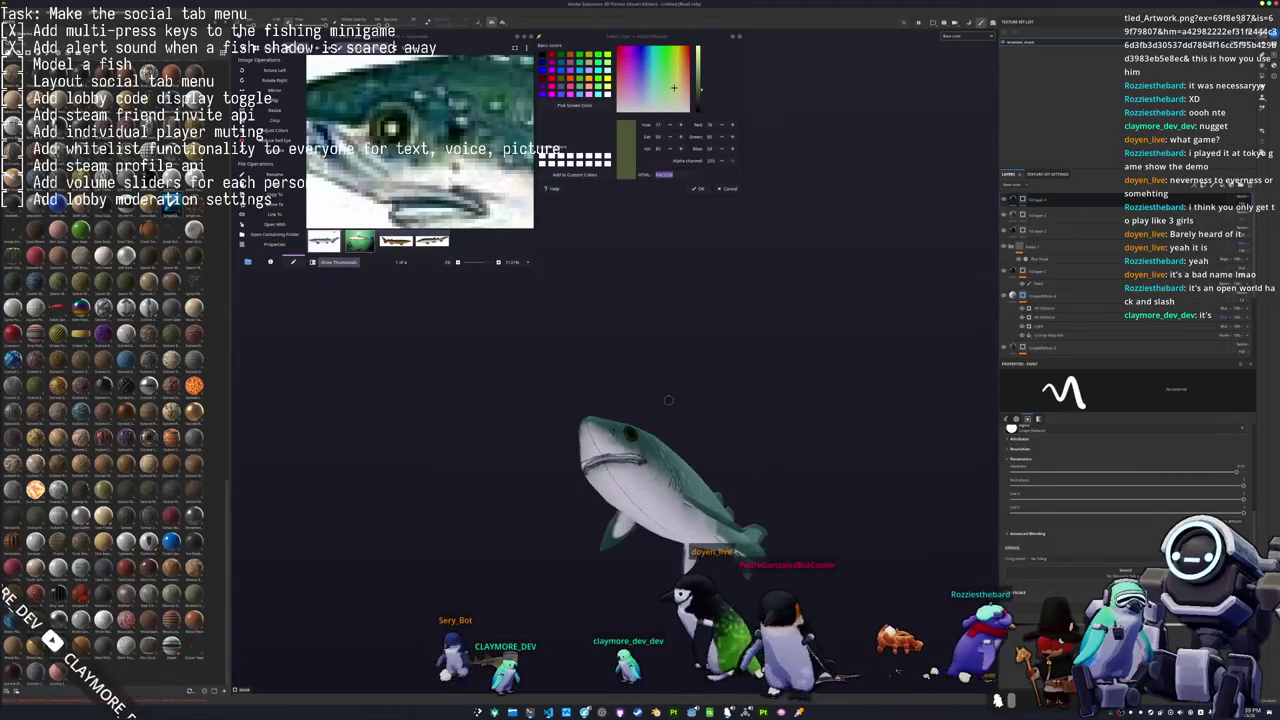
pyautogui.scroll(4, 680, 460)
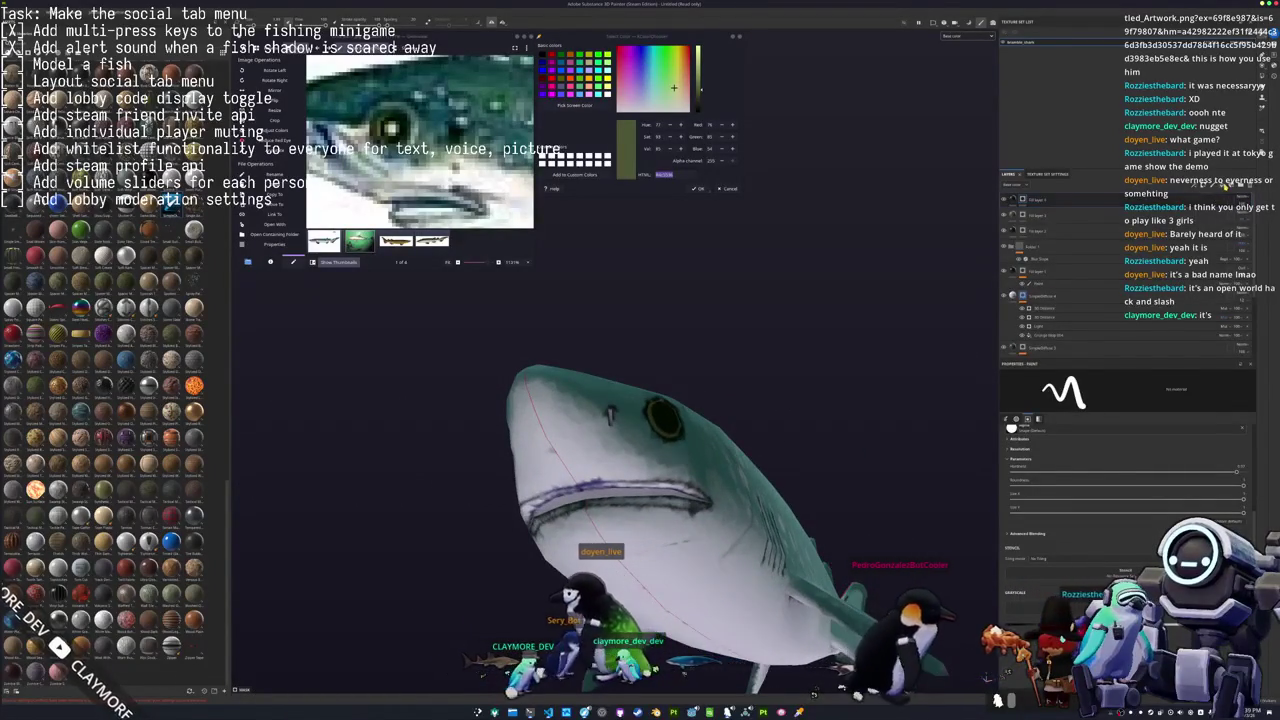
# Add a fill layer and move it below the eye and mouth detail layers.
pyautogui.click(1180, 200)
pyautogui.moveTo(1076, 203); pyautogui.dragTo(1099, 284)
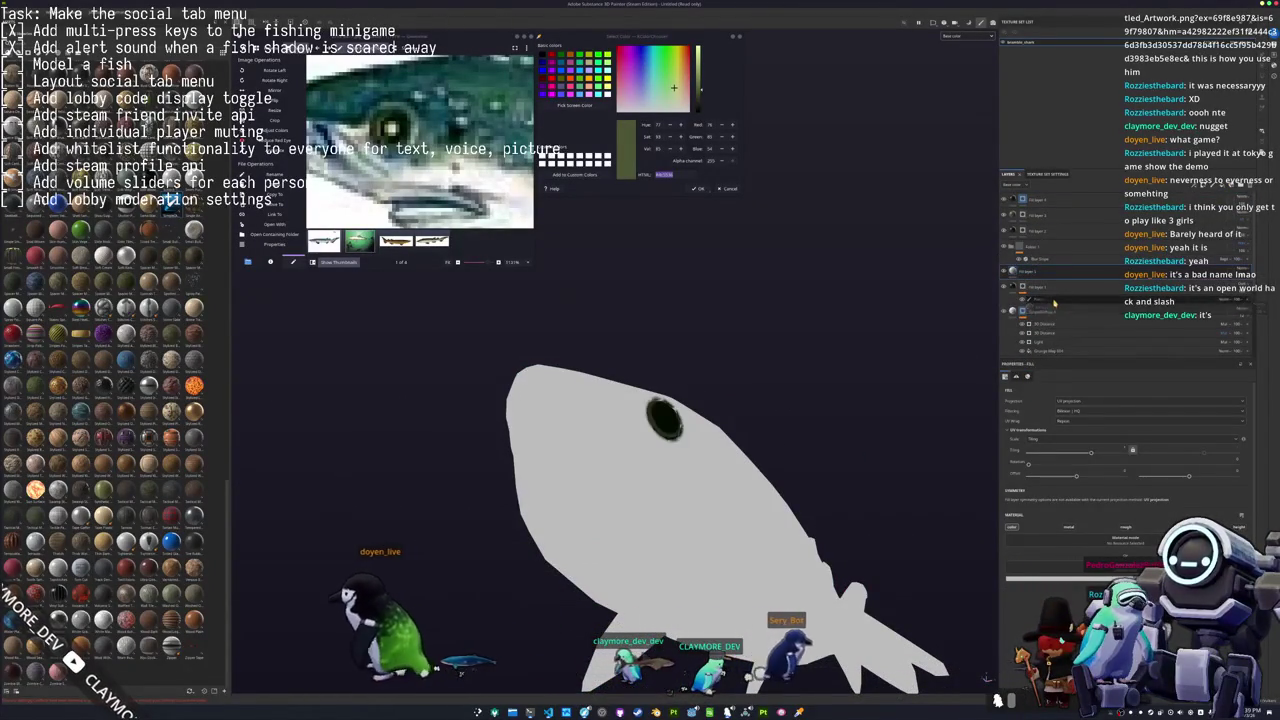
pyautogui.moveTo(1055, 300); pyautogui.dragTo(1040, 296)
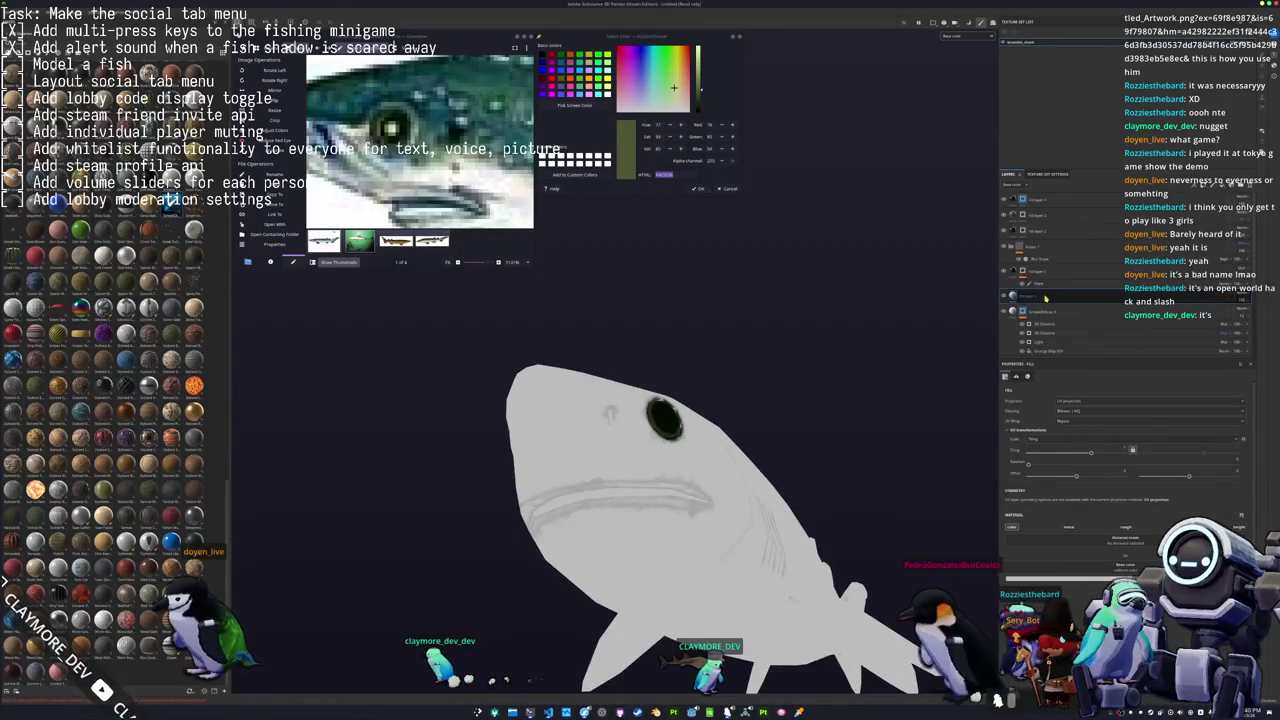
# Set the fill's base colour to light pink, then remove the pink fill from the shark.
pyautogui.click(1096, 566)
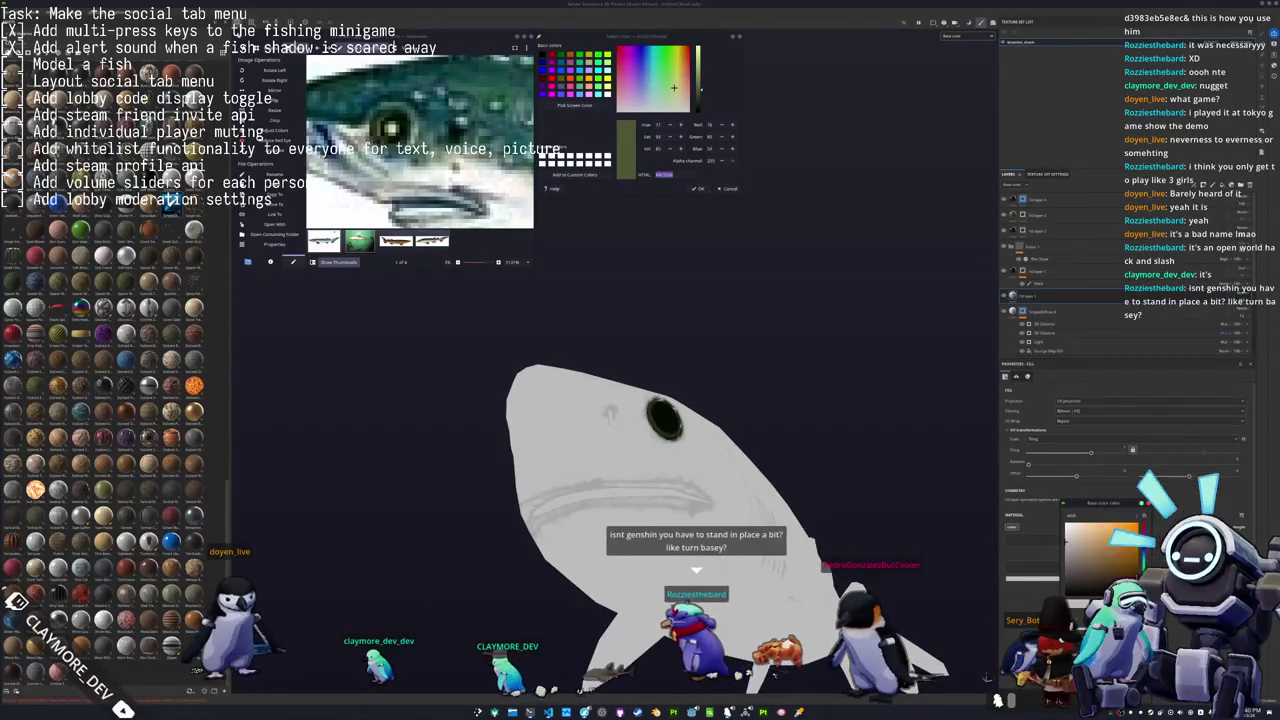
pyautogui.click(1117, 527)
pyautogui.moveTo(1117, 527); pyautogui.dragTo(1093, 524)
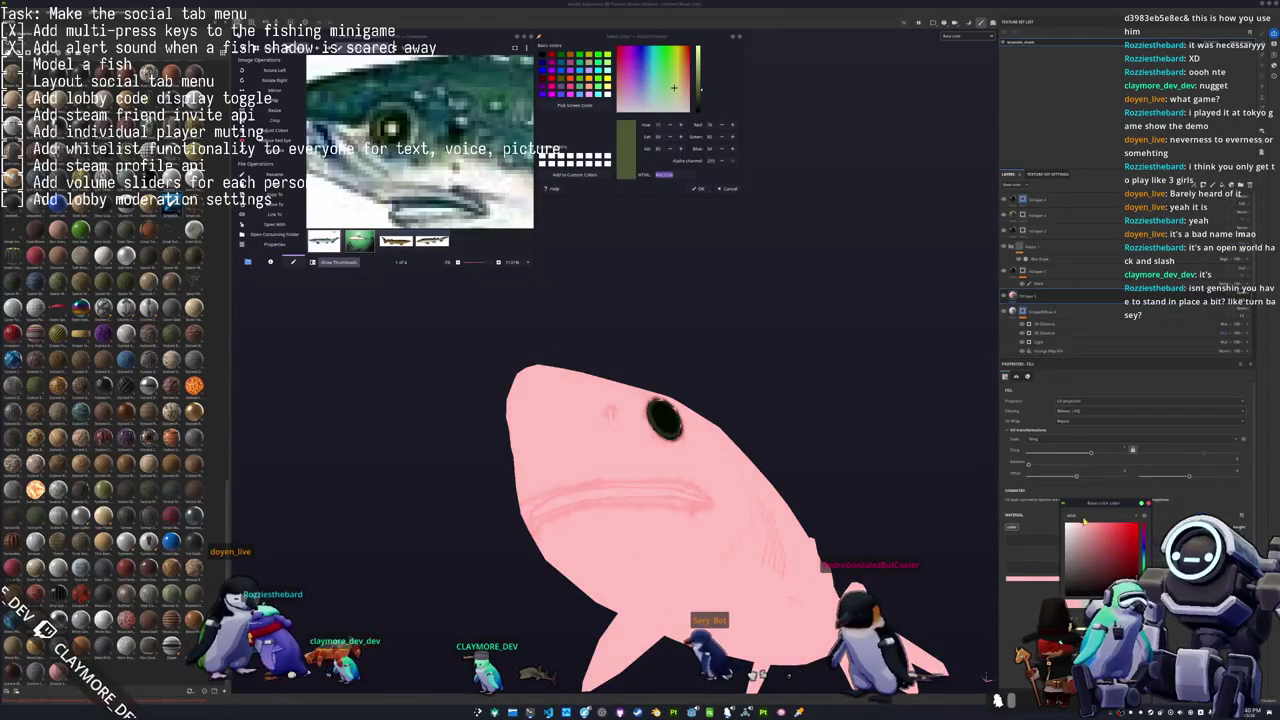
pyautogui.rightClick(1028, 298)
pyautogui.click(1045, 297)
# Add a new paint layer and turn the shark's head toward the camera.
pyautogui.rightClick(1028, 298)
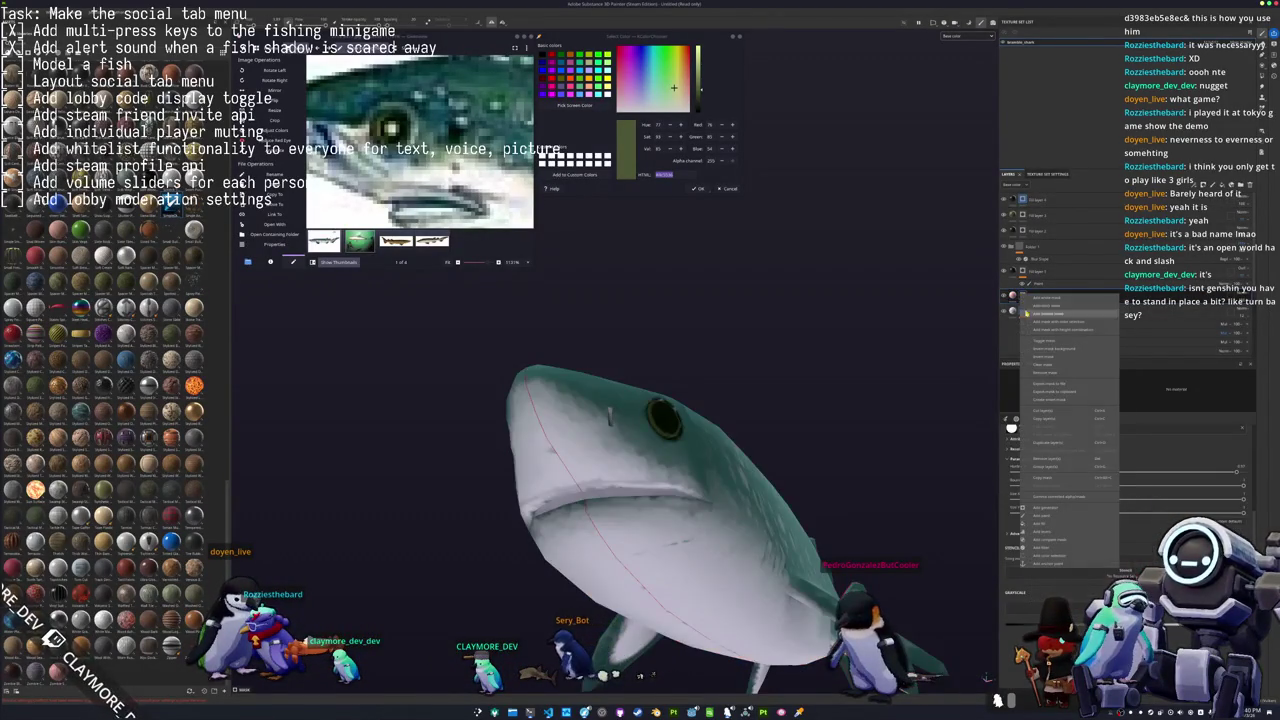
pyautogui.click(1052, 517)
pyautogui.scroll(2, 805, 492)
pyautogui.scroll(3, 805, 492)
pyautogui.keyDown('alt'); pyautogui.moveTo(805, 492); pyautogui.dragTo(958, 486); pyautogui.keyUp('alt')
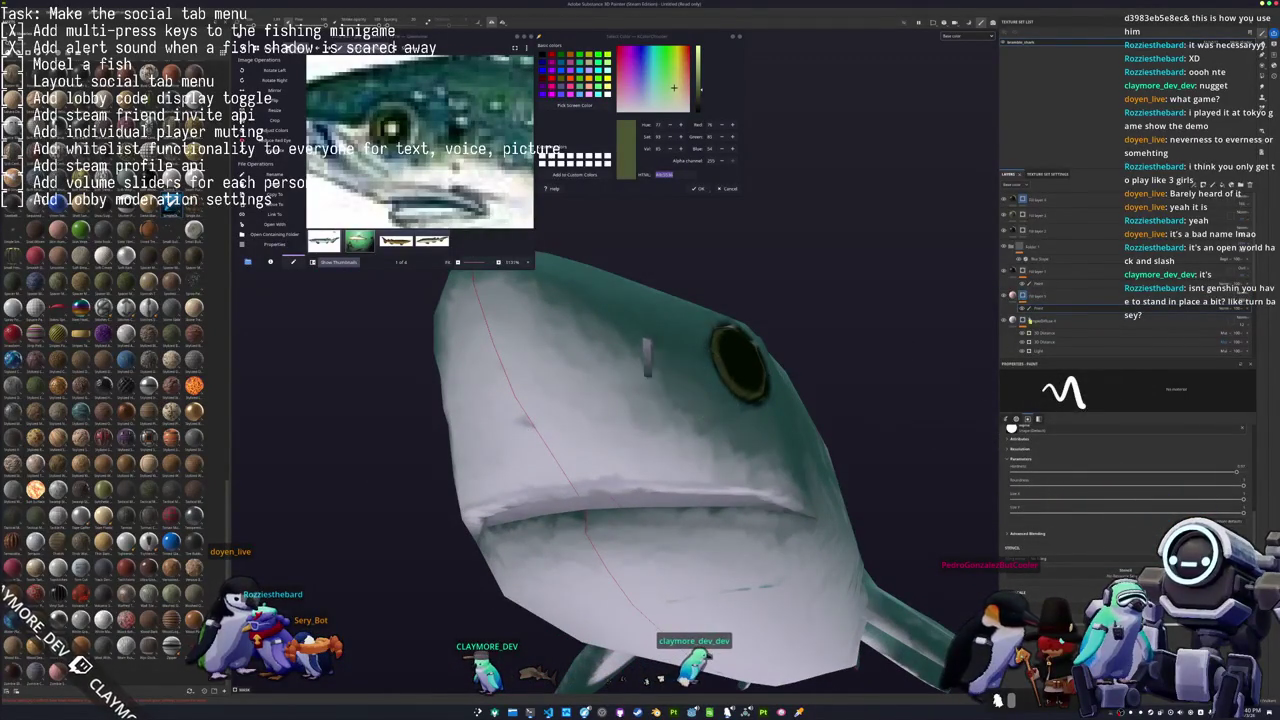
# Switch to Polygon Fill (key 4) and work along the shark's mouth edge.
pyautogui.press('4')
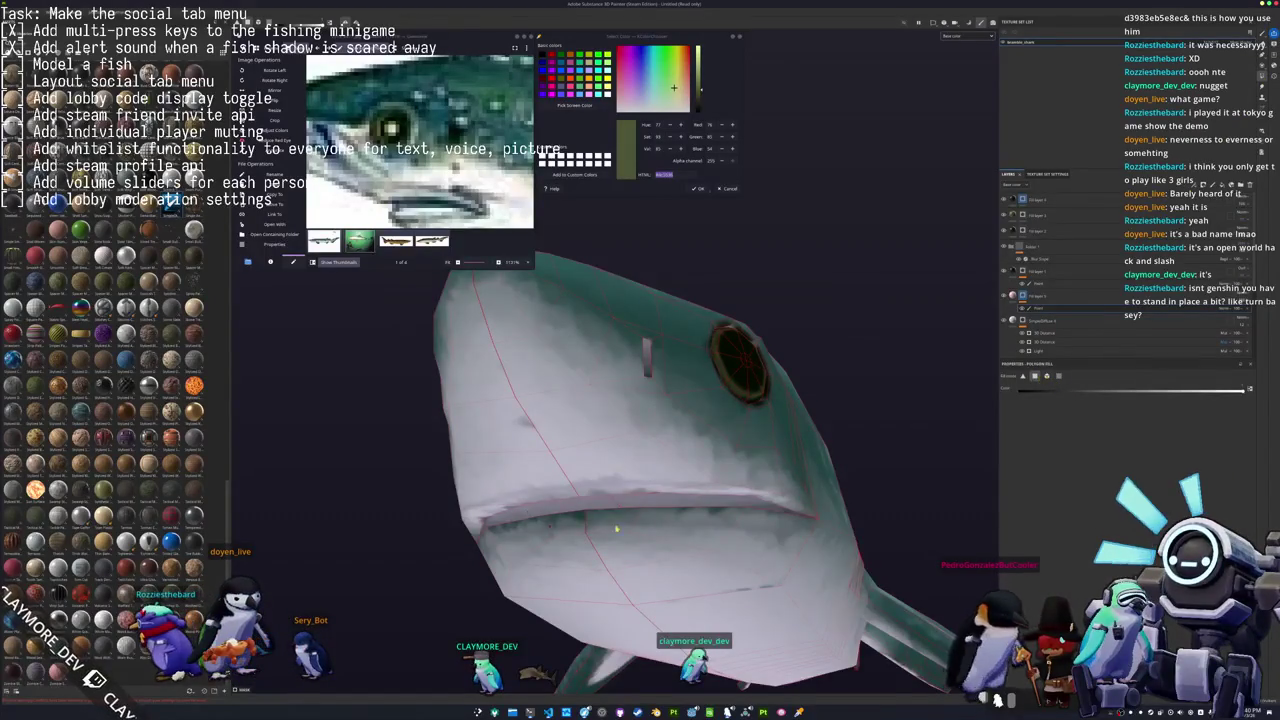
pyautogui.scroll(2, 695, 507)
pyautogui.moveTo(631, 493)
pyautogui.keyDown('alt'); pyautogui.mouseDown()
pyautogui.moveTo(645, 518)
pyautogui.moveTo(598, 537)
pyautogui.mouseUp(); pyautogui.keyUp('alt')
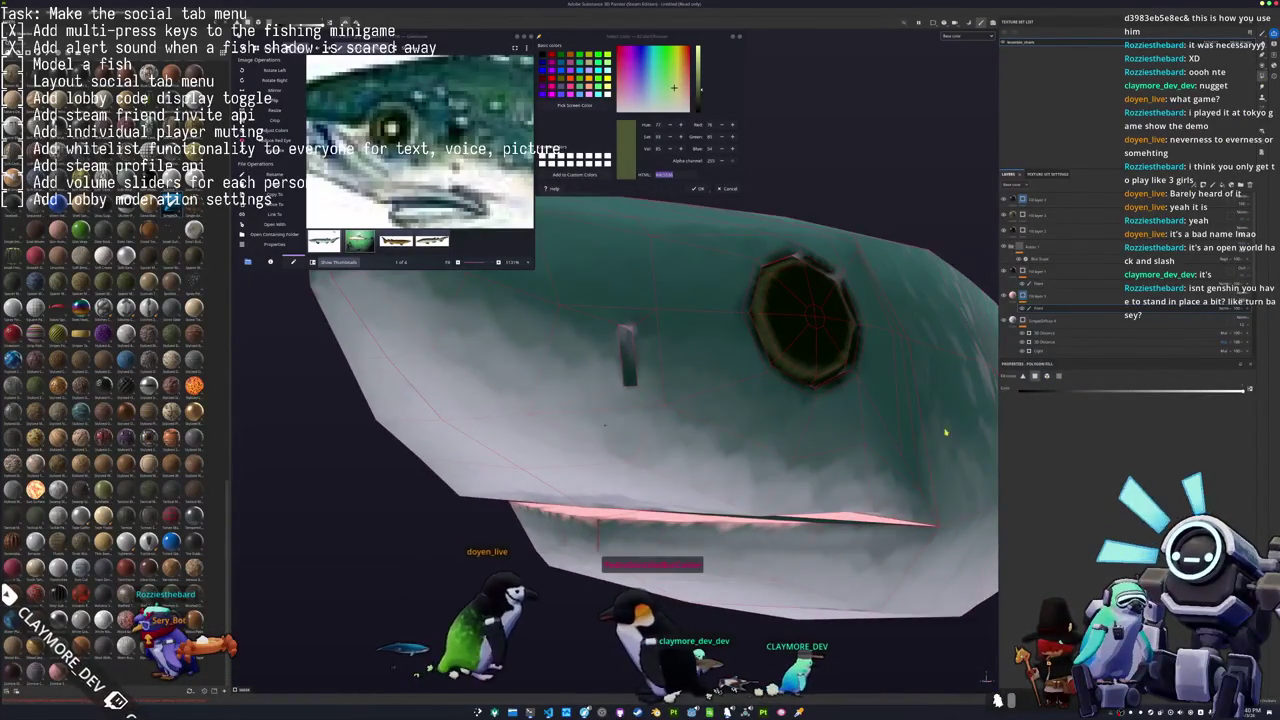
pyautogui.scroll(3, 766, 541)
pyautogui.moveTo(766, 541)
pyautogui.keyDown('alt'); pyautogui.mouseDown()
pyautogui.moveTo(794, 497)
pyautogui.moveTo(997, 407)
pyautogui.mouseUp(); pyautogui.keyUp('alt')
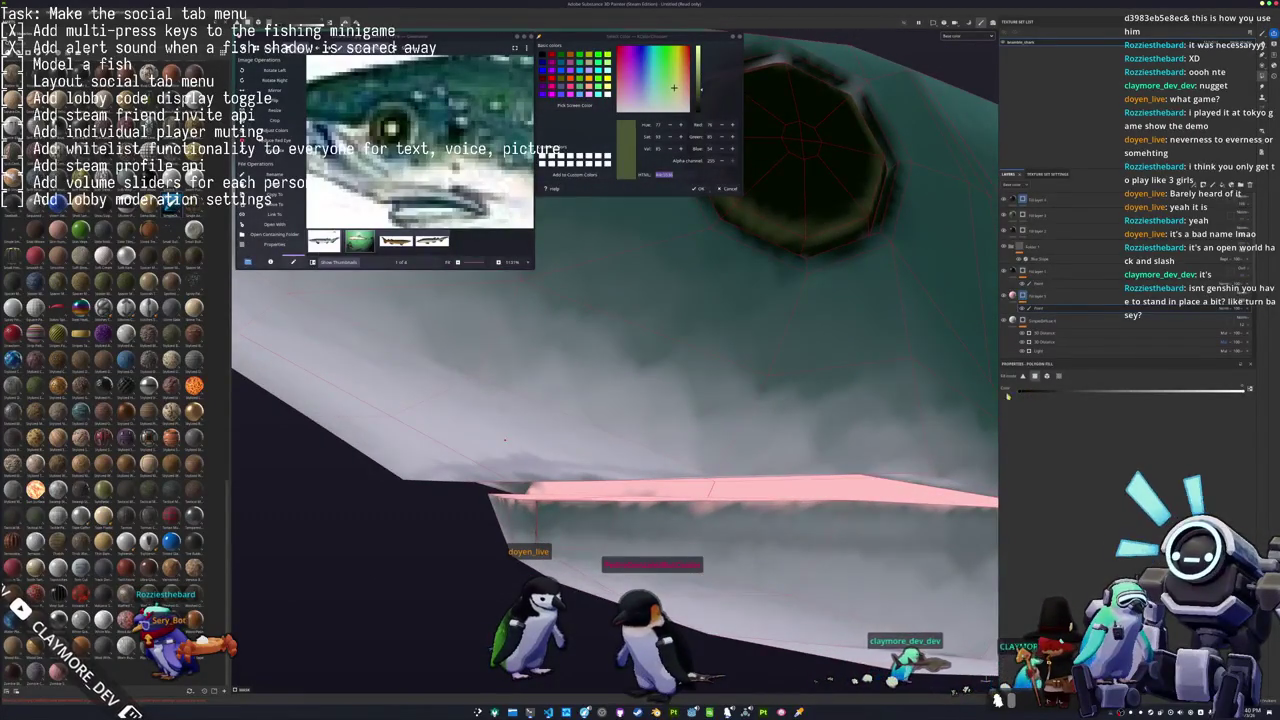
pyautogui.keyDown('alt'); pyautogui.moveTo(912, 375); pyautogui.dragTo(998, 270); pyautogui.keyUp('alt')
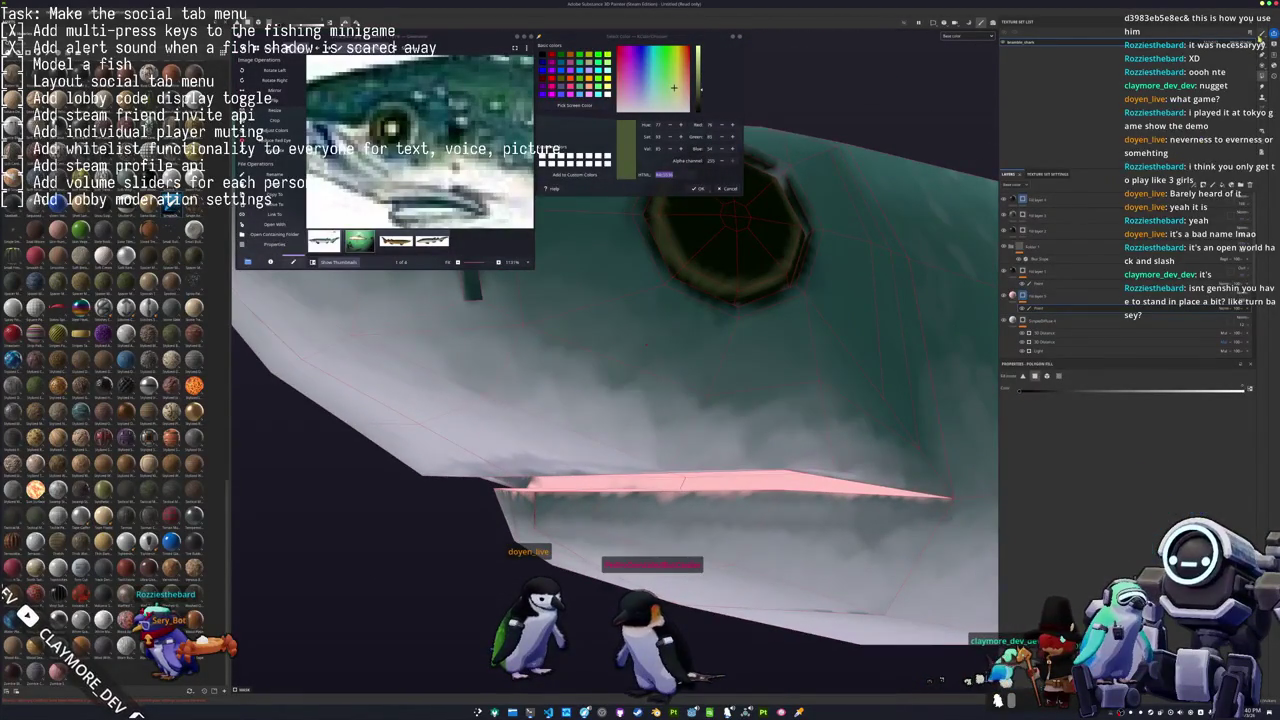
# Switch to brush painting (key 1) and orbit along the shark's mouth edge.
pyautogui.press('1')
pyautogui.keyDown('alt'); pyautogui.moveTo(628, 489); pyautogui.dragTo(645, 478); pyautogui.keyUp('alt')
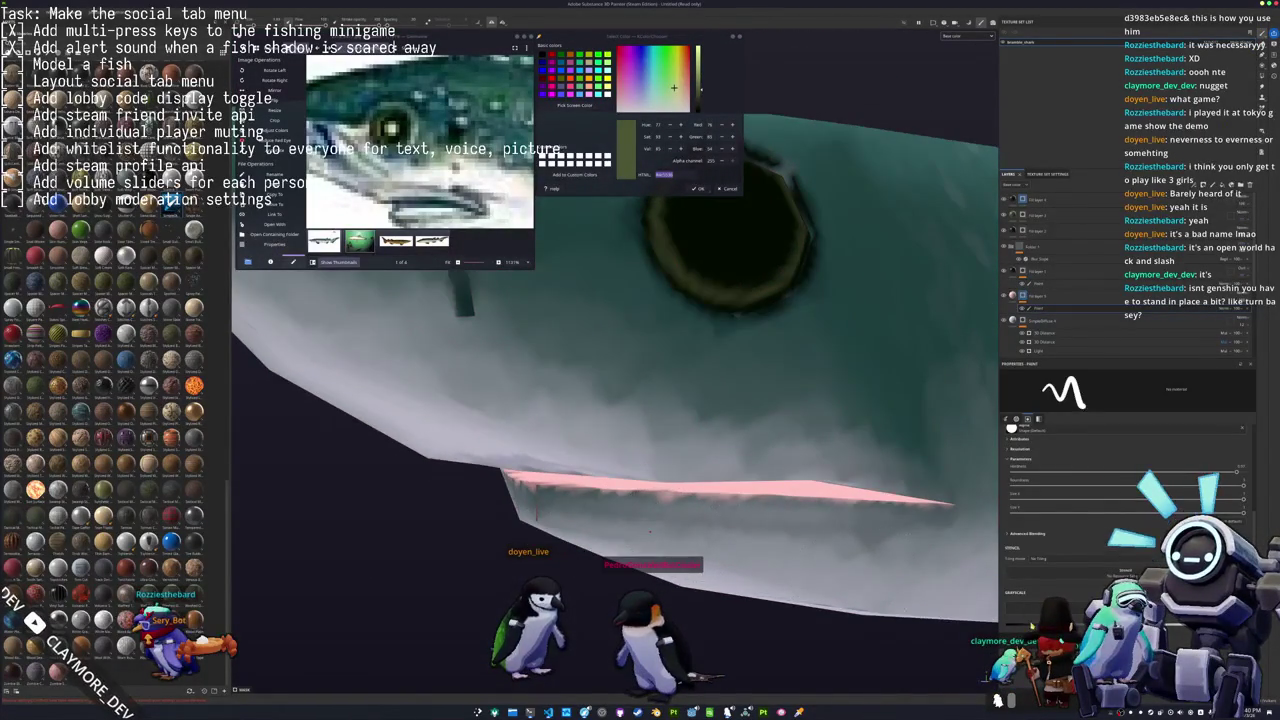
pyautogui.keyDown('alt'); pyautogui.moveTo(537, 510); pyautogui.dragTo(535, 421); pyautogui.keyUp('alt')
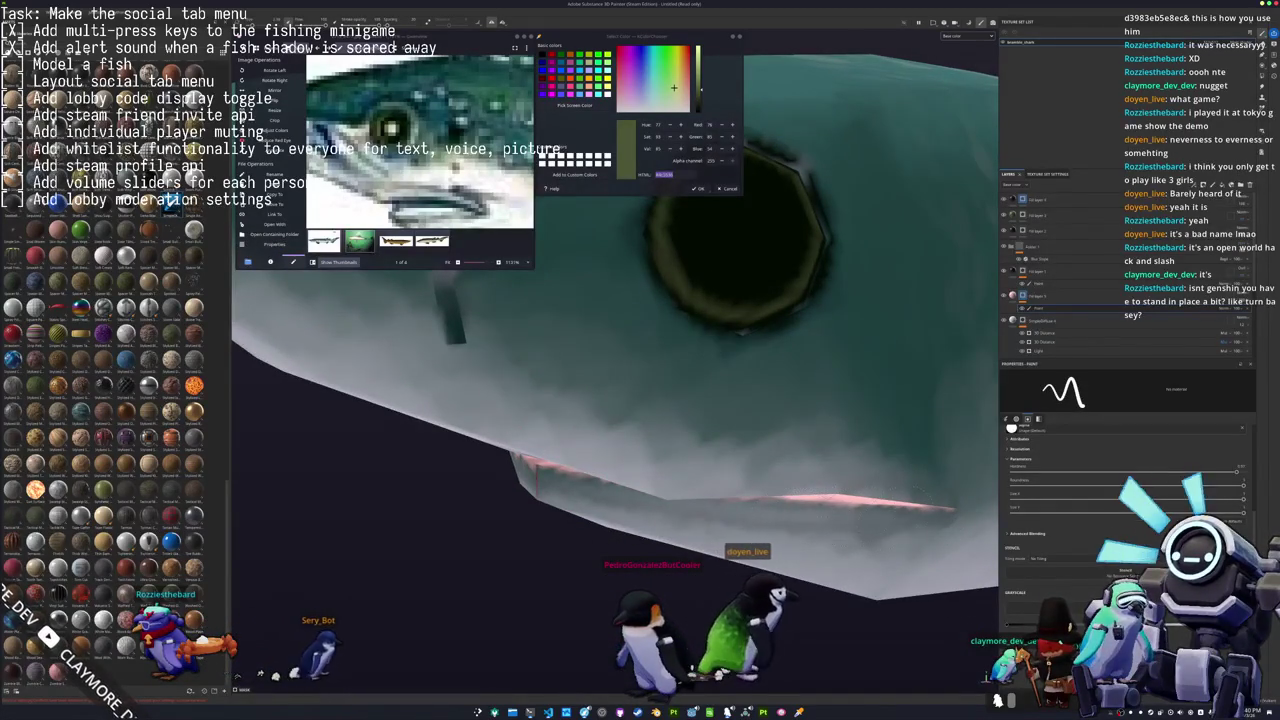
pyautogui.keyDown('alt'); pyautogui.moveTo(527, 421); pyautogui.dragTo(811, 537); pyautogui.keyUp('alt')
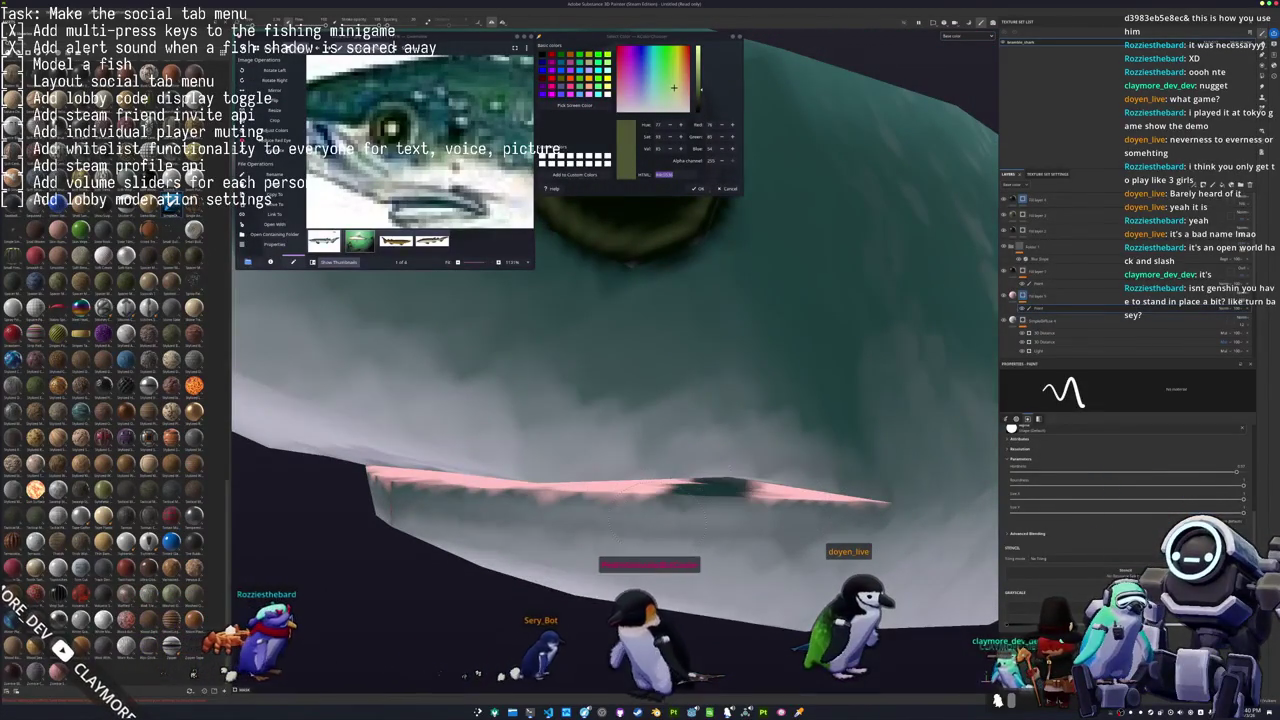
pyautogui.moveTo(700, 500)
pyautogui.keyDown('alt'); pyautogui.mouseDown()
pyautogui.moveTo(735, 513)
pyautogui.moveTo(770, 470)
pyautogui.moveTo(760, 450)
pyautogui.mouseUp(); pyautogui.keyUp('alt')
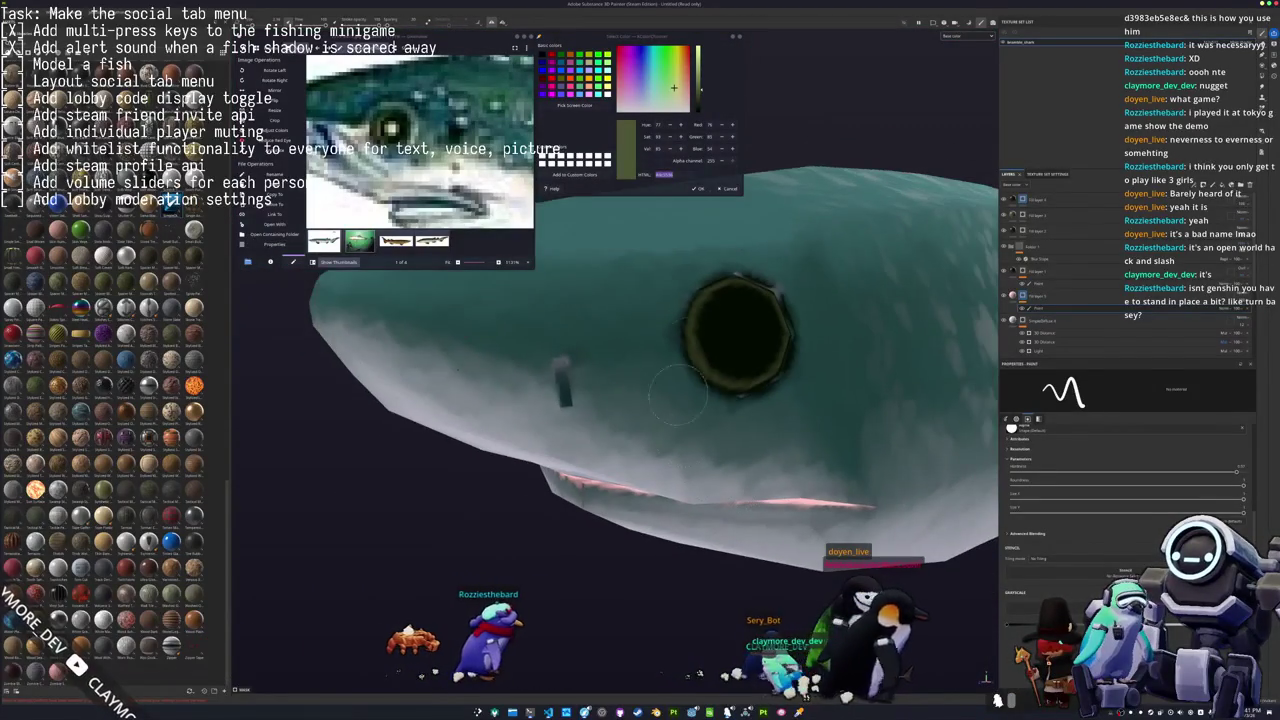
# Switch the viewport to the flat 2D UV texture layout.
pyautogui.click(933, 22)
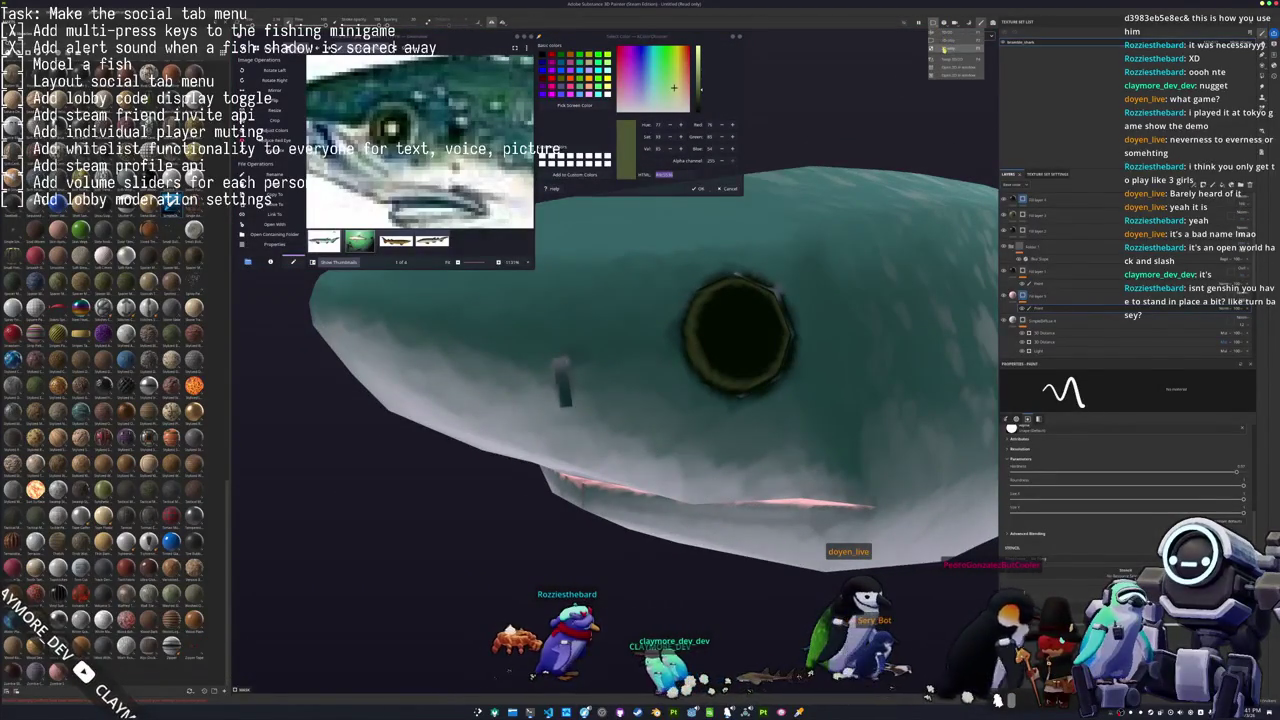
pyautogui.click(941, 36)
pyautogui.scroll(1, 875, 405)
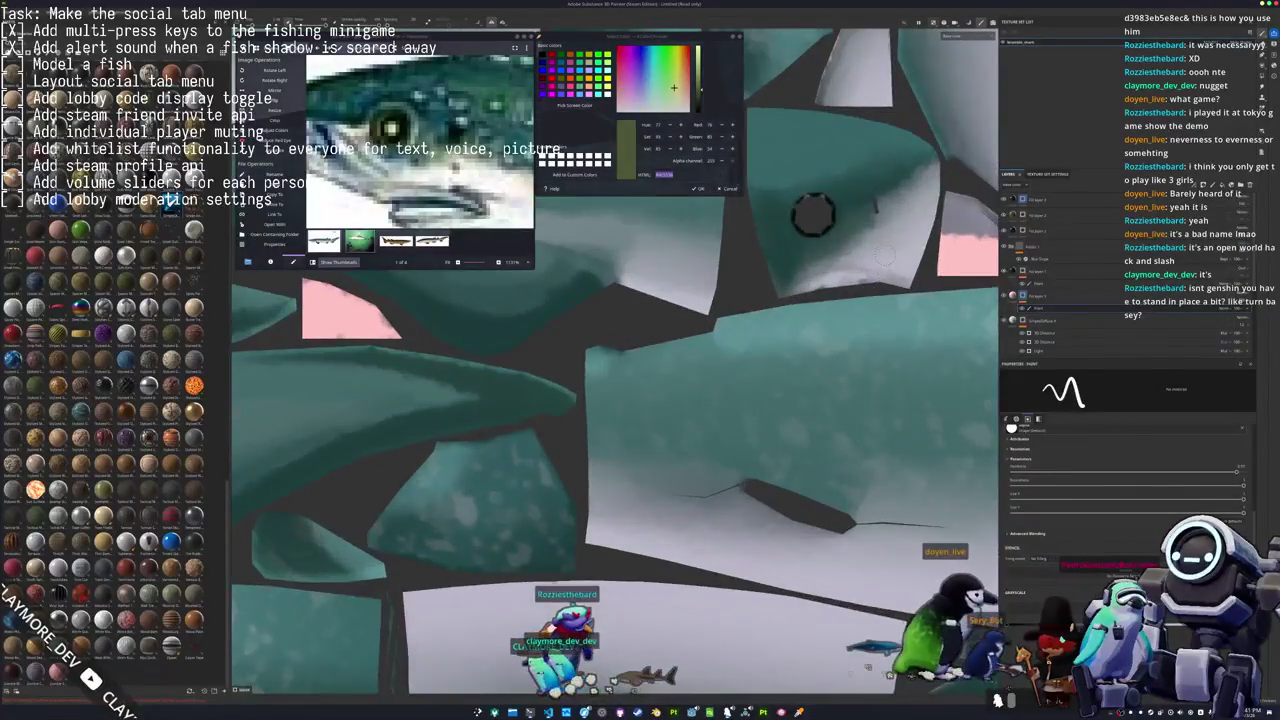
# Zoom into the pink mouth UV island and paint a teal stroke along its top edge.
pyautogui.scroll(2, 875, 405)
pyautogui.scroll(2, 875, 405)
pyautogui.scroll(2, 875, 405)
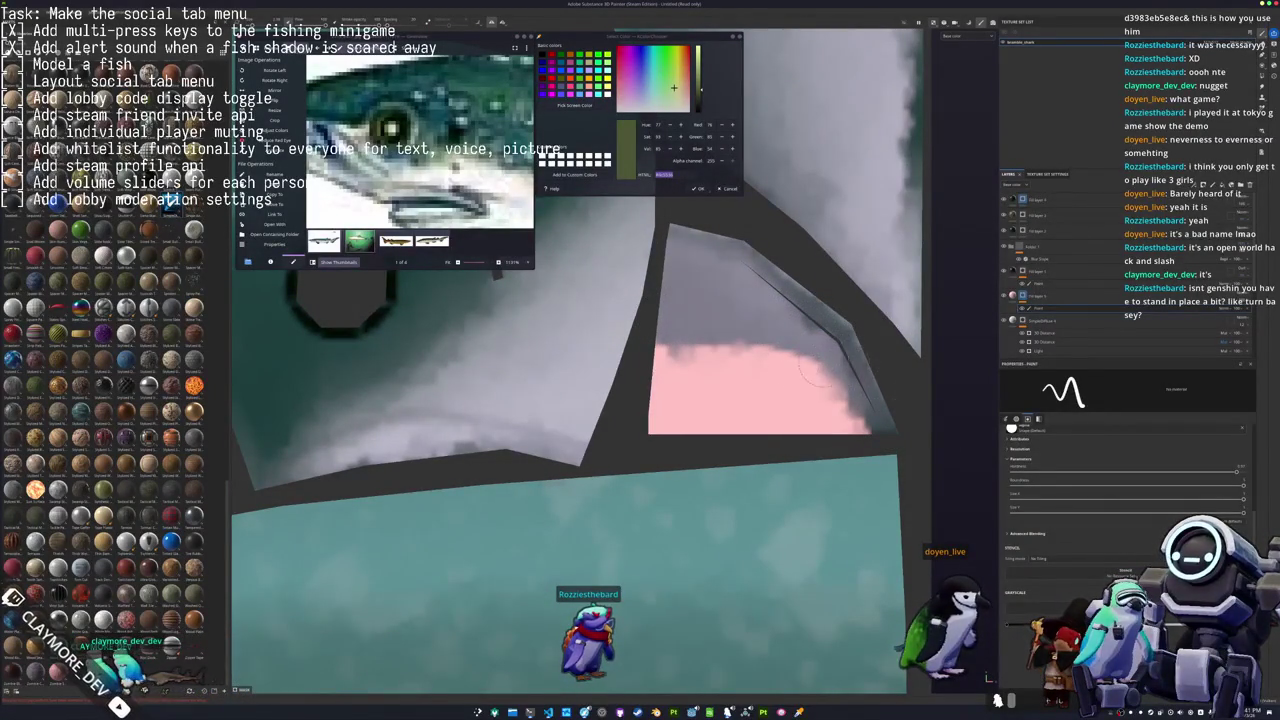
pyautogui.scroll(-1, 763, 358)
pyautogui.scroll(-1, 763, 358)
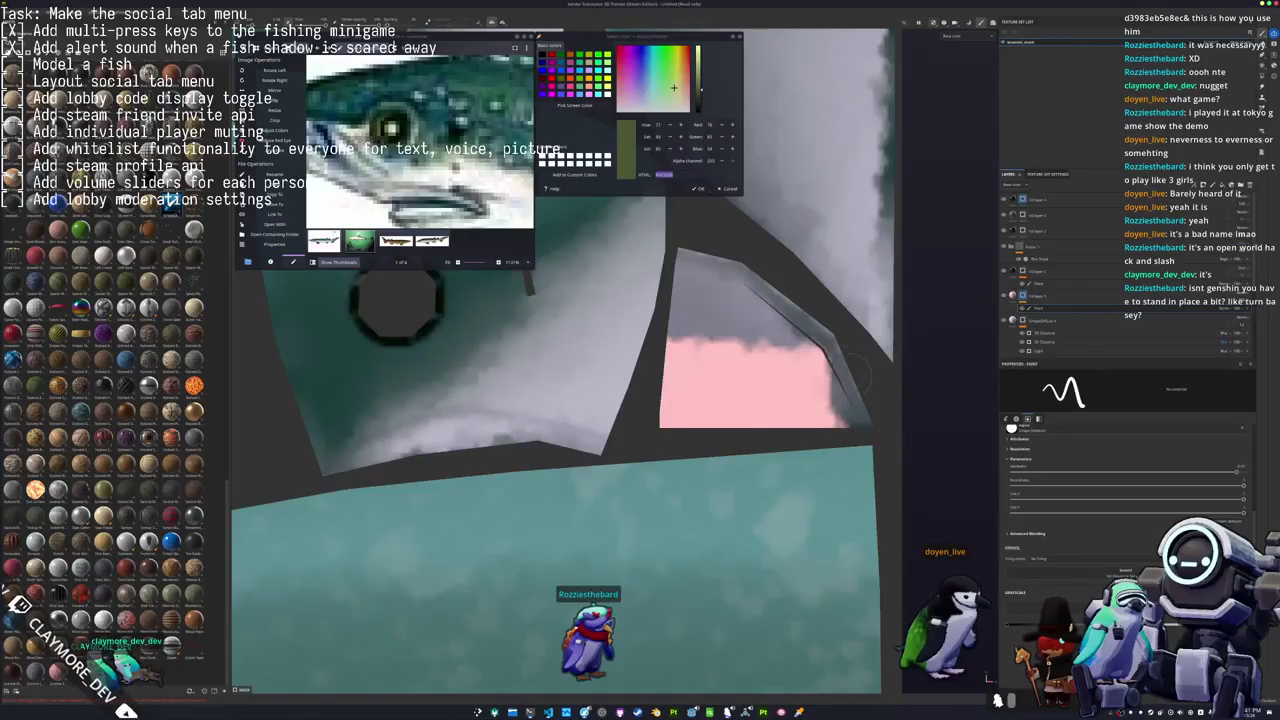
pyautogui.scroll(-2, 635, 335)
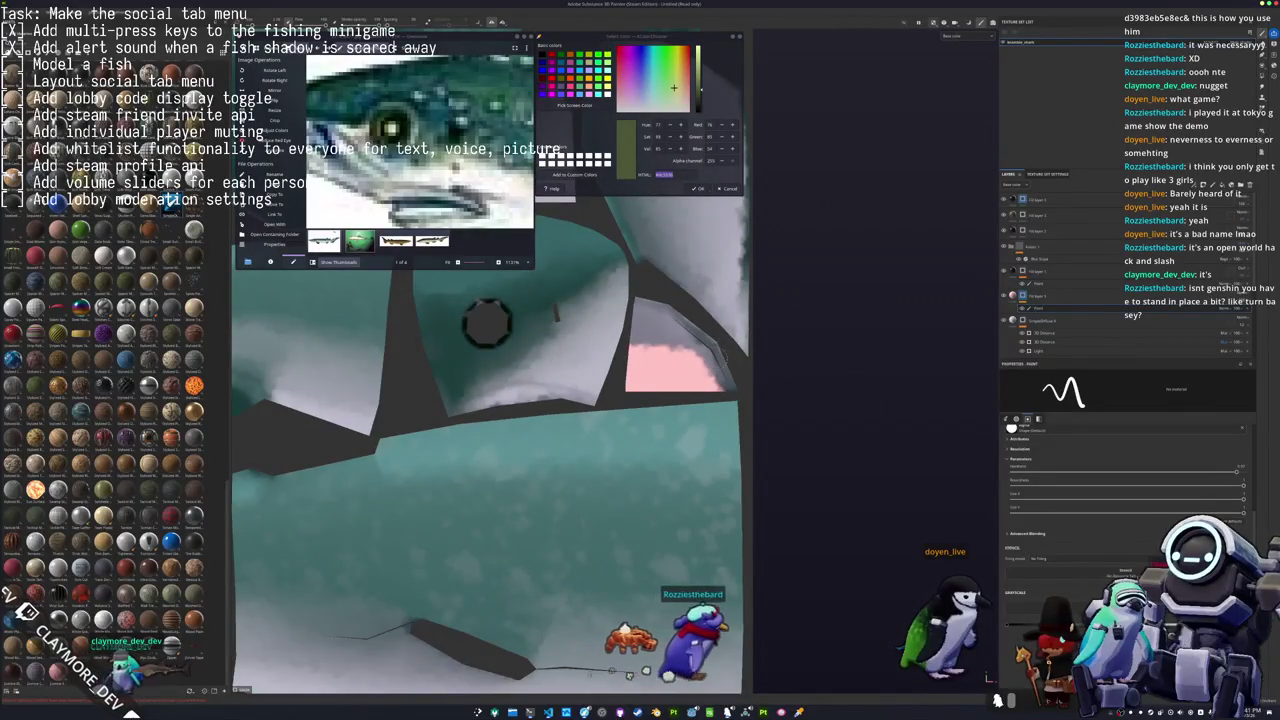
pyautogui.scroll(-2, 480, 358)
pyautogui.scroll(-2, 480, 358)
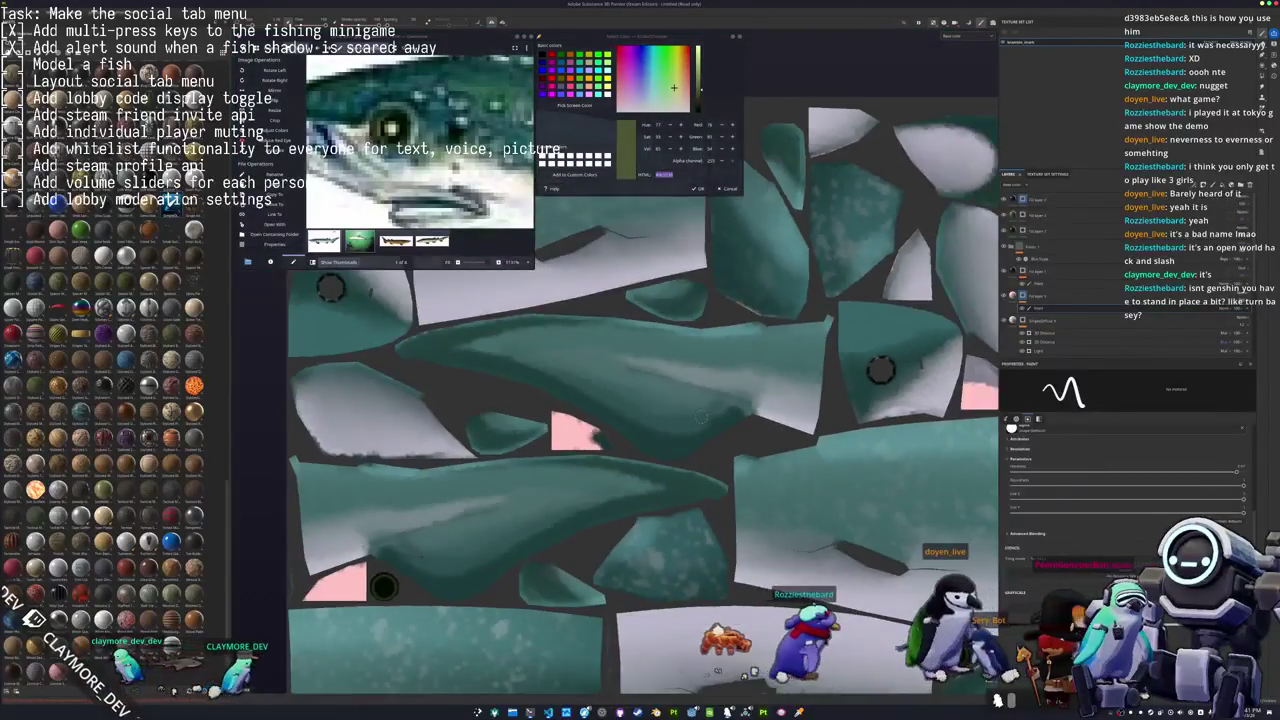
pyautogui.scroll(-1, 480, 358)
pyautogui.scroll(3, 589, 444)
pyautogui.scroll(2, 589, 444)
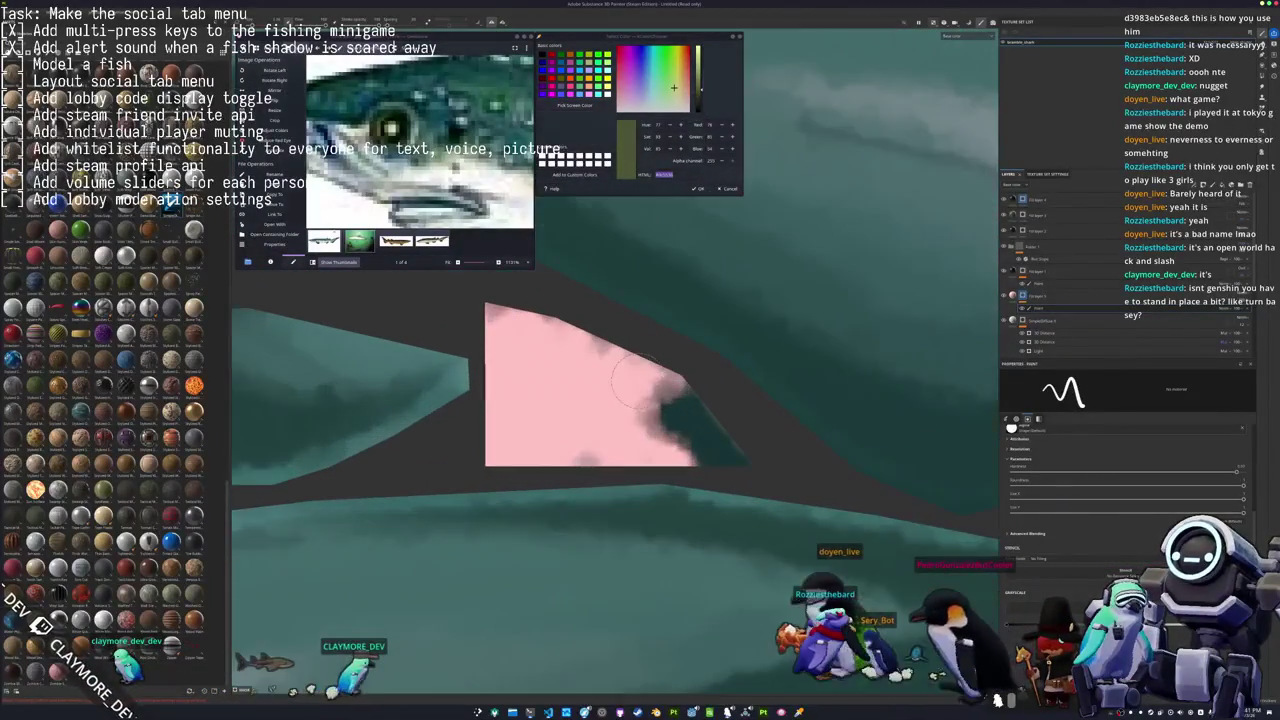
pyautogui.moveTo(681, 398); pyautogui.dragTo(478, 315)
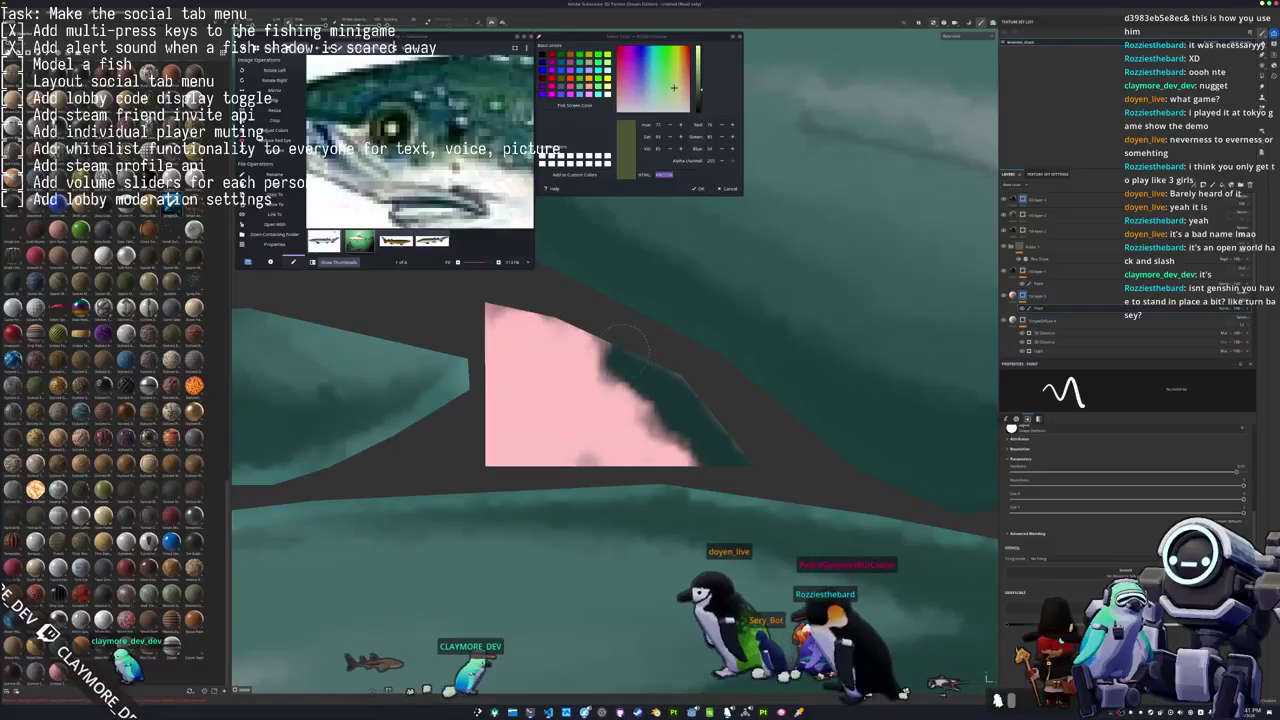
pyautogui.scroll(-1, 485, 380)
pyautogui.scroll(-1, 492, 450)
pyautogui.scroll(-1, 498, 510)
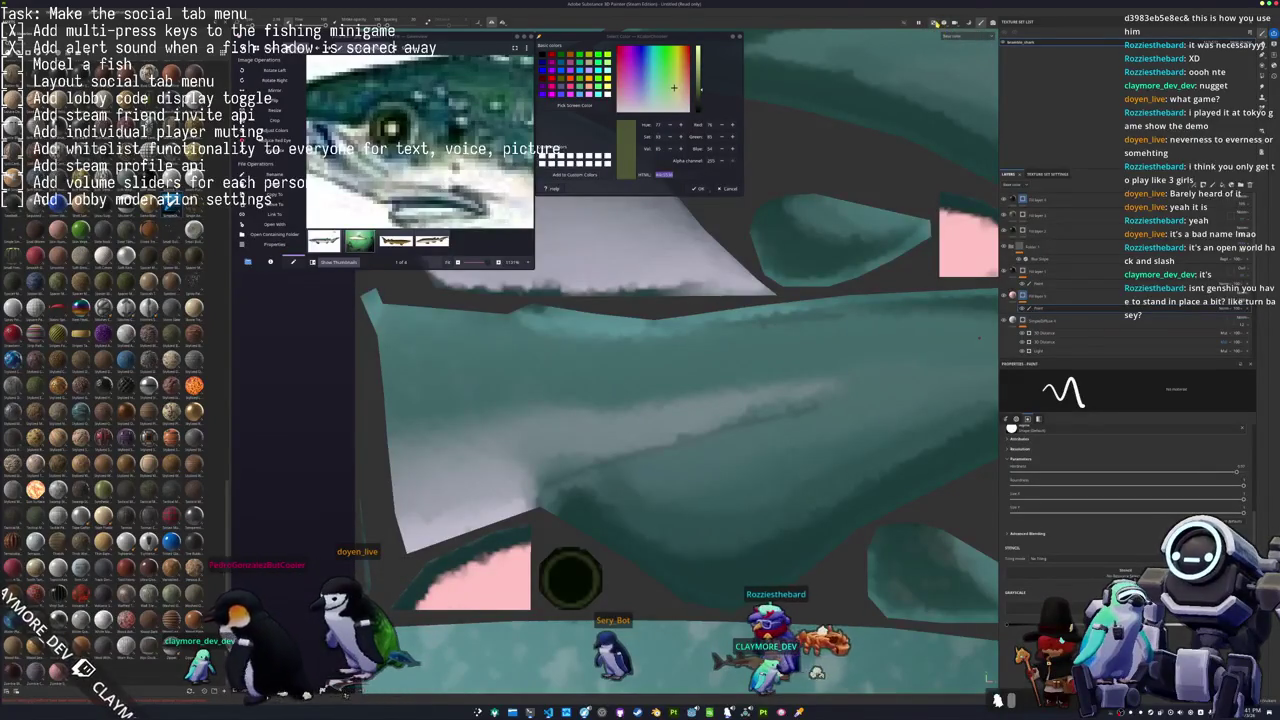
# Switch the viewport back to 3D and orbit to see the shark's mouth interior.
pyautogui.click(935, 22)
pyautogui.click(945, 40)
pyautogui.keyDown('alt'); pyautogui.moveTo(600, 330); pyautogui.dragTo(677, 360); pyautogui.keyUp('alt')
pyautogui.scroll(2, 670, 360)
pyautogui.scroll(2, 655, 359)
pyautogui.scroll(2, 635, 358)
pyautogui.scroll(2, 610, 356)
pyautogui.keyDown('alt'); pyautogui.moveTo(608, 356); pyautogui.dragTo(565, 416); pyautogui.keyUp('alt')
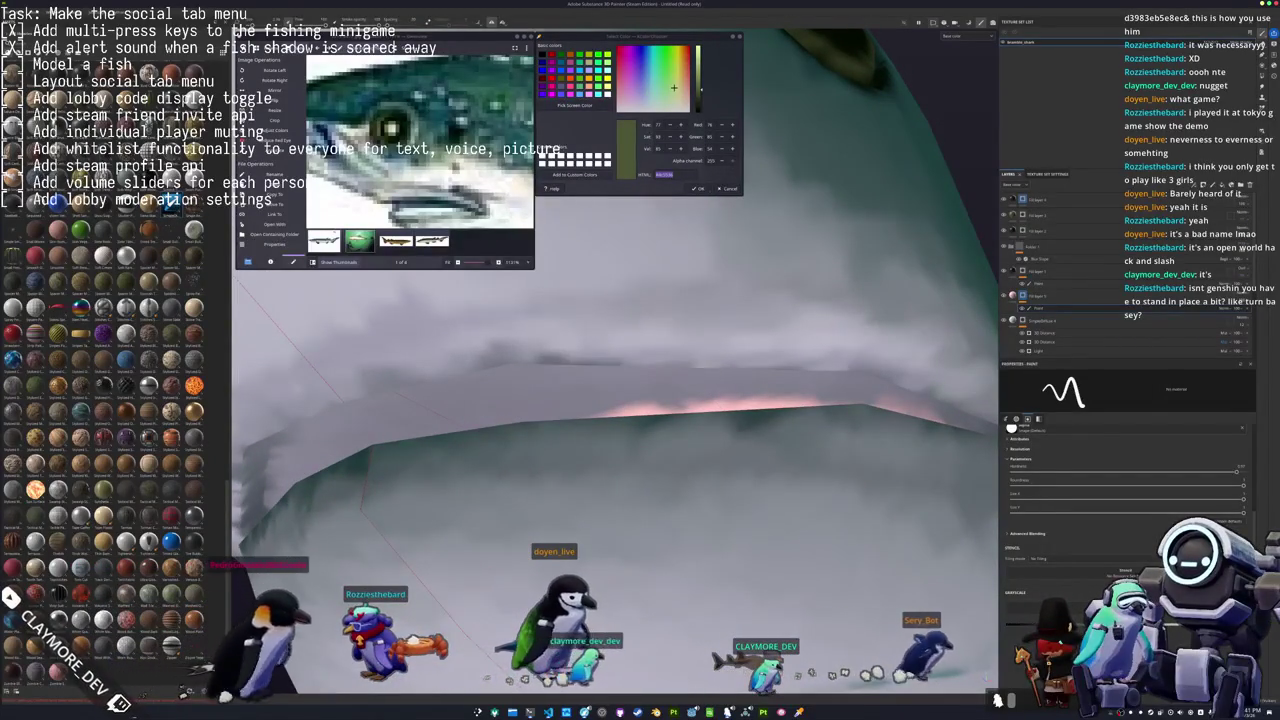
# Add a fill layer over the shark's mouth with a dark reddish-brown base colour.
pyautogui.moveTo(400, 413)
pyautogui.keyDown('alt'); pyautogui.mouseDown()
pyautogui.moveTo(378, 413)
pyautogui.moveTo(720, 385)
pyautogui.moveTo(753, 424)
pyautogui.moveTo(640, 388)
pyautogui.mouseUp(); pyautogui.keyUp('alt')
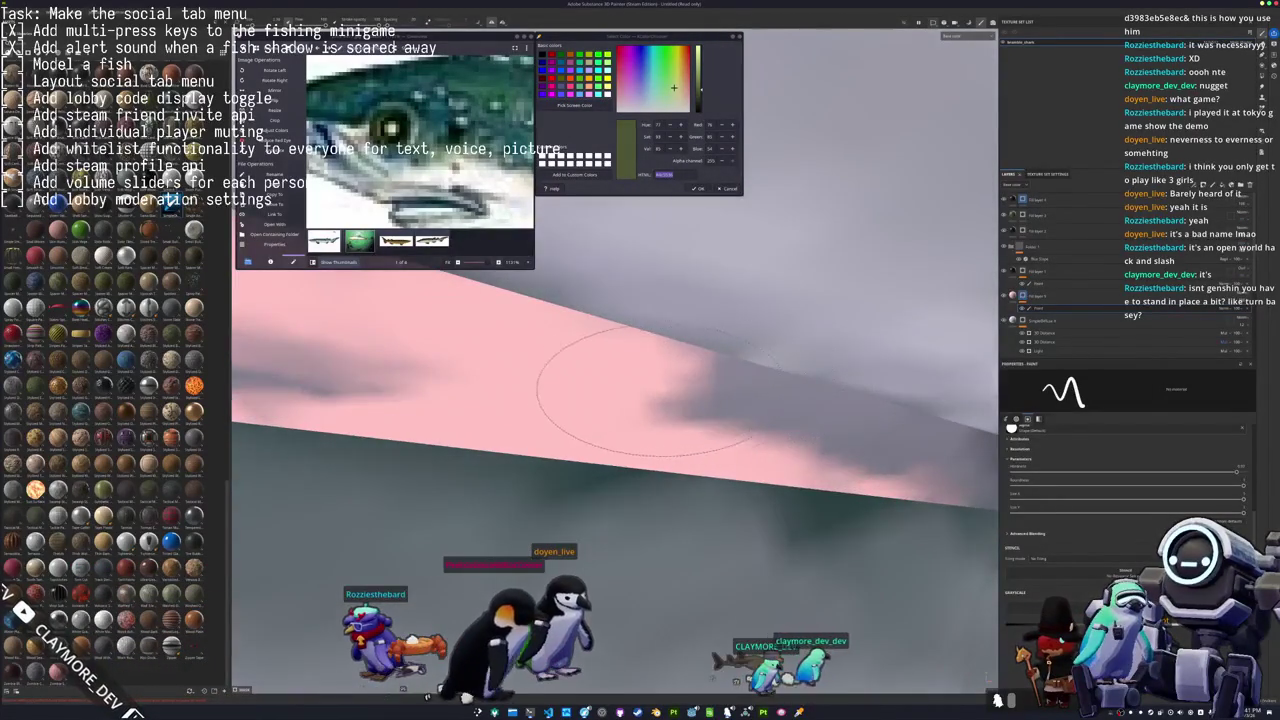
pyautogui.moveTo(743, 400)
pyautogui.keyDown('alt'); pyautogui.mouseDown()
pyautogui.moveTo(543, 428)
pyautogui.moveTo(777, 443)
pyautogui.moveTo(564, 405)
pyautogui.mouseUp(); pyautogui.keyUp('alt')
pyautogui.click(1030, 296)
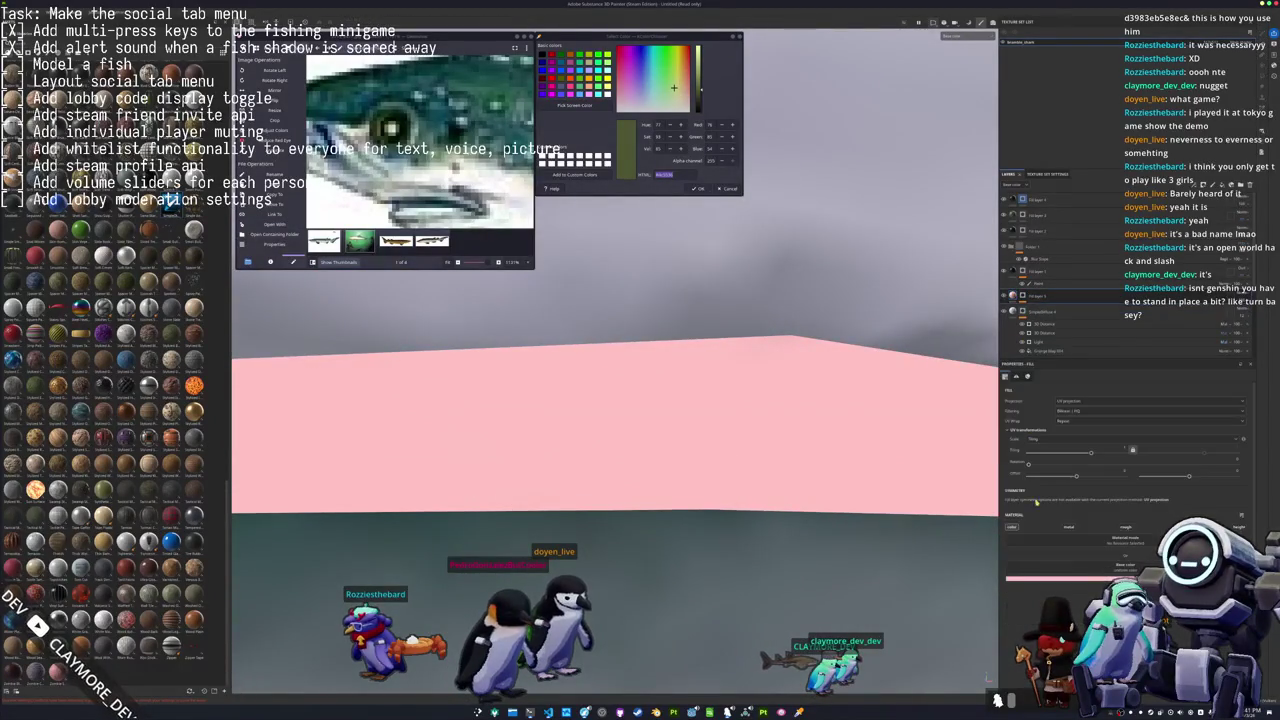
pyautogui.moveTo(1085, 540); pyautogui.dragTo(1086, 574)
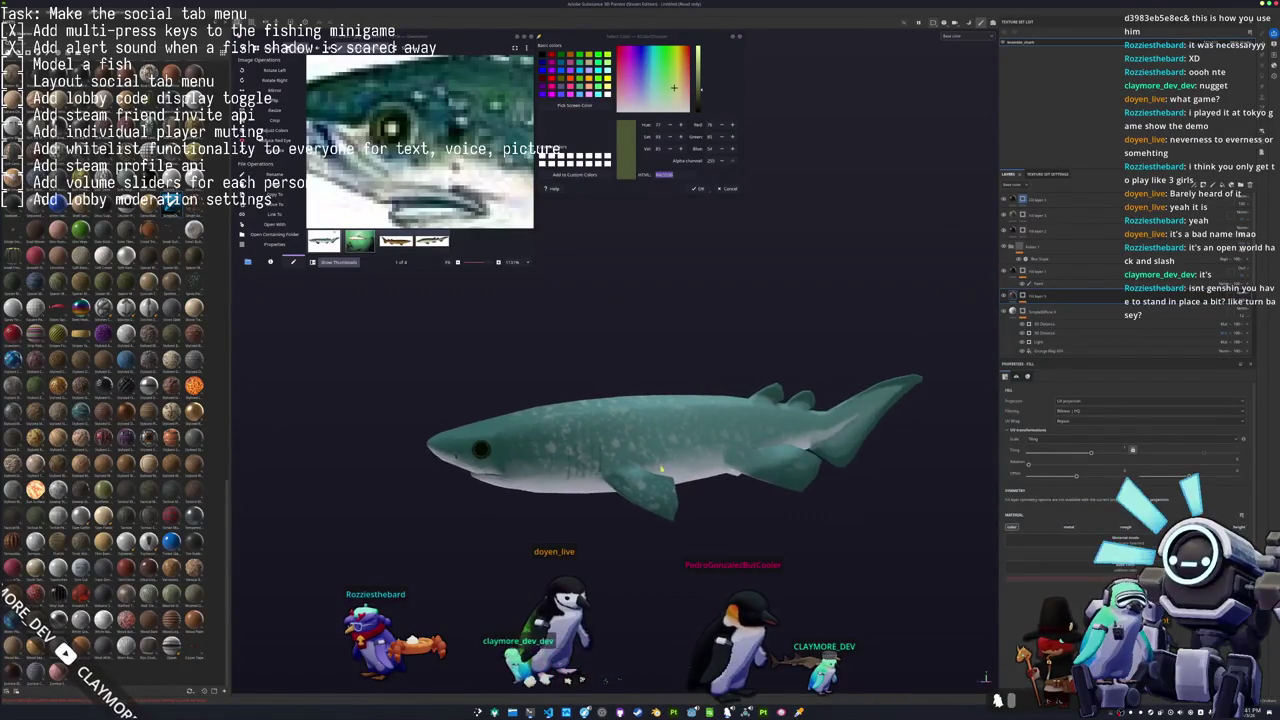
# Save the shark project as 'fish' in the project folder, then bring up Export Textures.
pyautogui.hotkey('ctrl', 's')
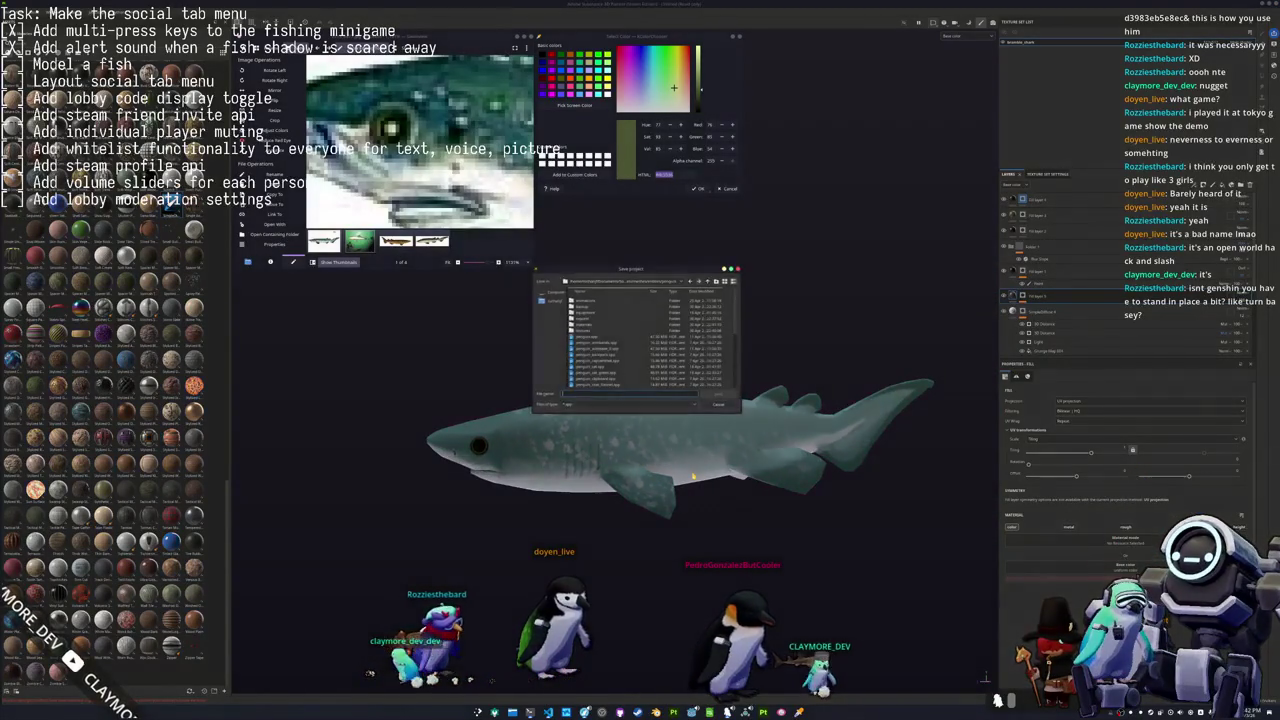
pyautogui.moveTo(642, 281); pyautogui.dragTo(846, 299)
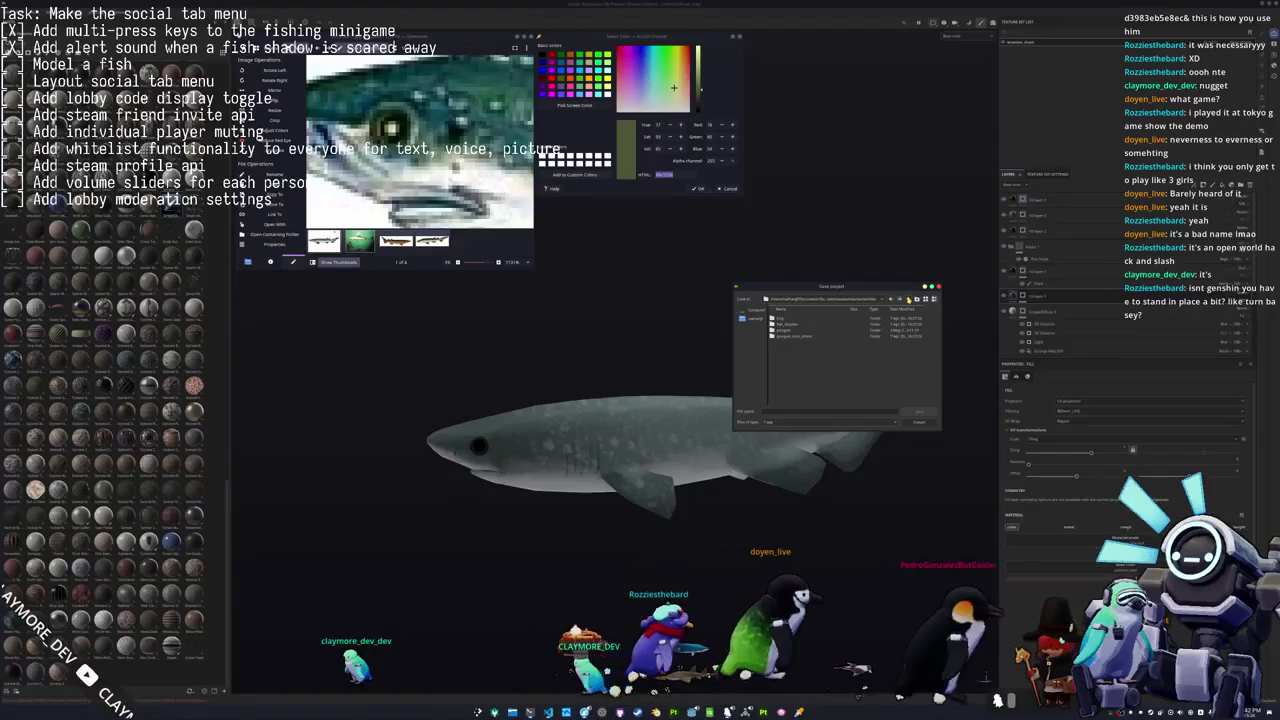
pyautogui.doubleClick(790, 325)
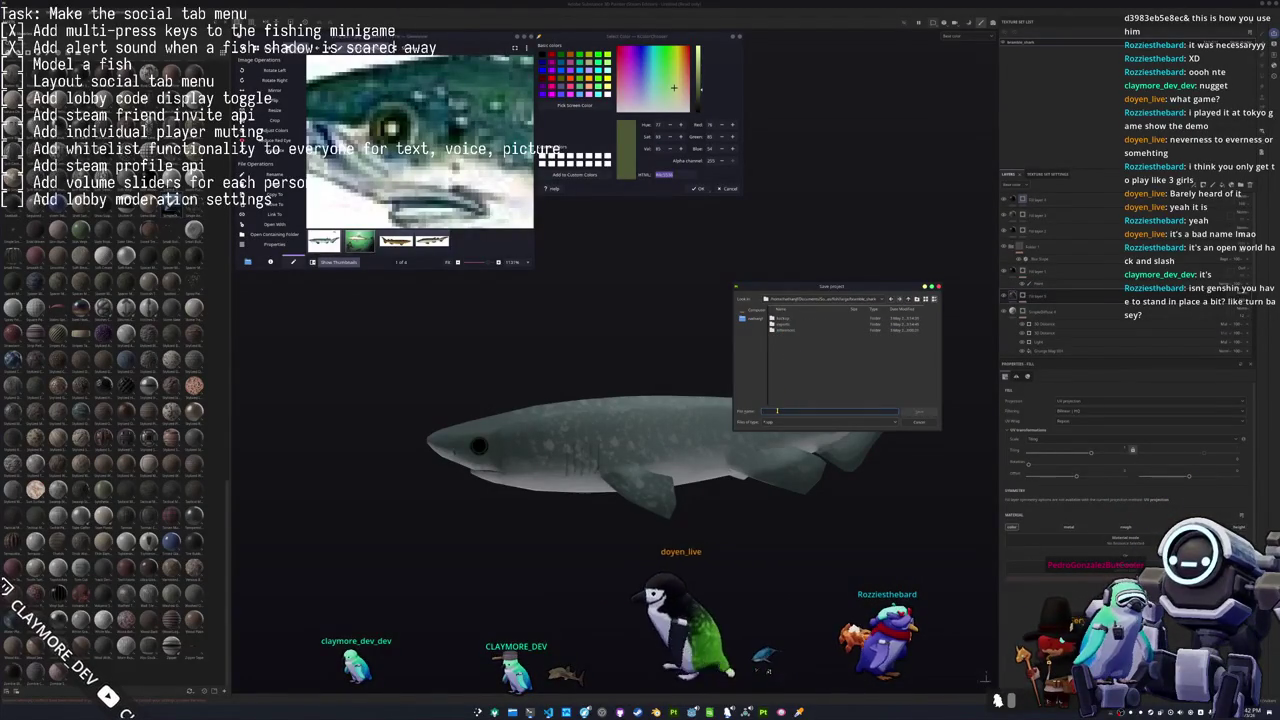
pyautogui.write('fish')
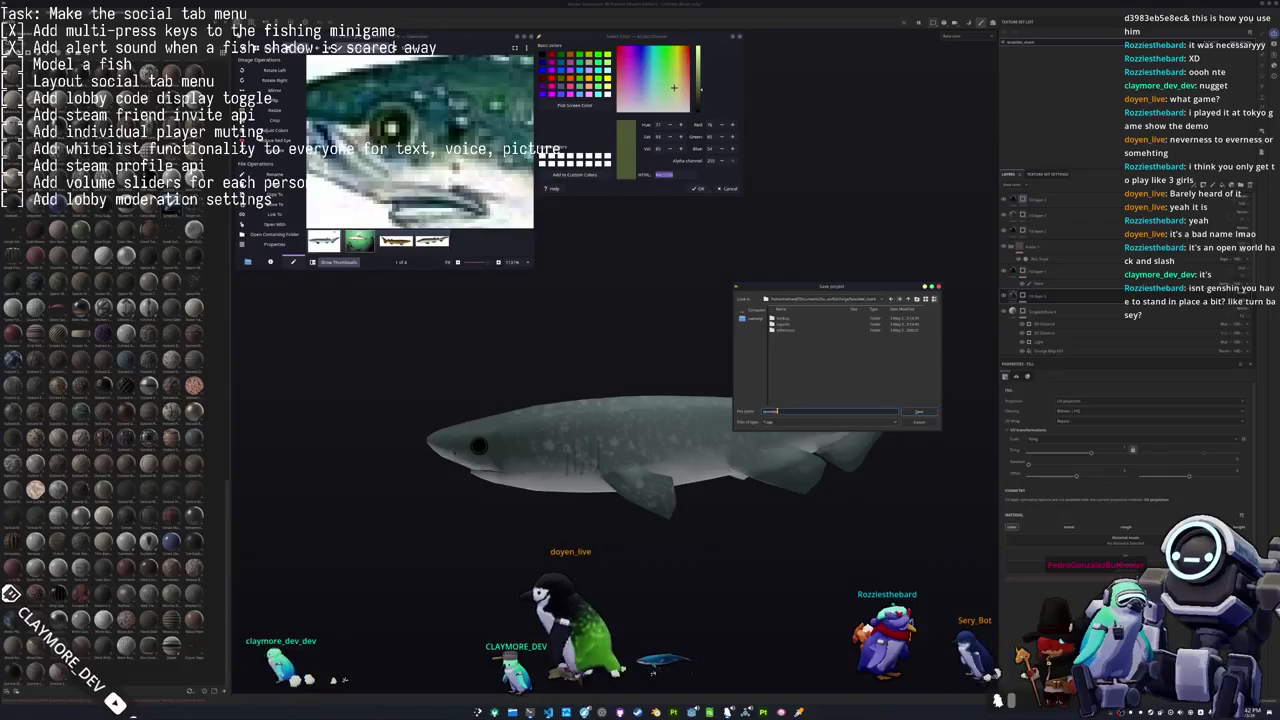
pyautogui.press('Return')
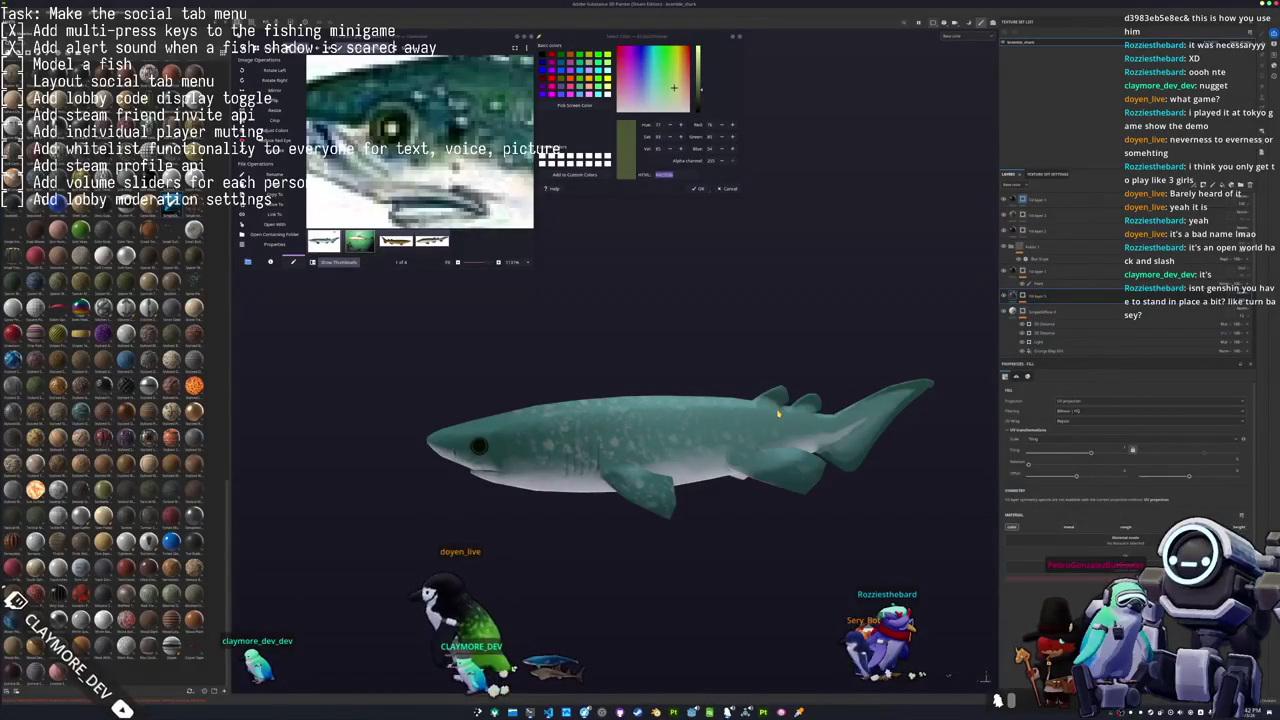
pyautogui.hotkey('ctrl', 'shift', 'e')
pyautogui.moveTo(673, 232); pyautogui.dragTo(843, 302)
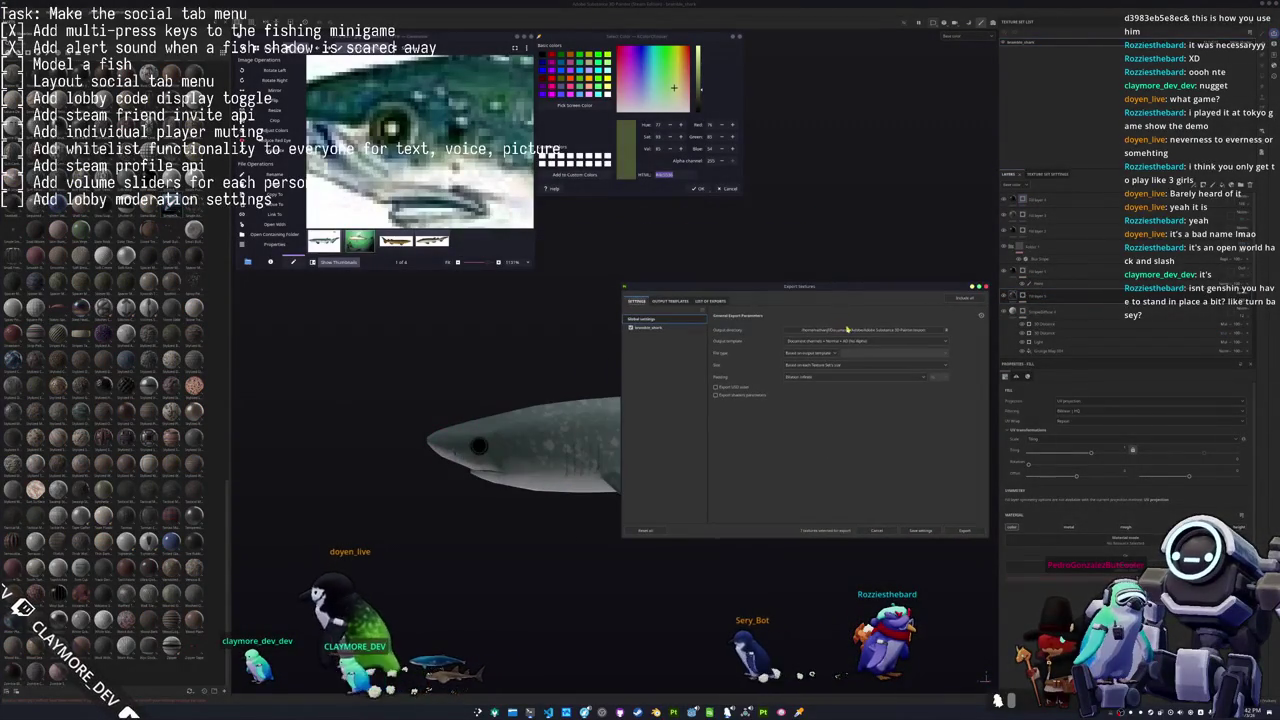
# Export the shark textures to an output folder picked from the recent path history.
pyautogui.click(946, 329)
pyautogui.click(668, 290)
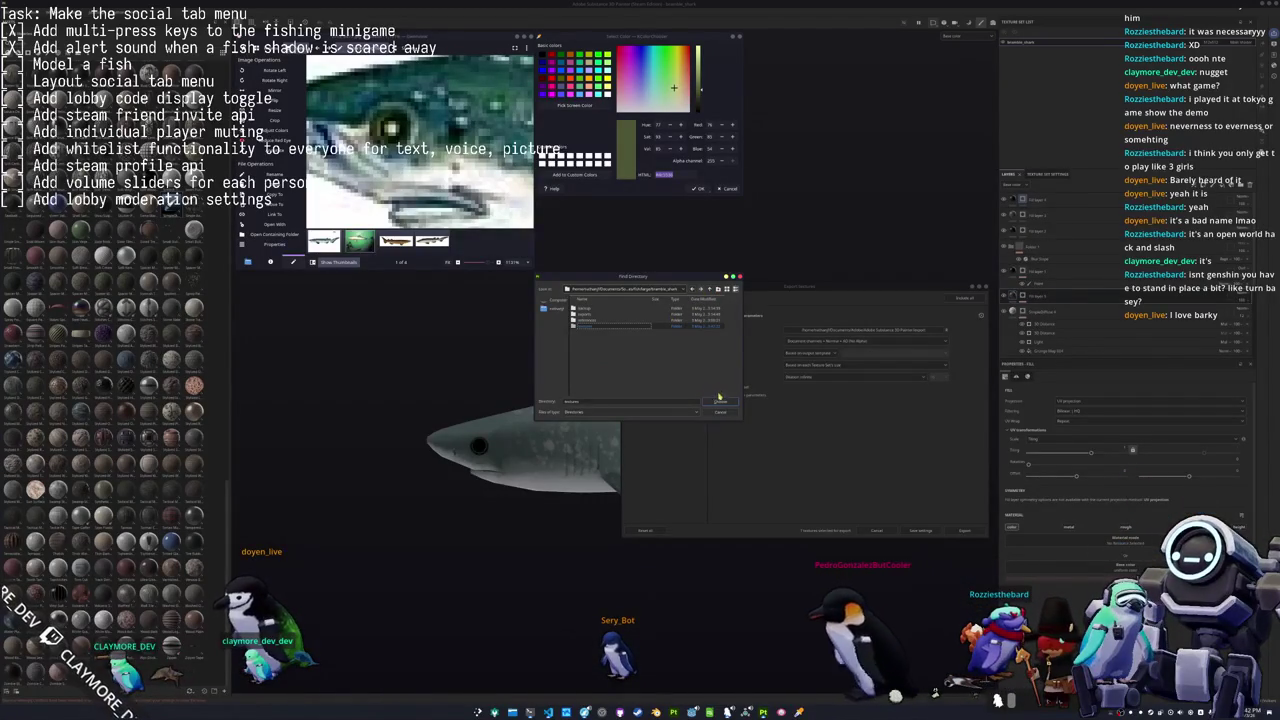
pyautogui.click(719, 403)
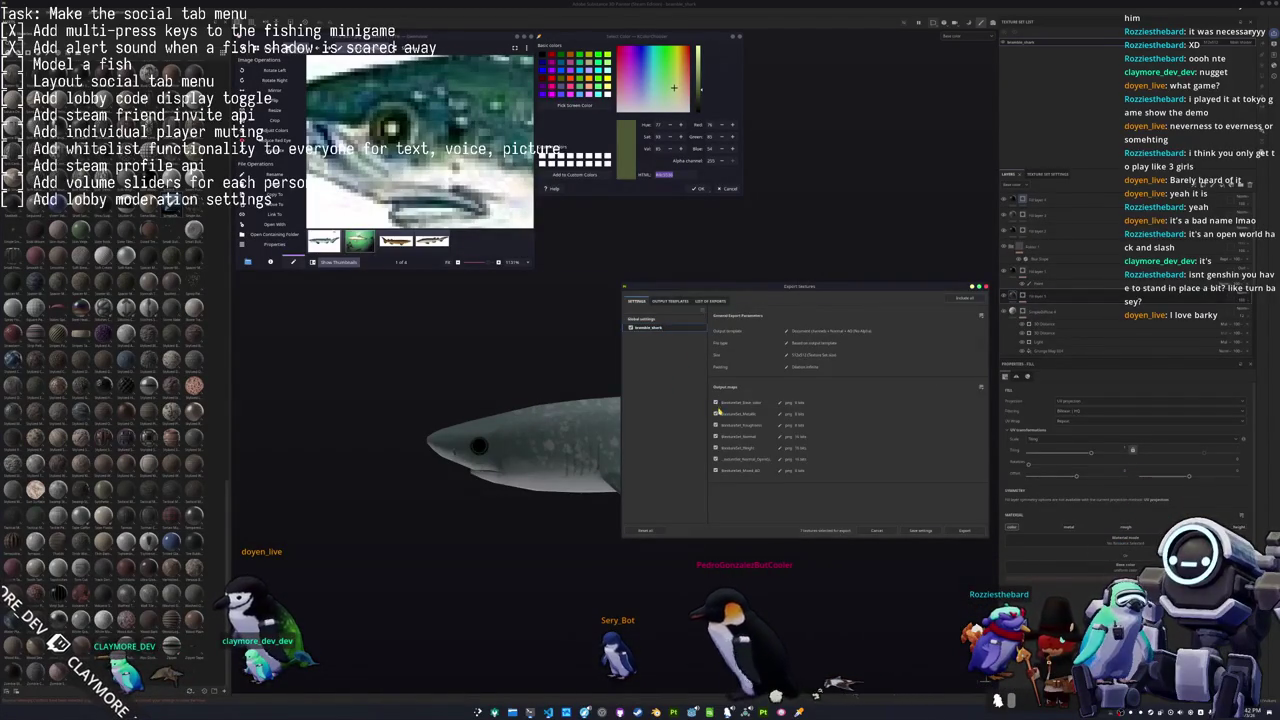
pyautogui.click(877, 530)
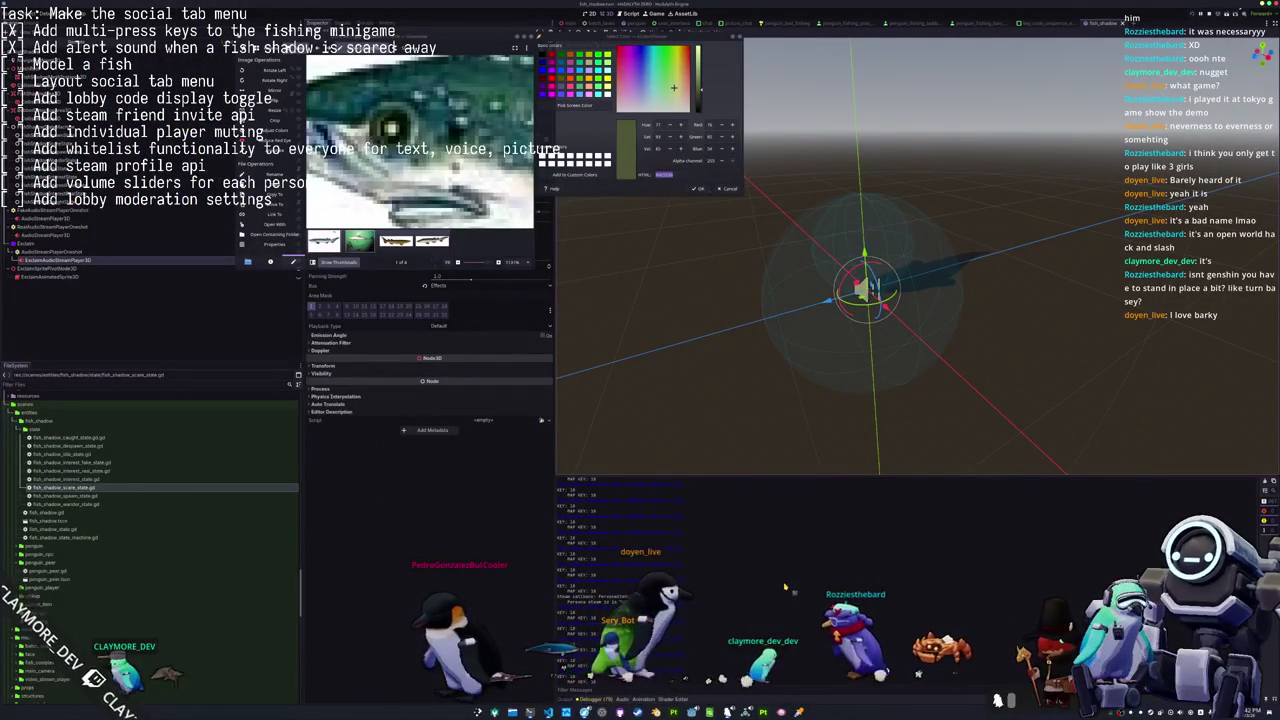
# Check the project repository's git status in a new terminal, then switch to the Blender shark scene.
pyautogui.hotkey('ctrl', 'alt', 't')
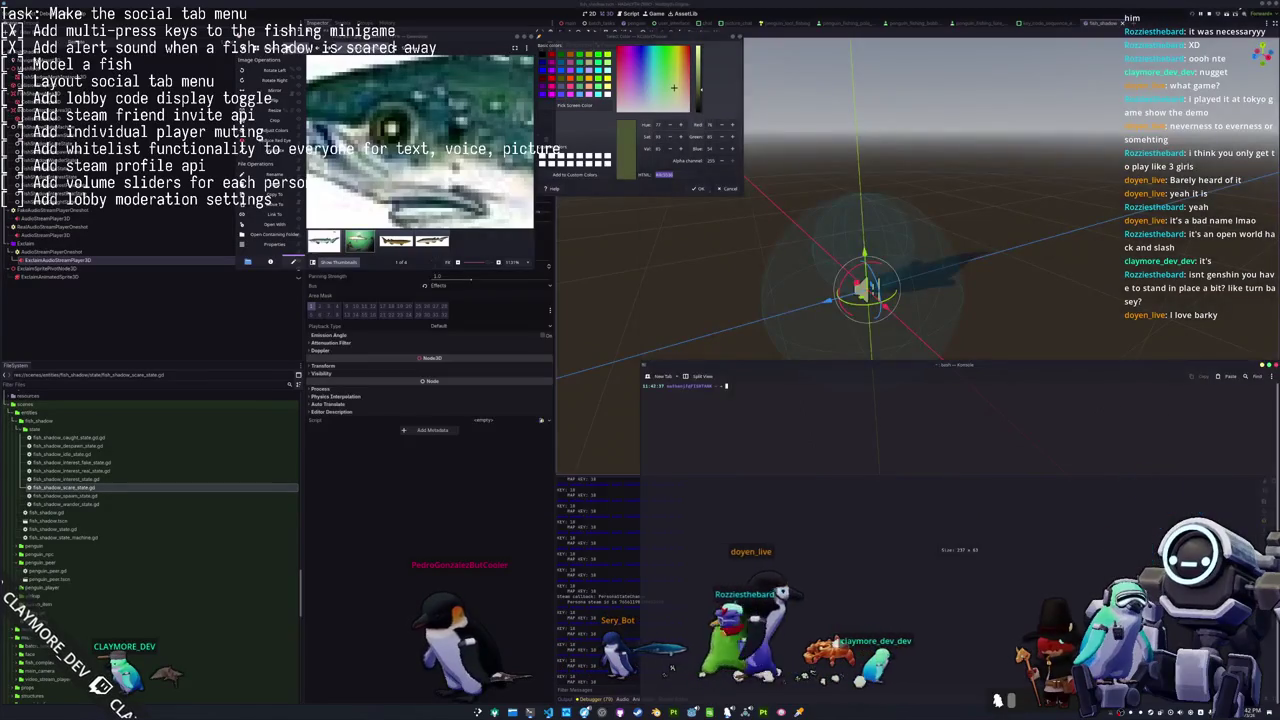
pyautogui.write('git status')
pyautogui.press('Return')
pyautogui.write('cd')
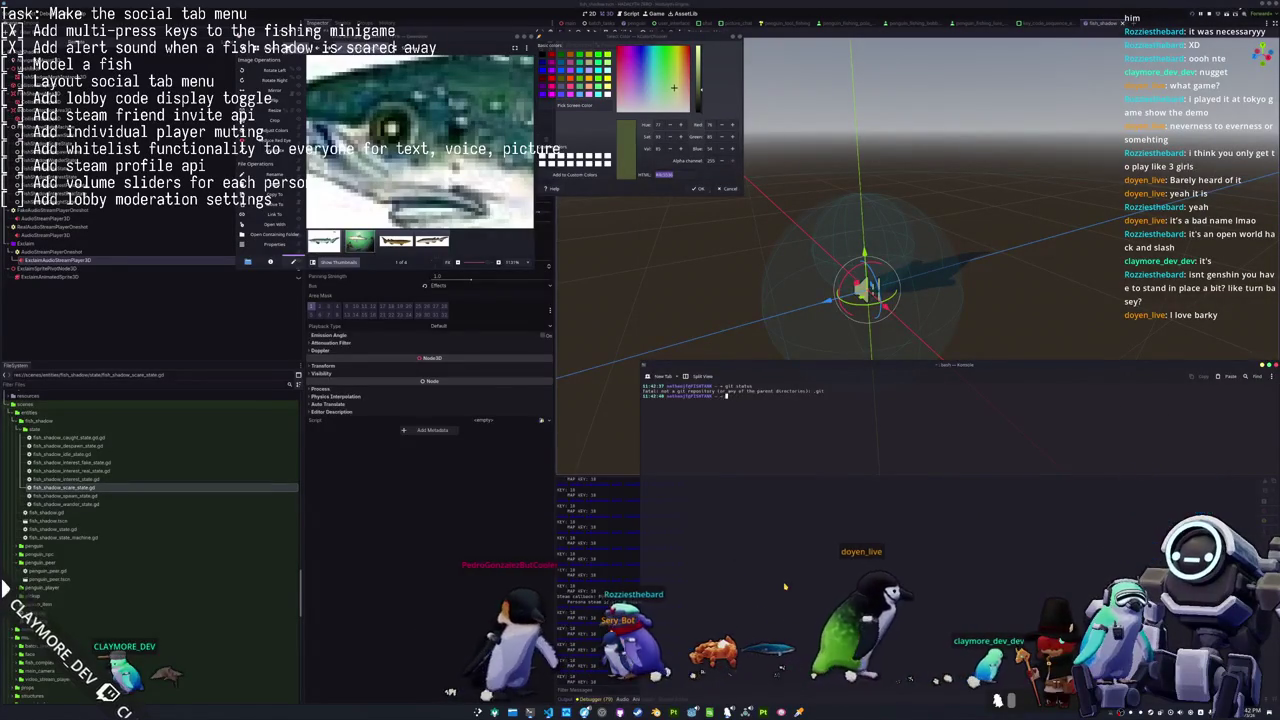
pyautogui.press('Tab')
pyautogui.press('Tab')
pyautogui.write('-')
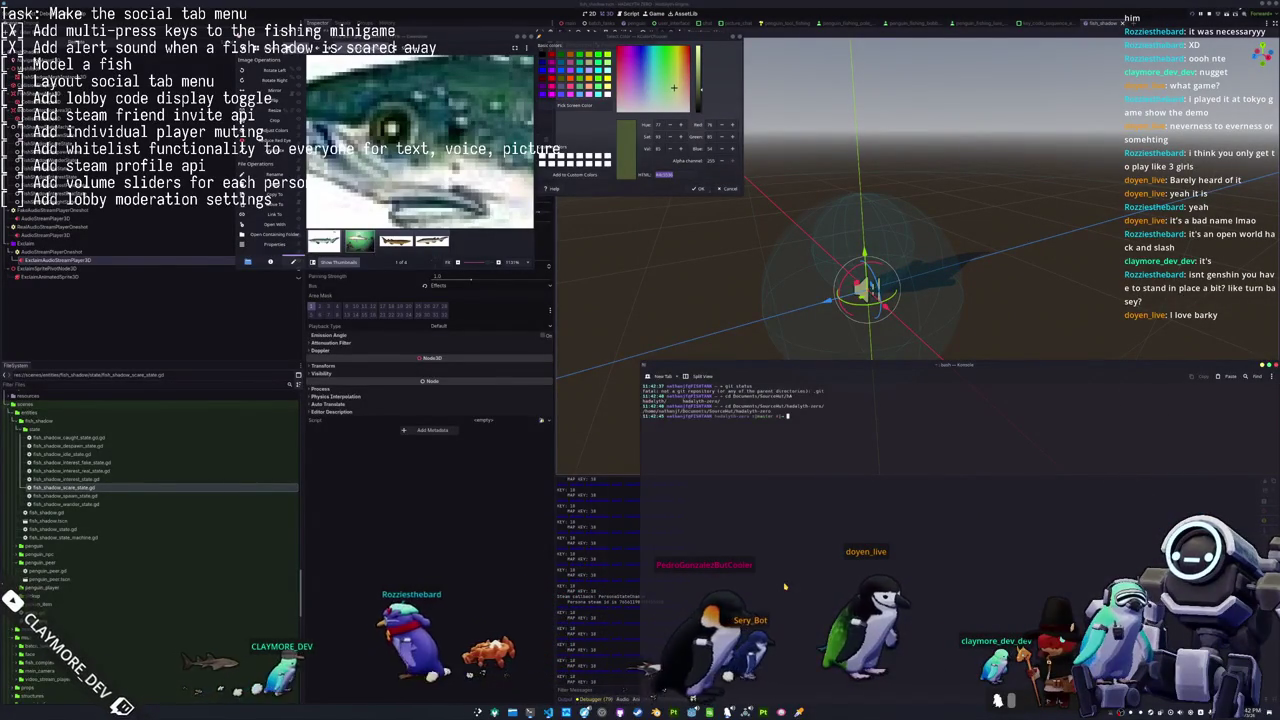
pyautogui.write('git status')
pyautogui.press('Return')
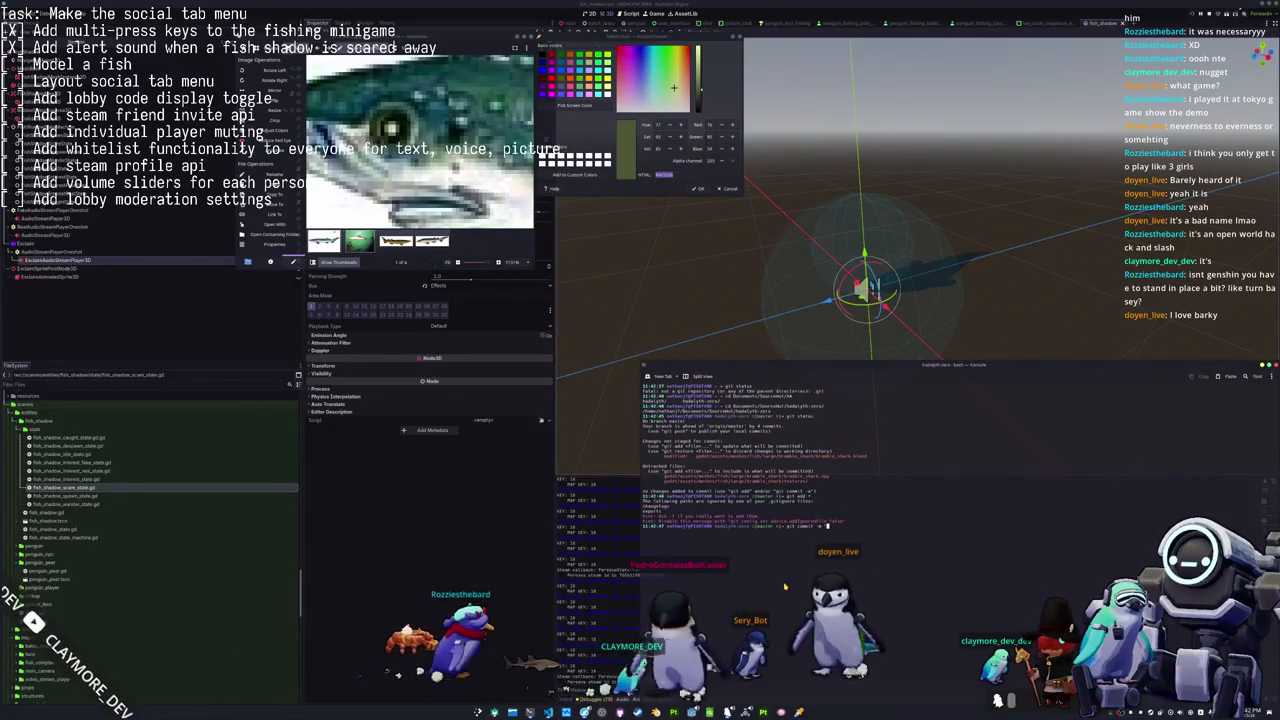
pyautogui.hotkey('alt', 'Tab')
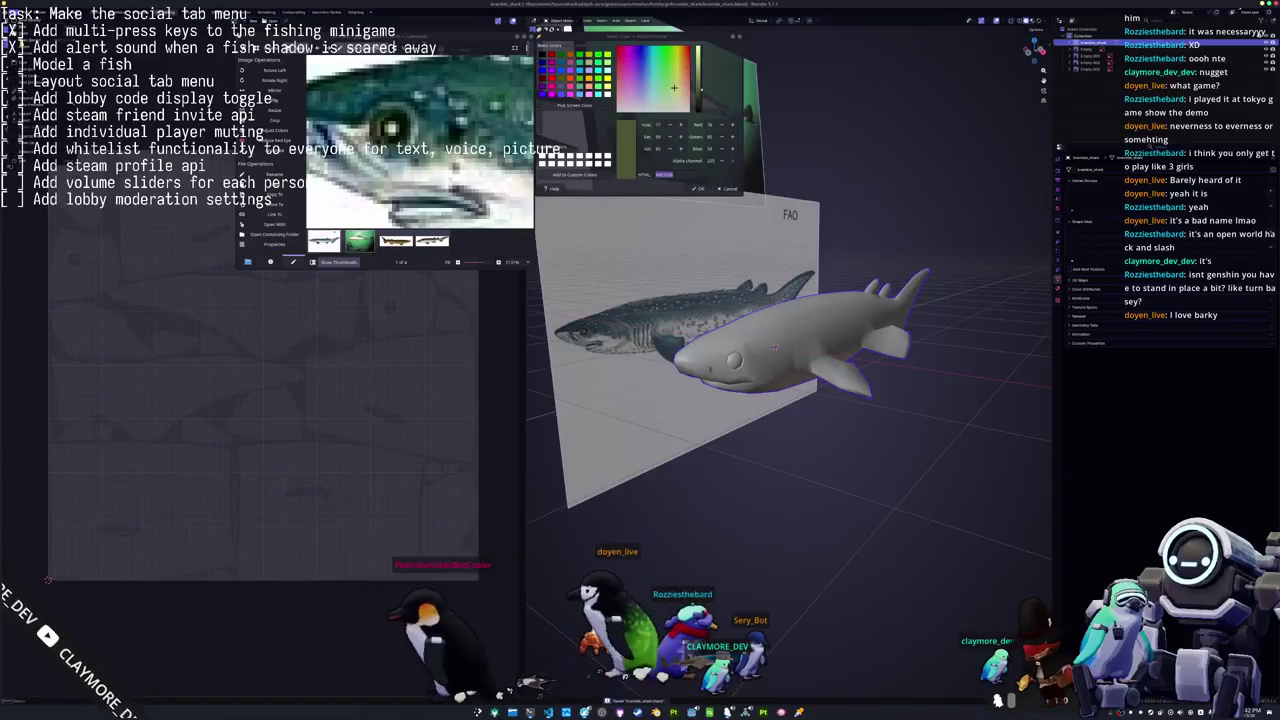
# Export the shark model as a Wavefront OBJ file.
pyautogui.hotkey('ctrl', 'e')
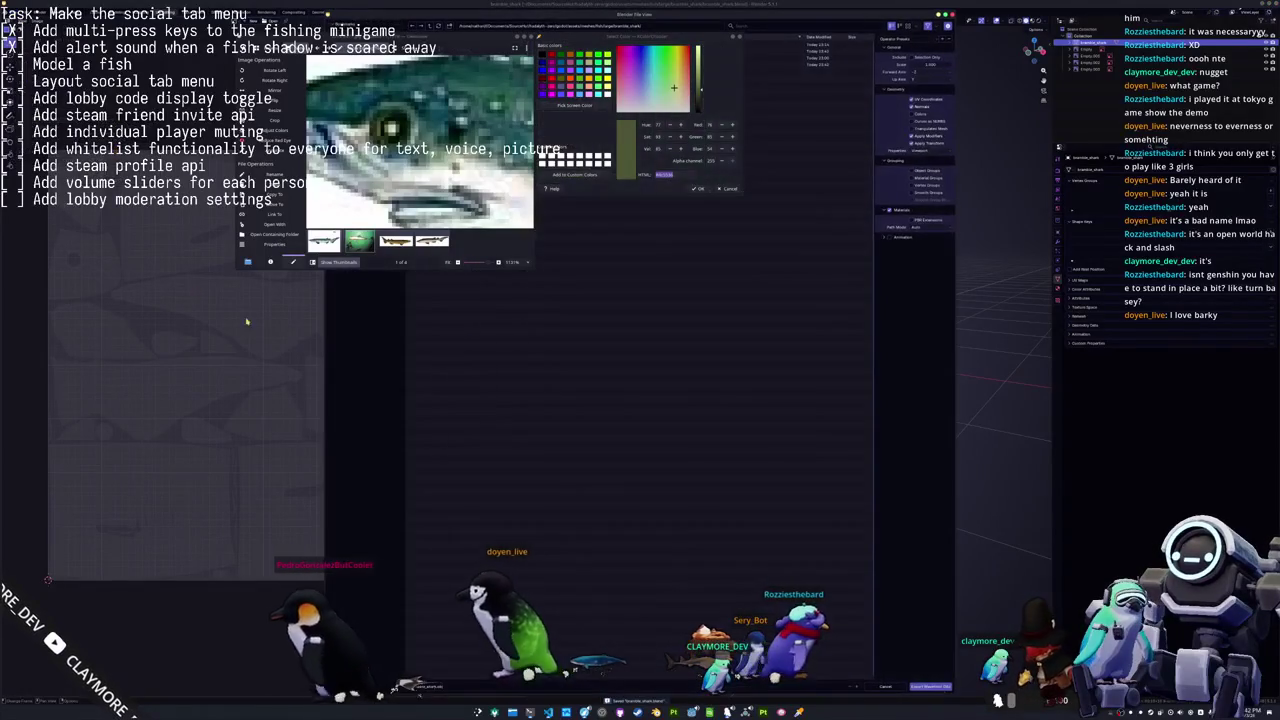
pyautogui.press('super+v')
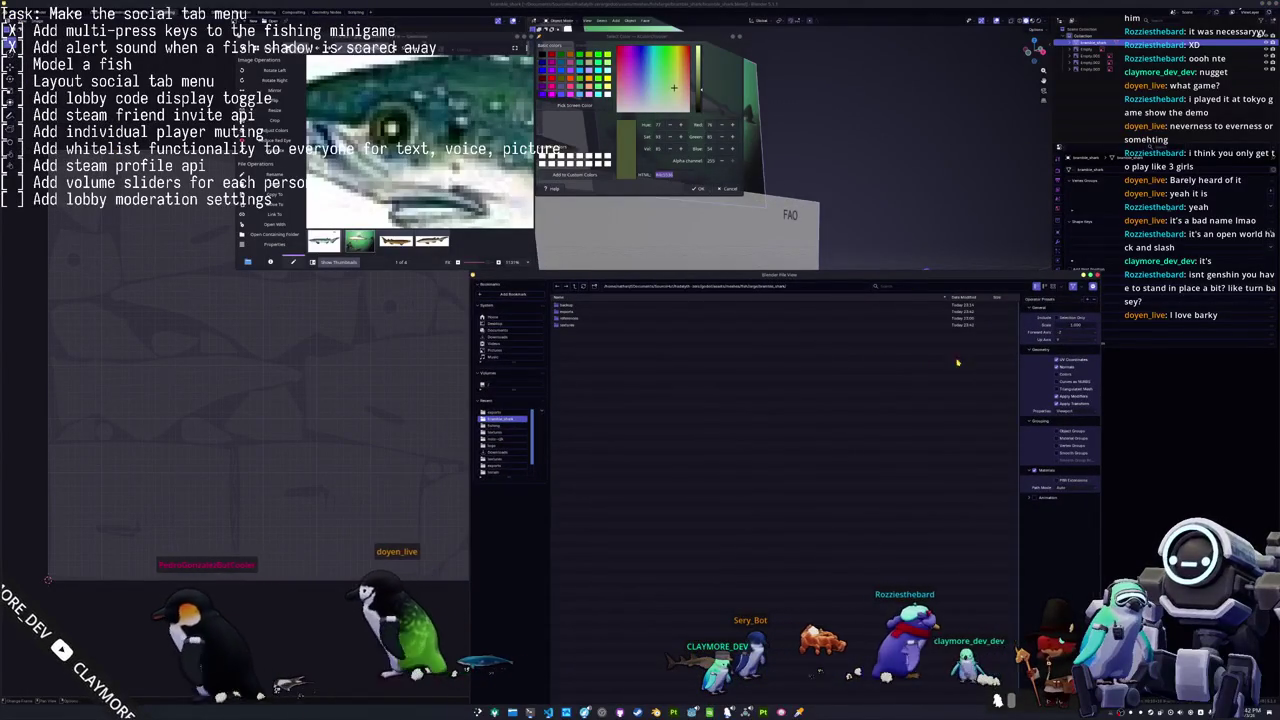
pyautogui.moveTo(1005, 275); pyautogui.dragTo(990, 212)
pyautogui.doubleClick(990, 212)
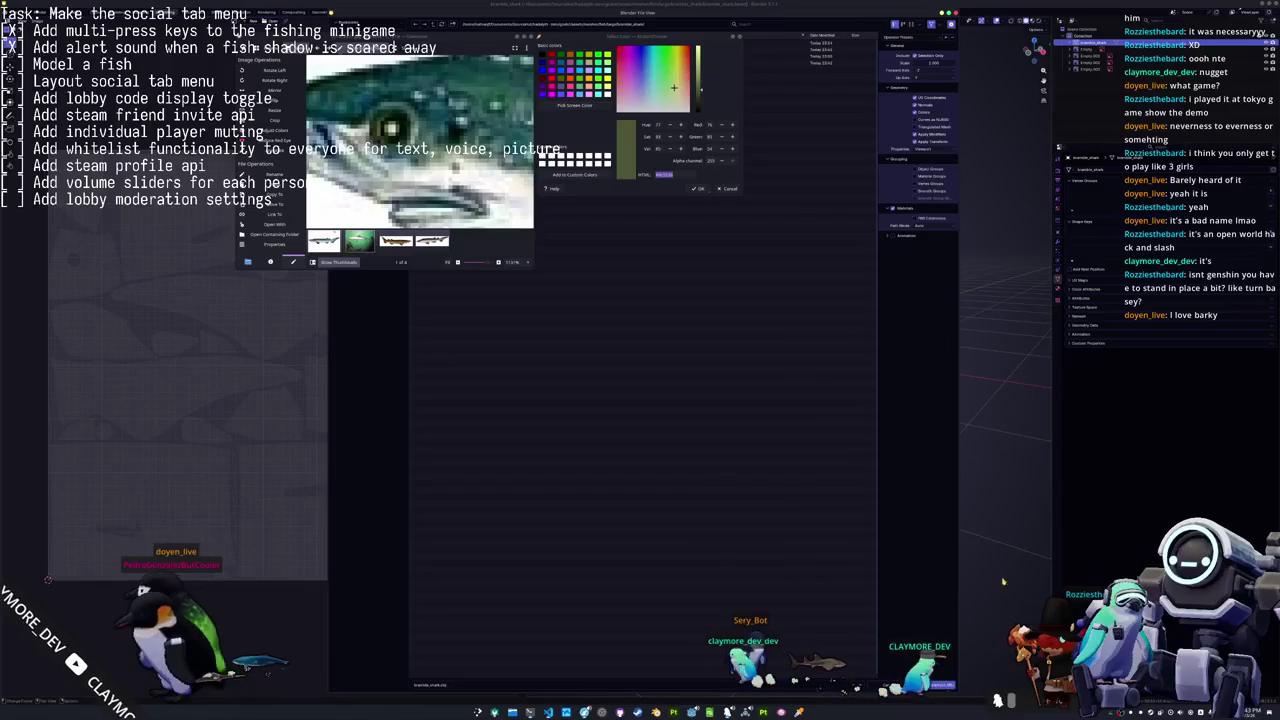
pyautogui.press('Return')
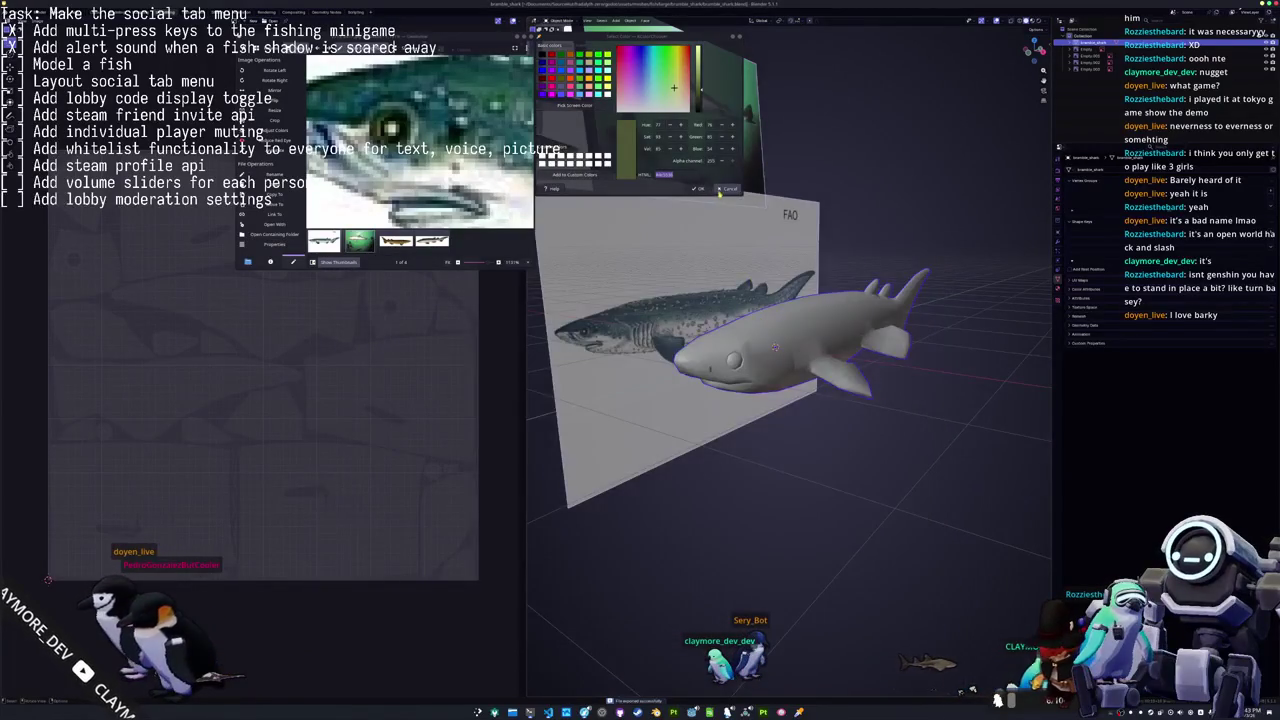
# Close the image viewer and switch back to the Godot editor.
pyautogui.press('Escape')
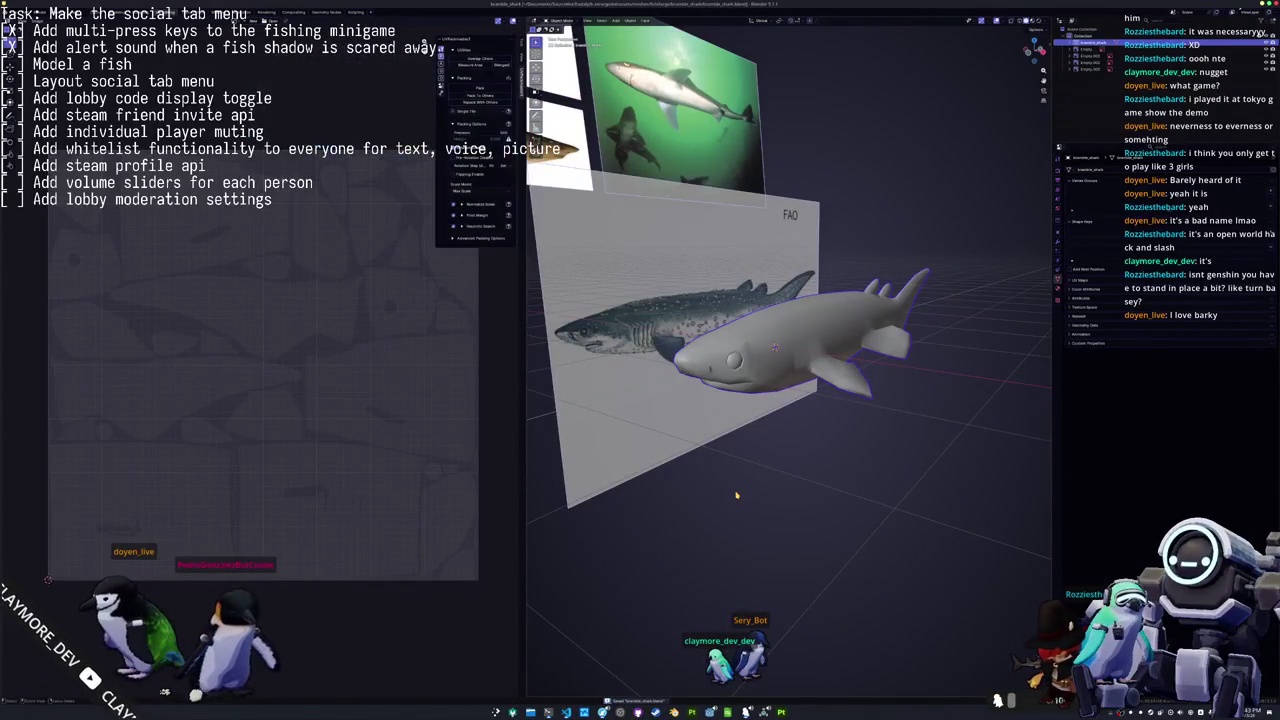
pyautogui.hotkey('alt', 'Tab')
pyautogui.hotkey('alt', 'Tab')
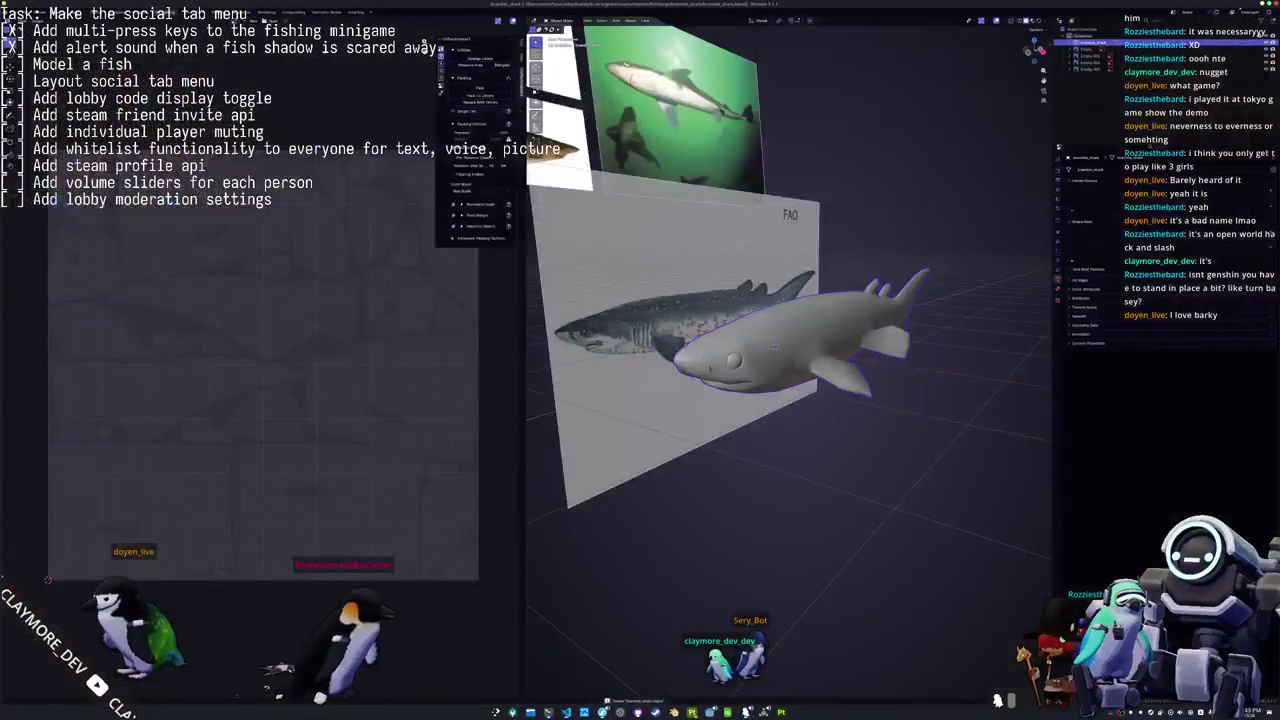
pyautogui.hotkey('alt', 'Tab')
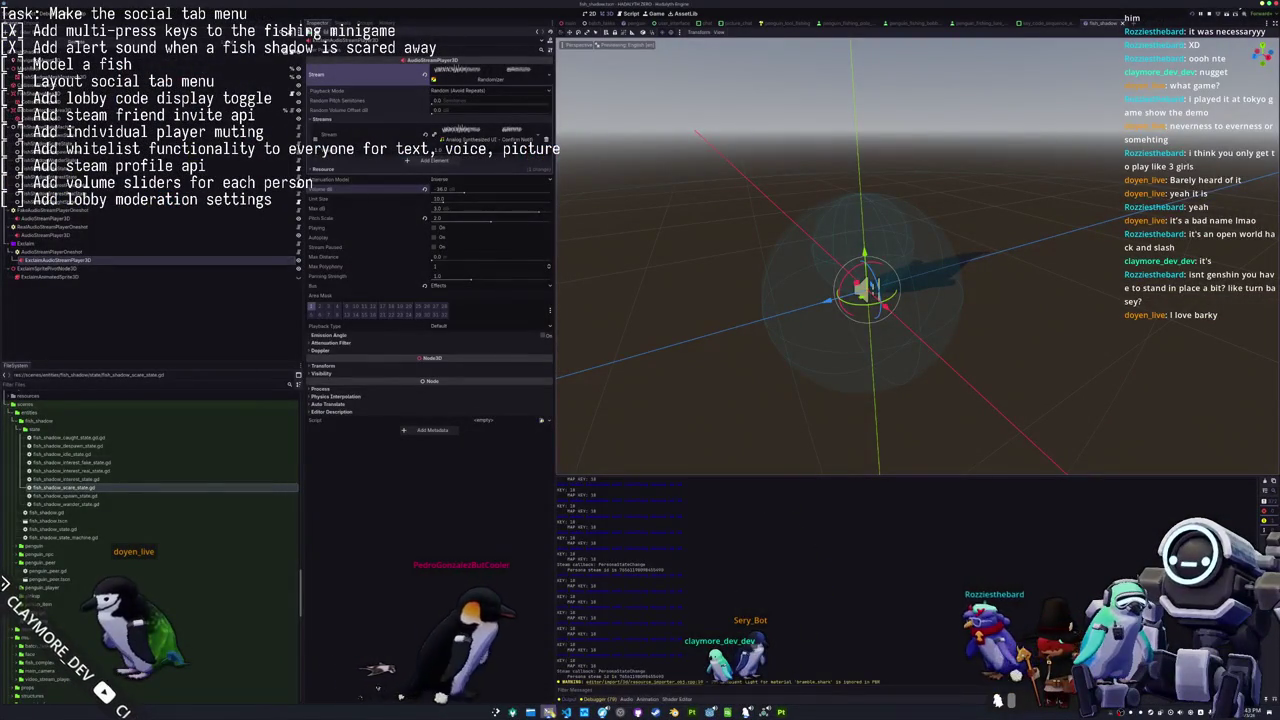
# Stage all changes with git add *, run the pre-commit checks, and review git status.
pyautogui.hotkey('alt', 'Tab')
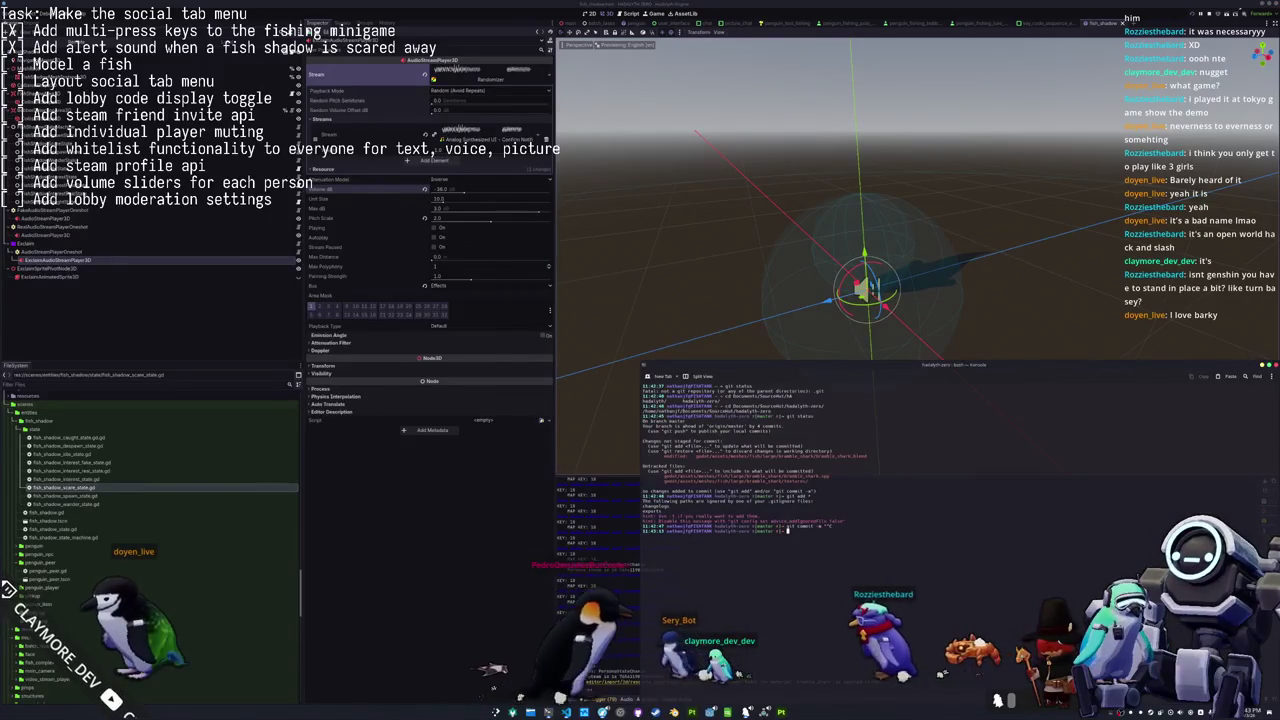
pyautogui.write('git add *')
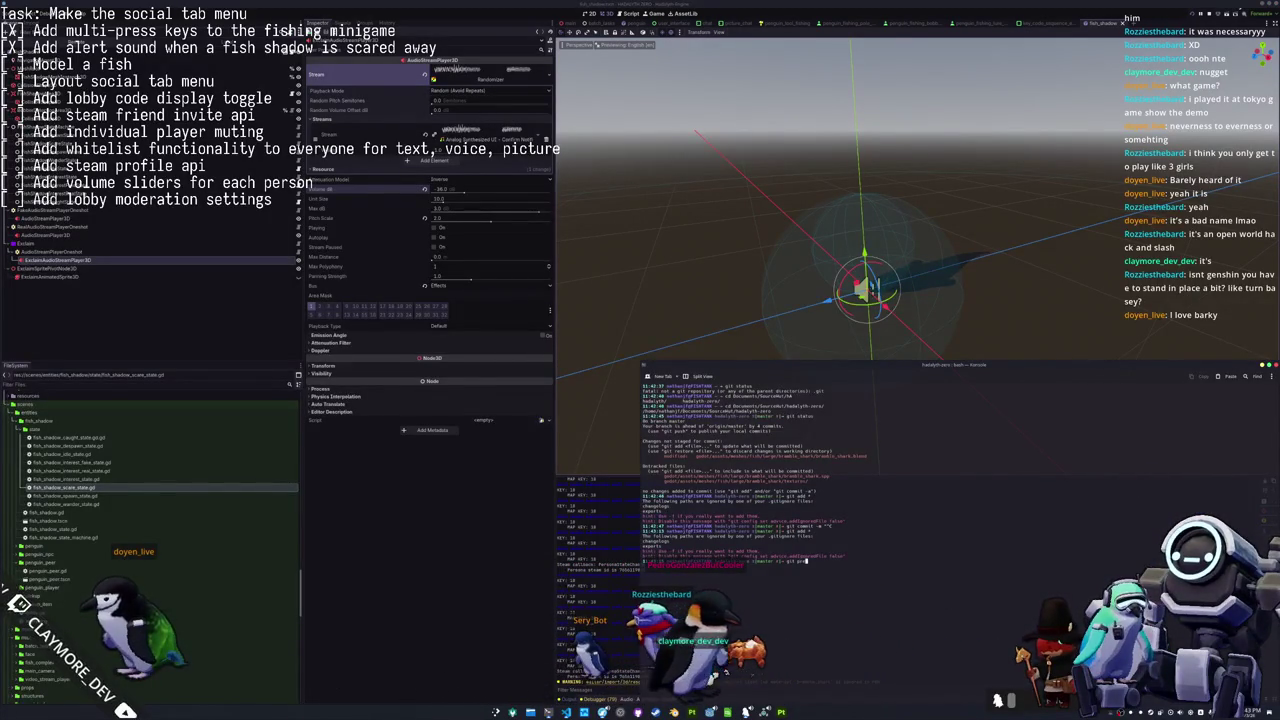
pyautogui.write('dd .')
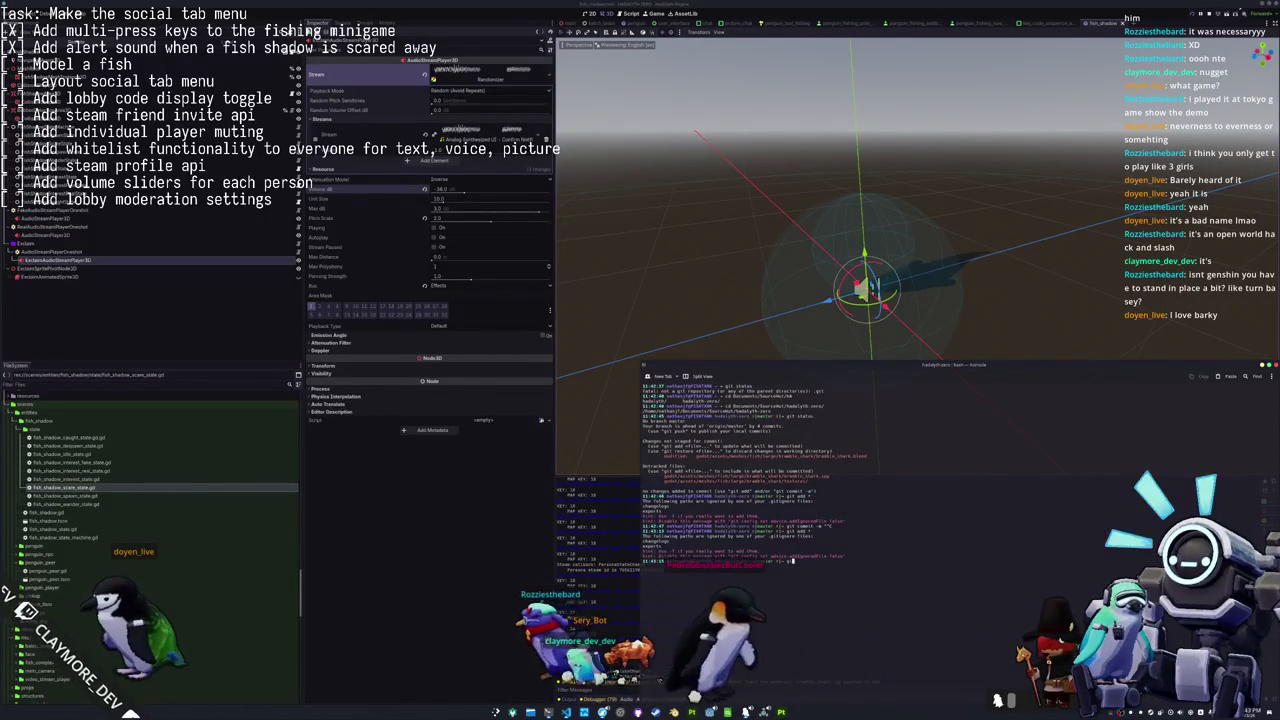
pyautogui.press('Return')
pyautogui.write('e-commit')
pyautogui.press('Return')
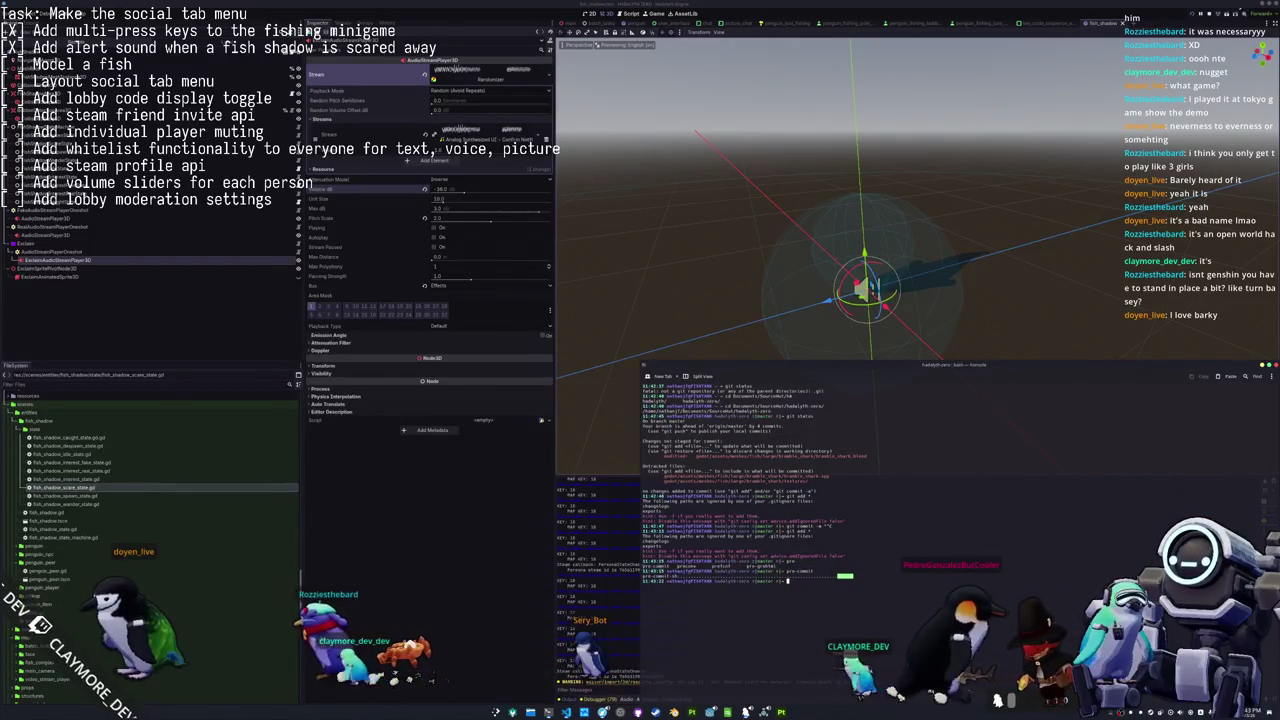
pyautogui.write('git status')
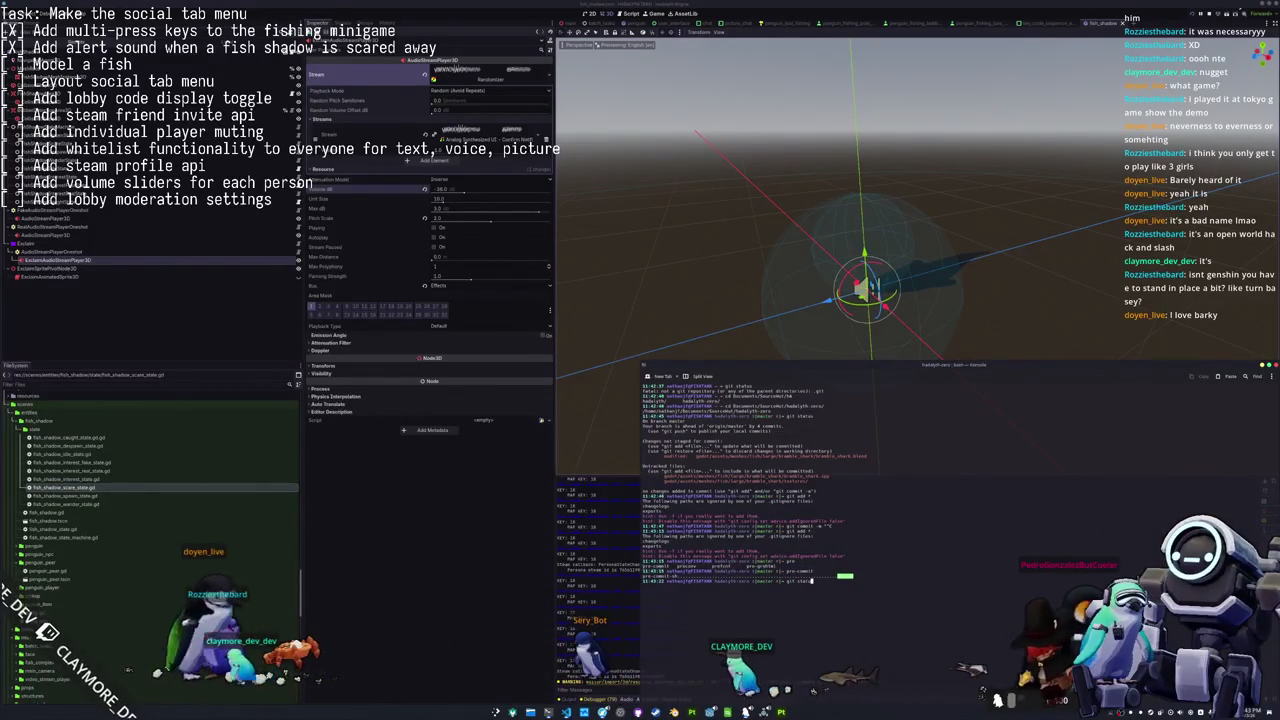
pyautogui.press('Return')
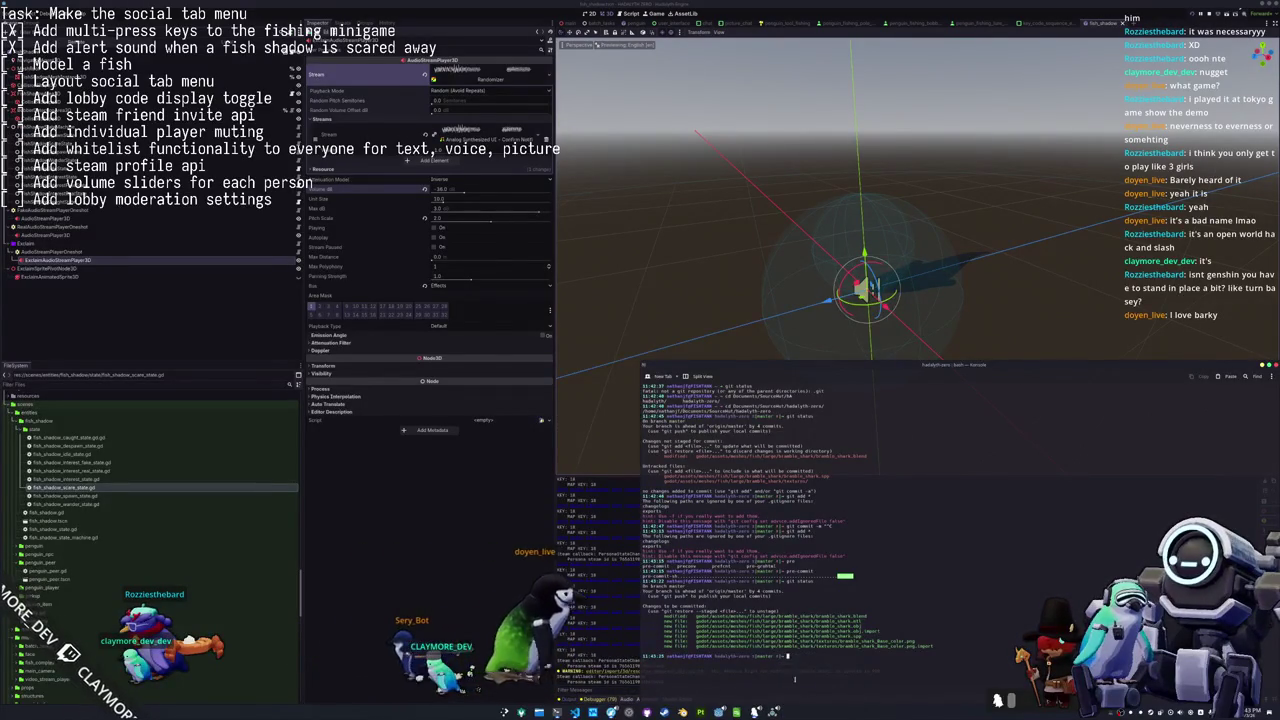
# Re-stage all files, commit, push to the remote, and close the terminal.
pyautogui.write('git')
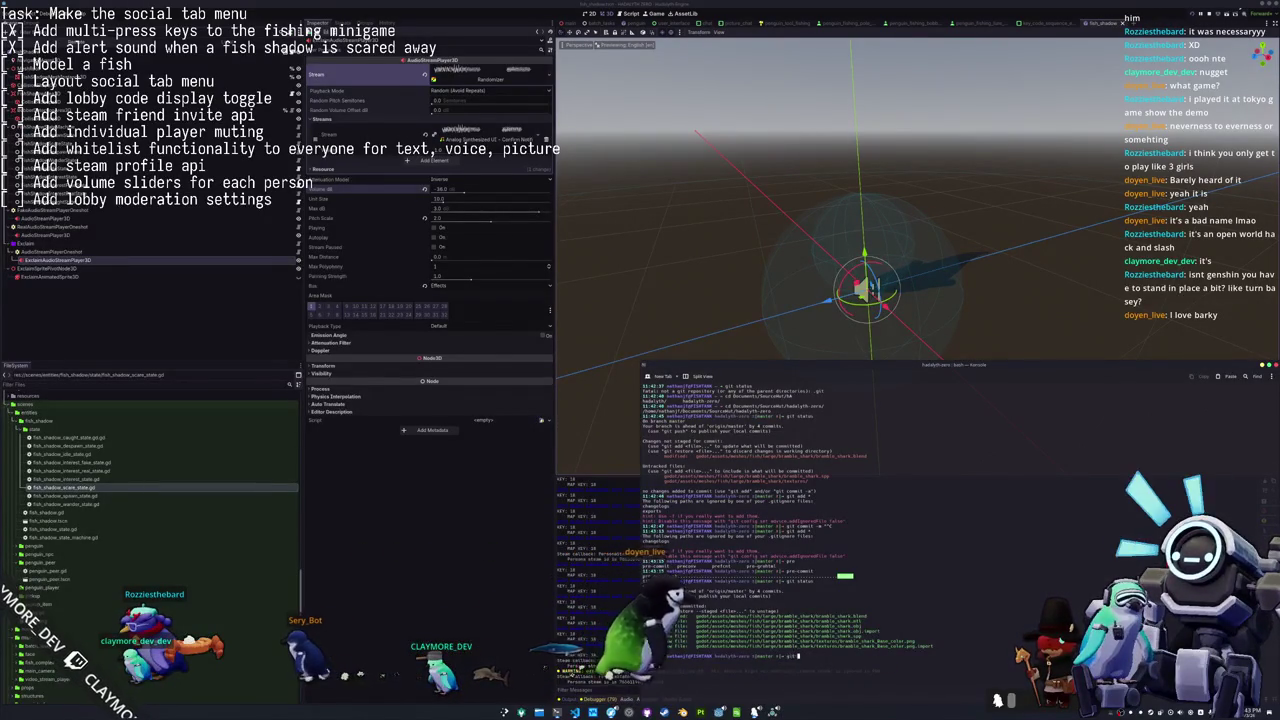
pyautogui.write(' add .')
pyautogui.press('Return')
pyautogui.write('git co')
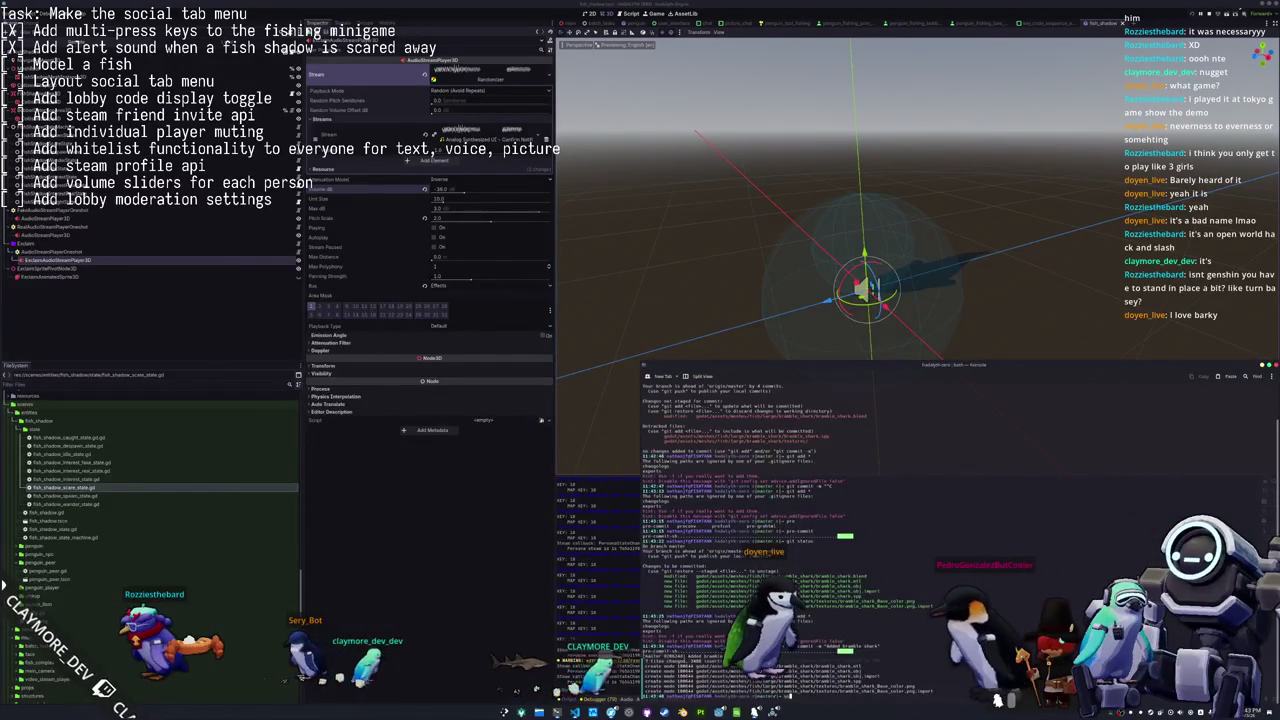
pyautogui.write('git push')
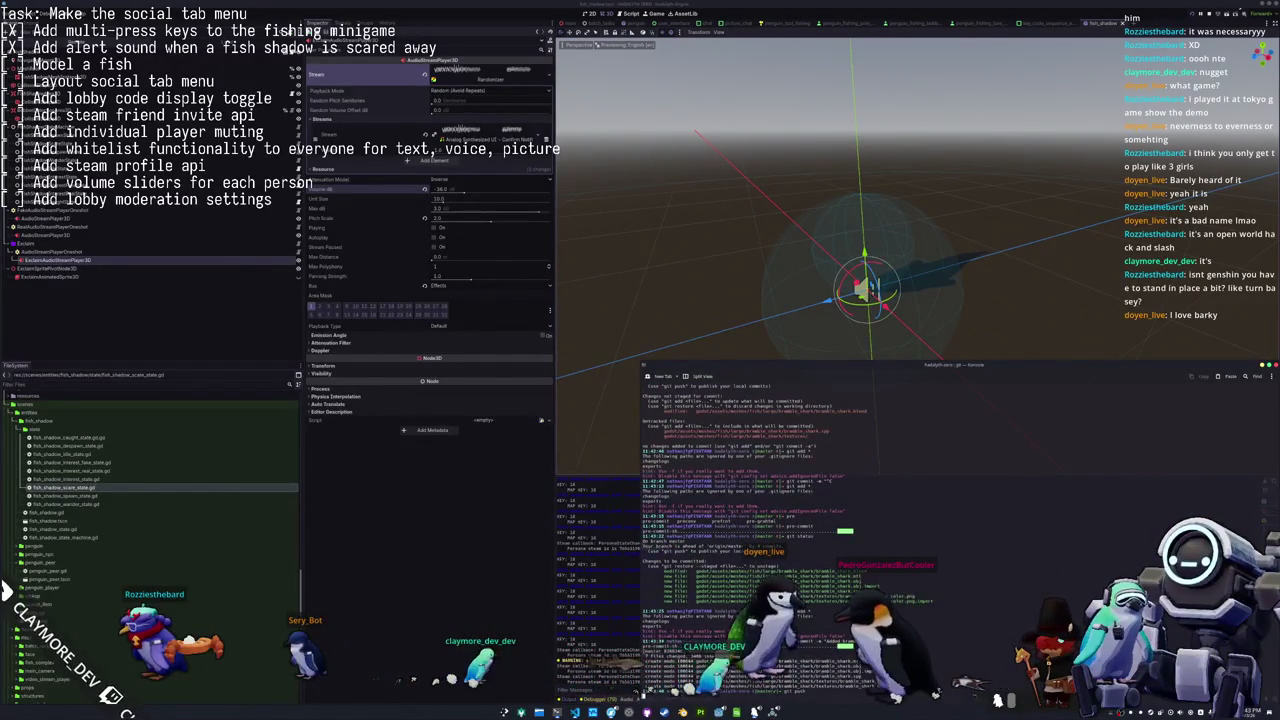
pyautogui.press('Return')
pyautogui.click(521, 609)
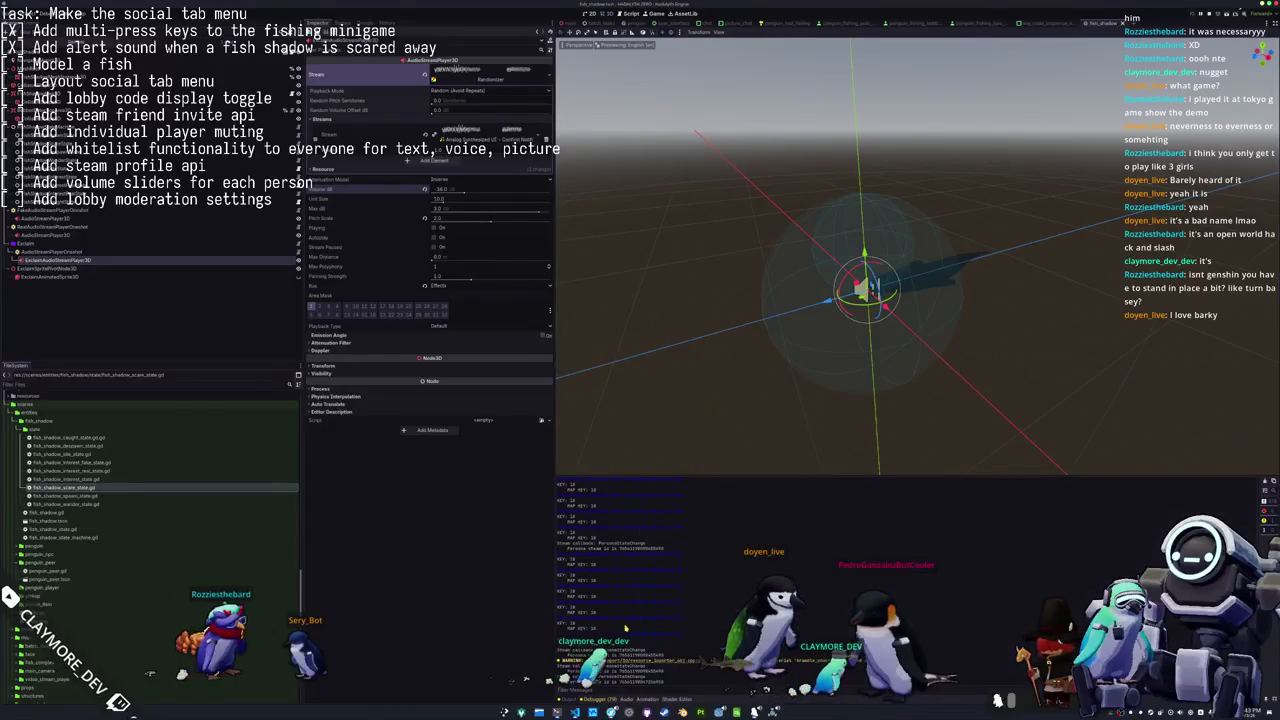
# Open the batch_tasks.tscn scene and select the BatchFishTasks node.
pyautogui.write('batch_t')
pyautogui.press('Return')
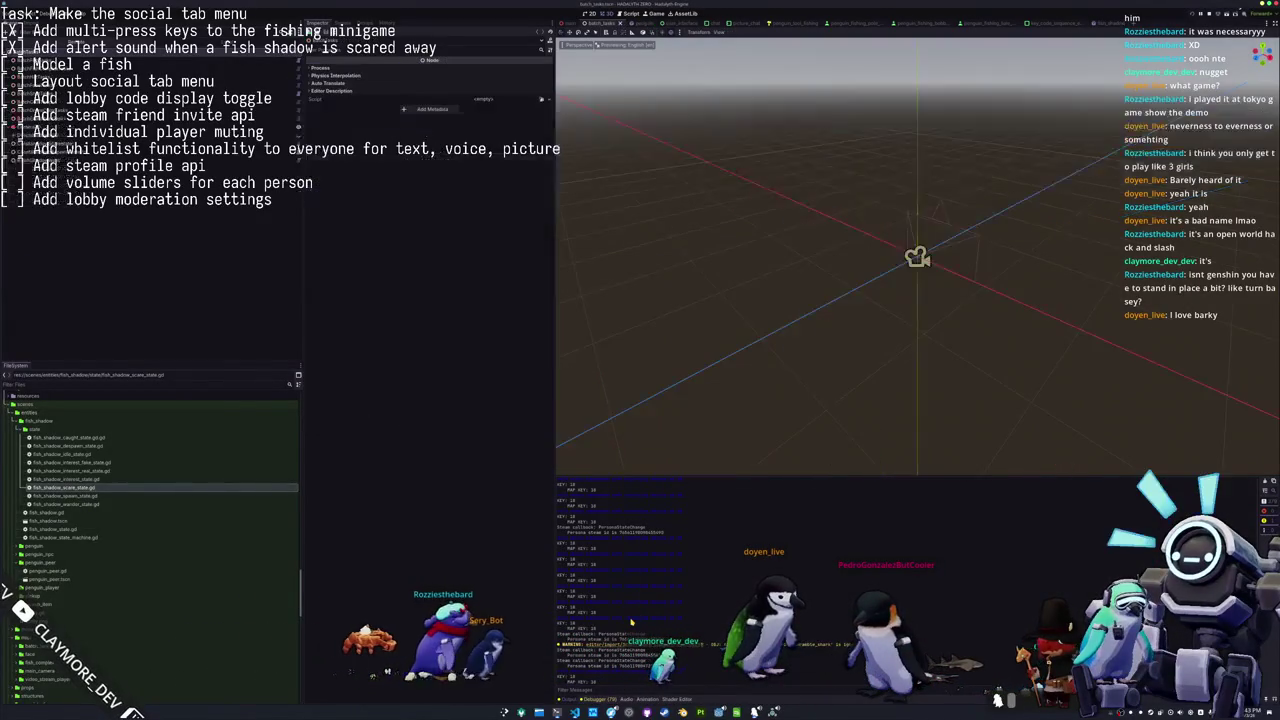
pyautogui.click(103, 62)
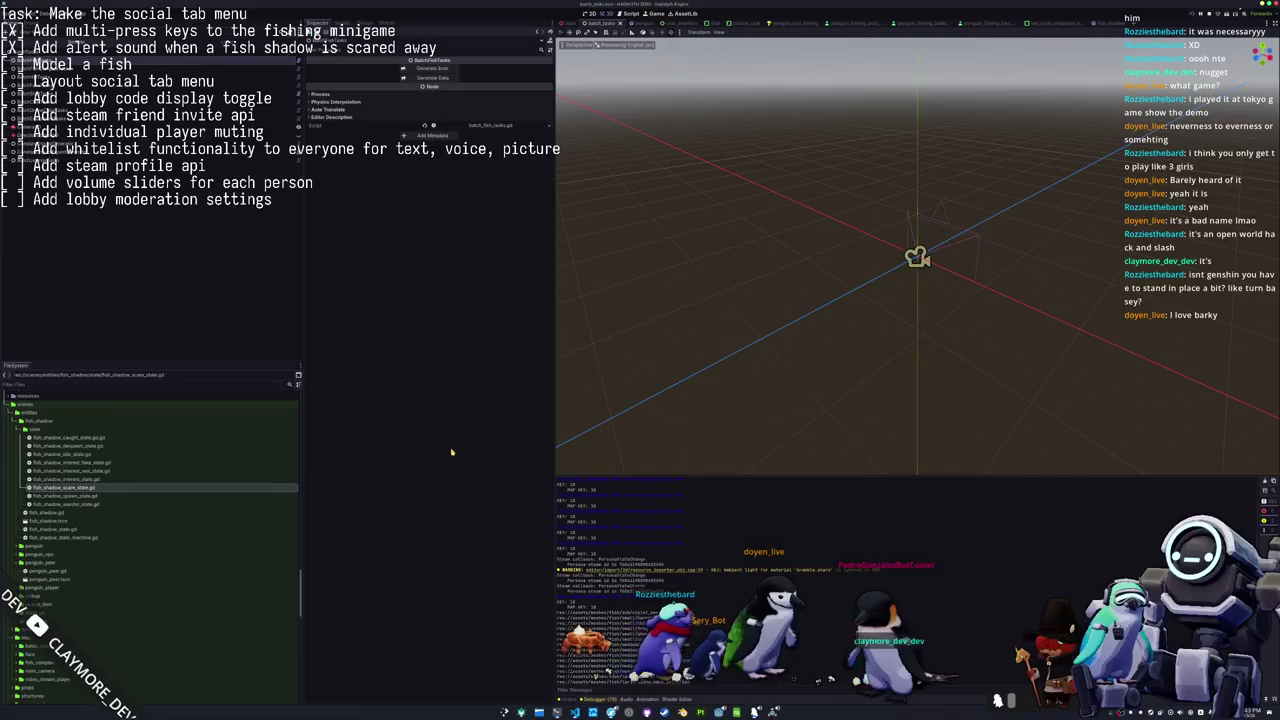
pyautogui.hotkey('alt', 'Tab')
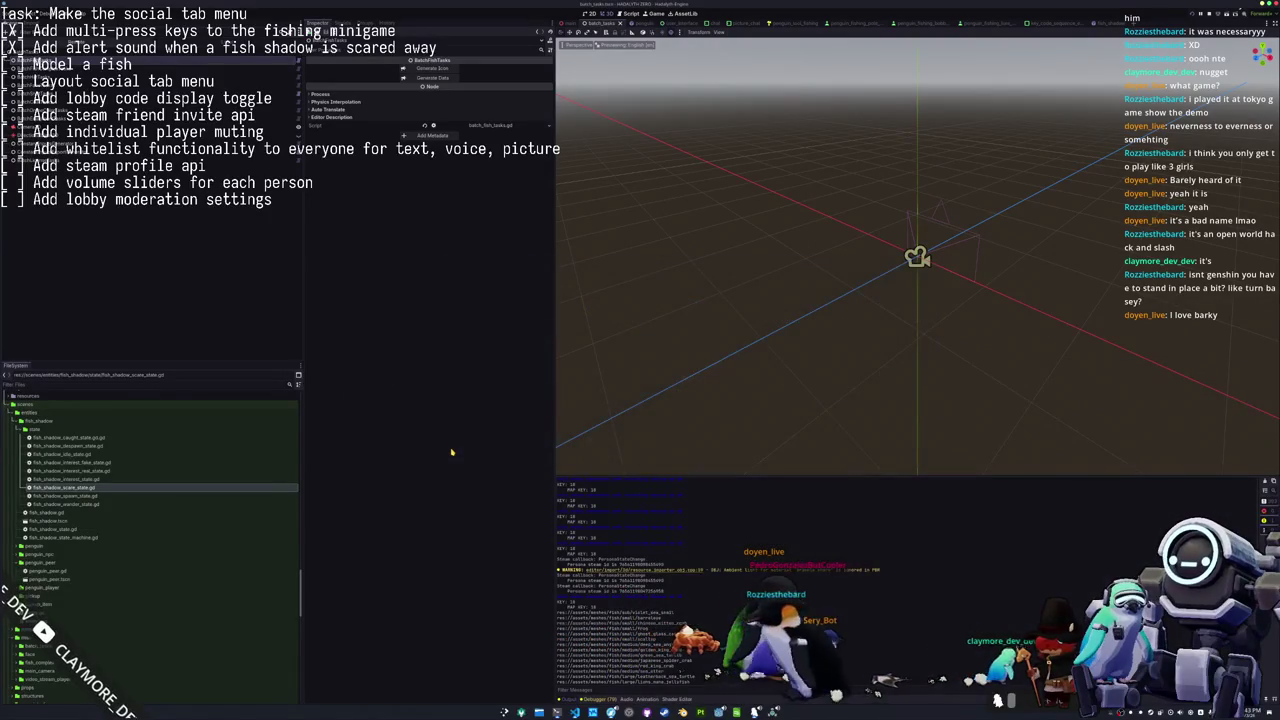
pyautogui.hotkey('alt', 'Tab')
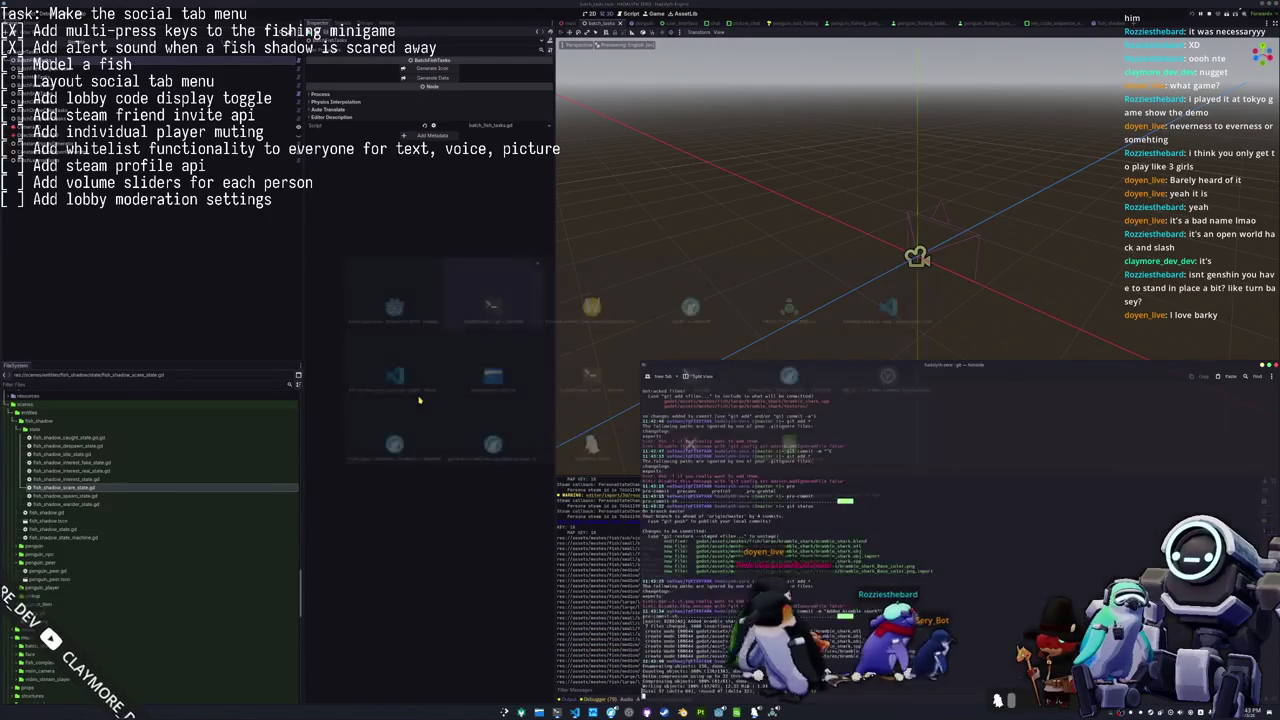
pyautogui.hotkey('alt', 'Tab')
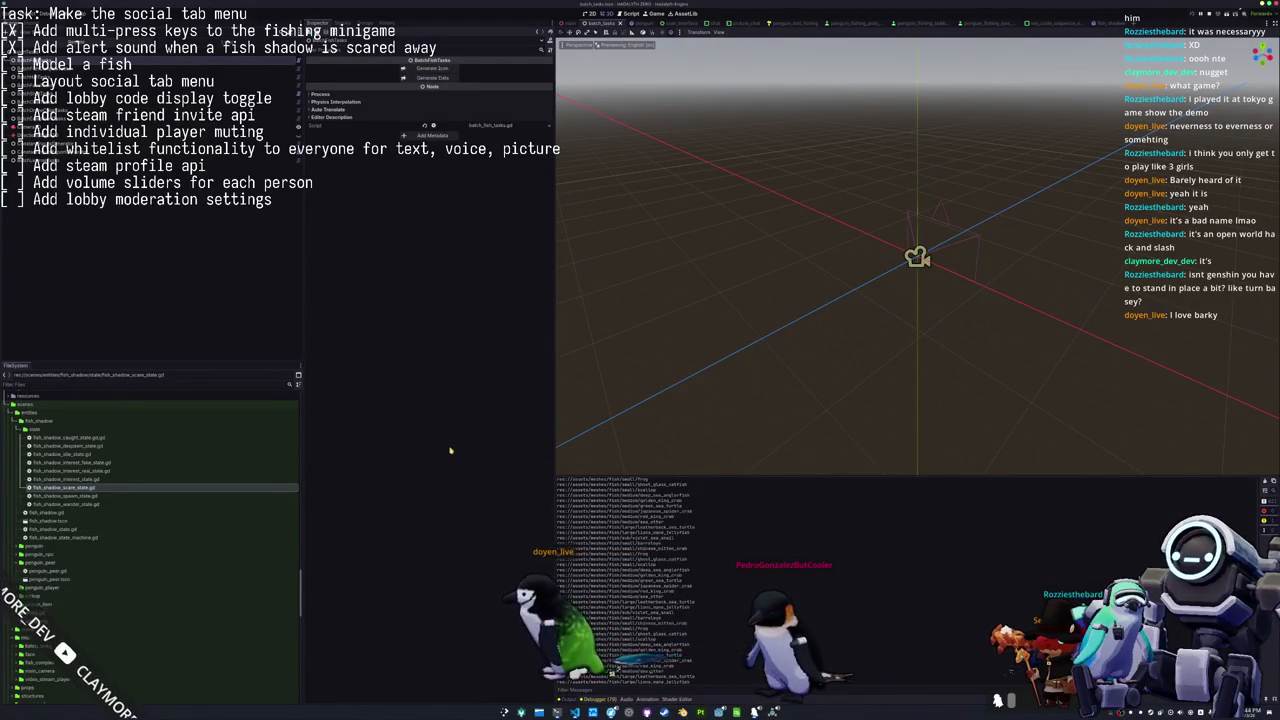
# Filter the FileSystem dock for 'bramble' to preview the bramble_shark.png icon, then clear the filter.
pyautogui.click(154, 396)
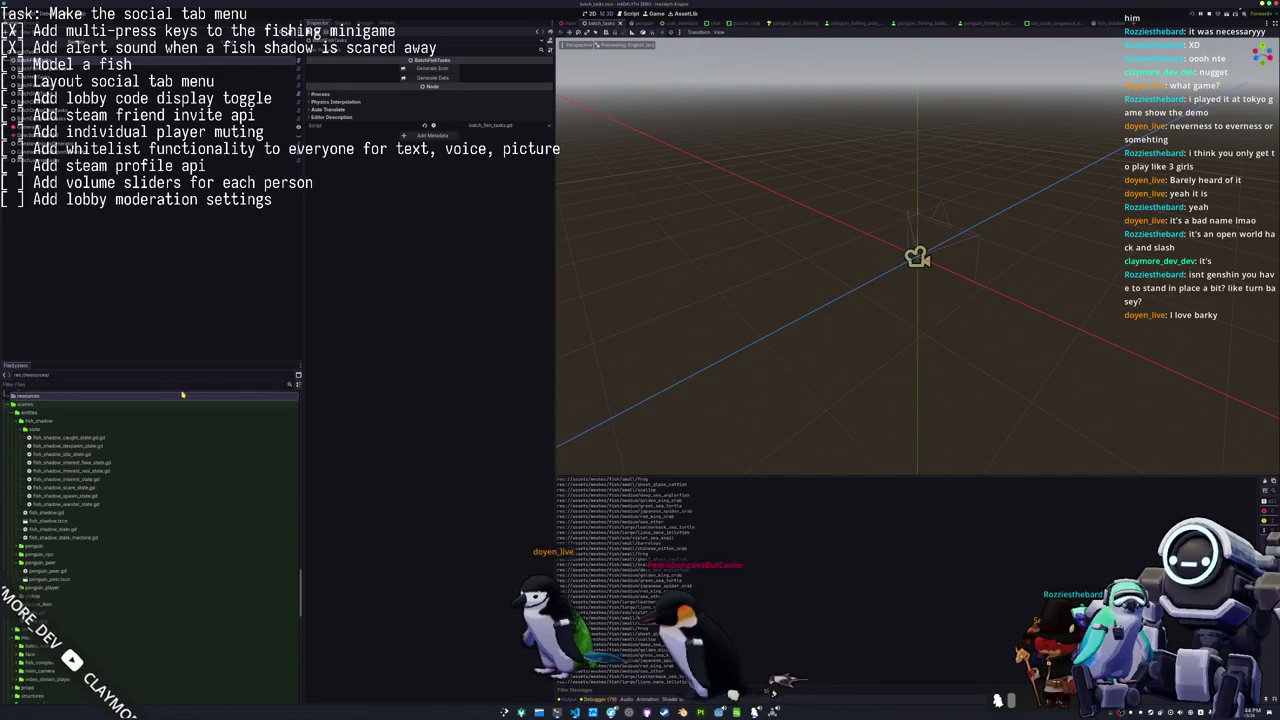
pyautogui.write('bramble')
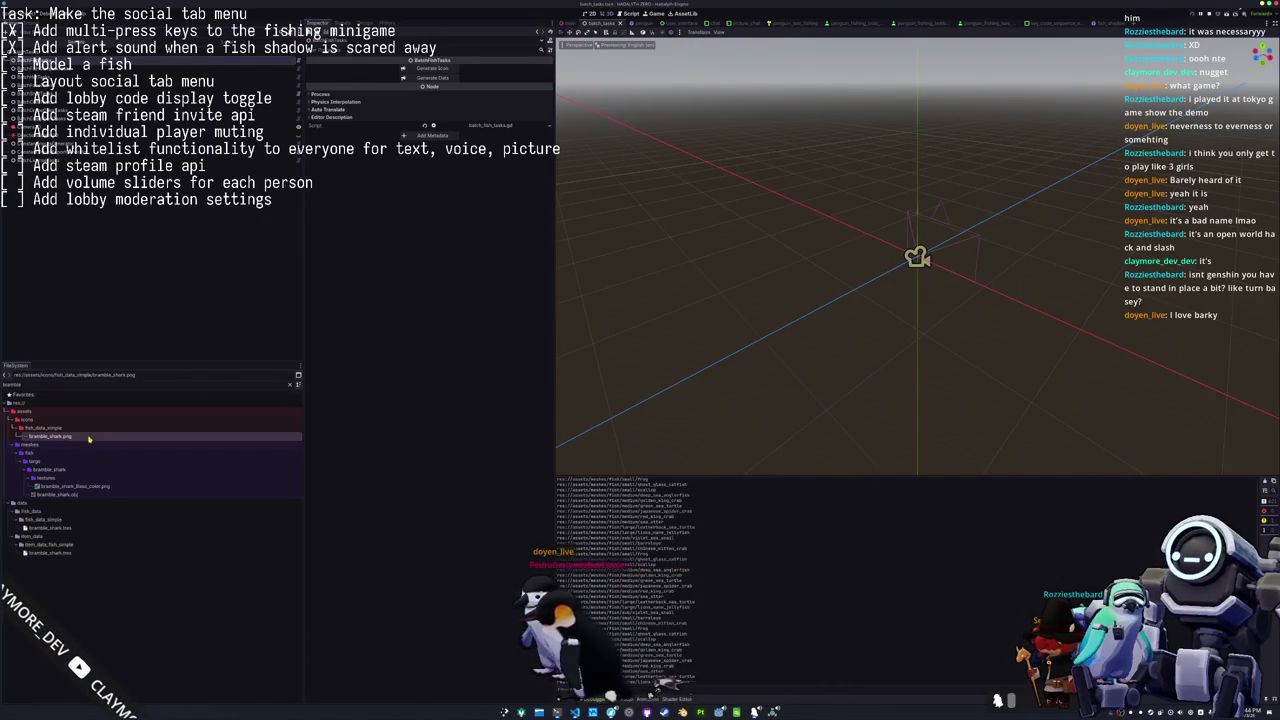
pyautogui.click(89, 438)
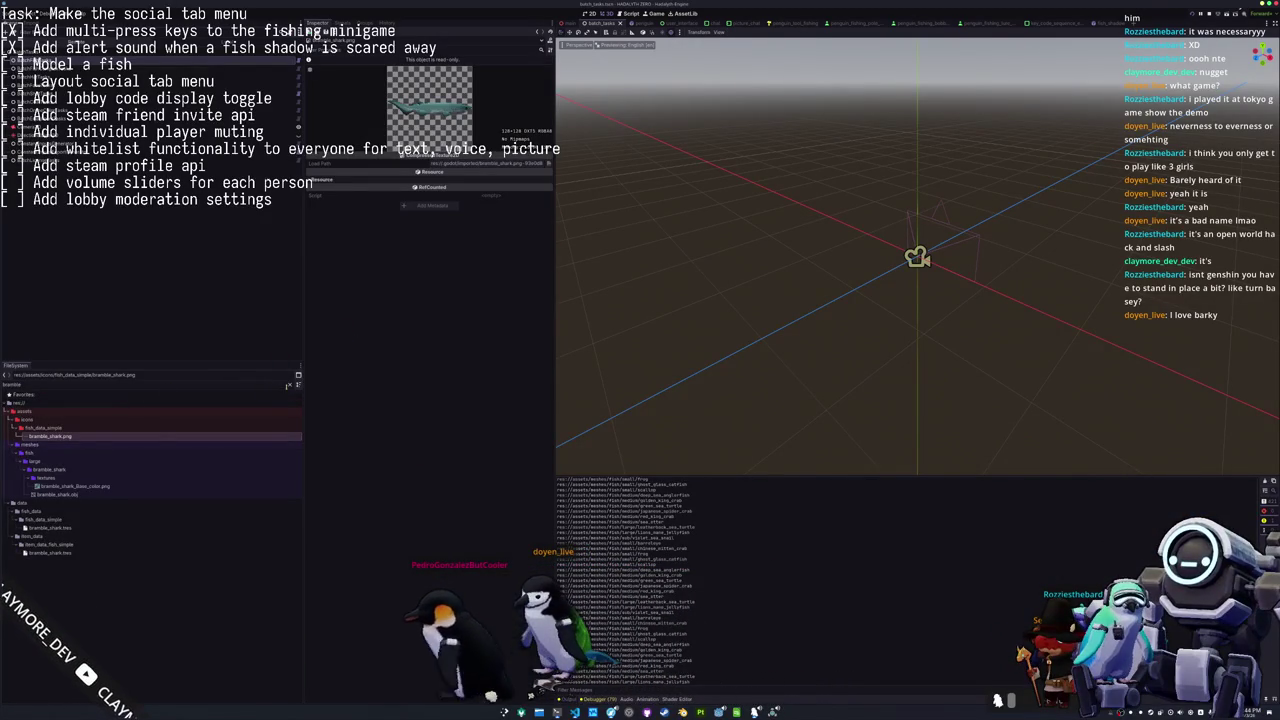
pyautogui.click(96, 428)
pyautogui.click(292, 385)
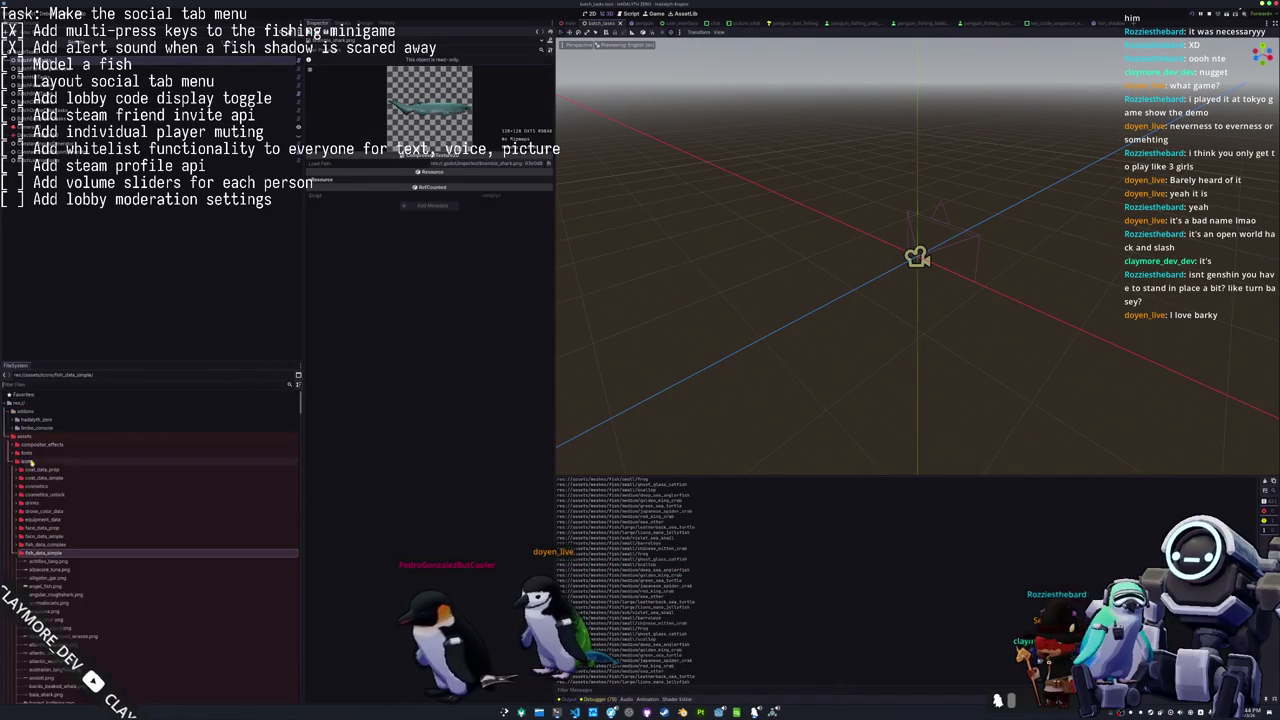
# Open the fish_data_simple folder in the file manager.
pyautogui.rightClick(38, 545)
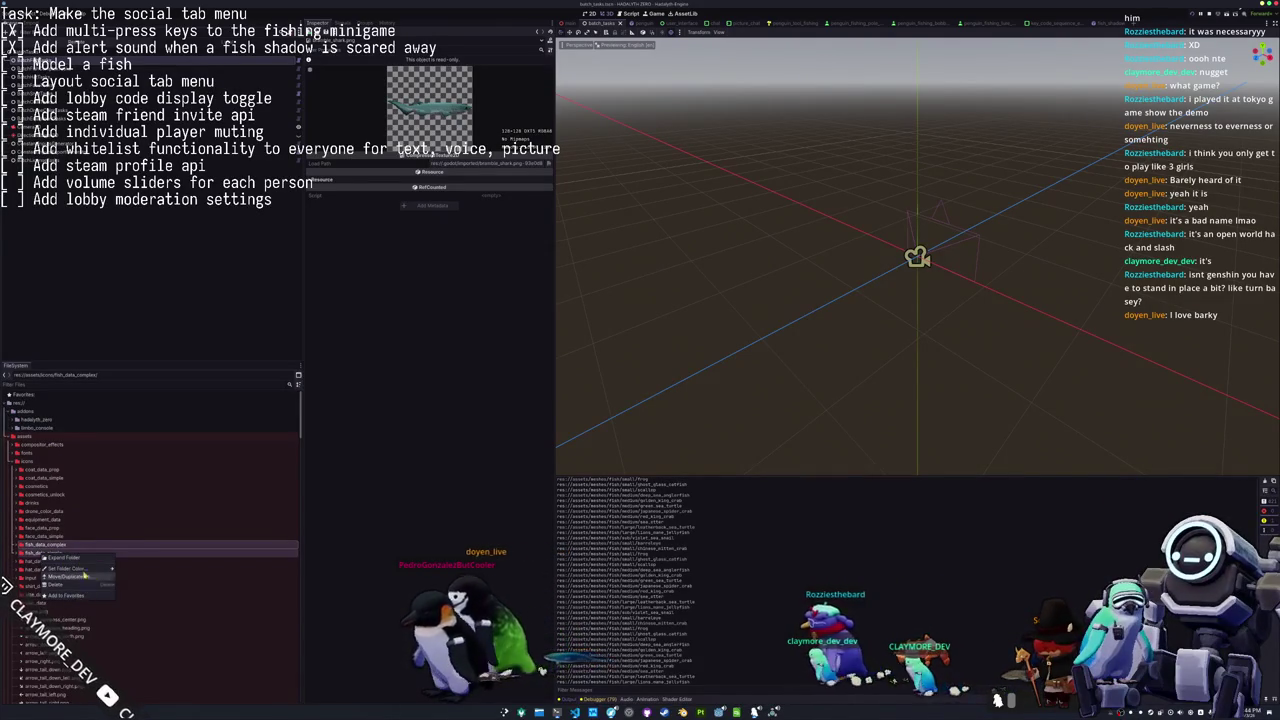
pyautogui.rightClick(156, 553)
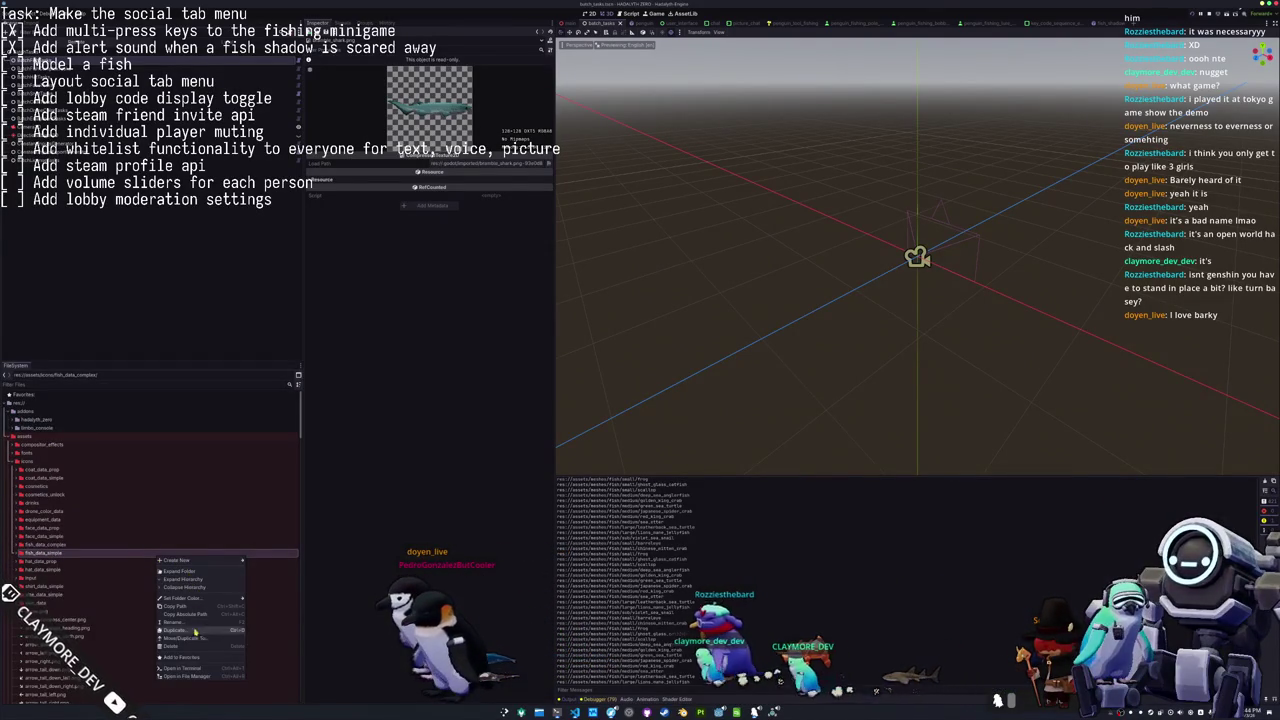
pyautogui.click(197, 677)
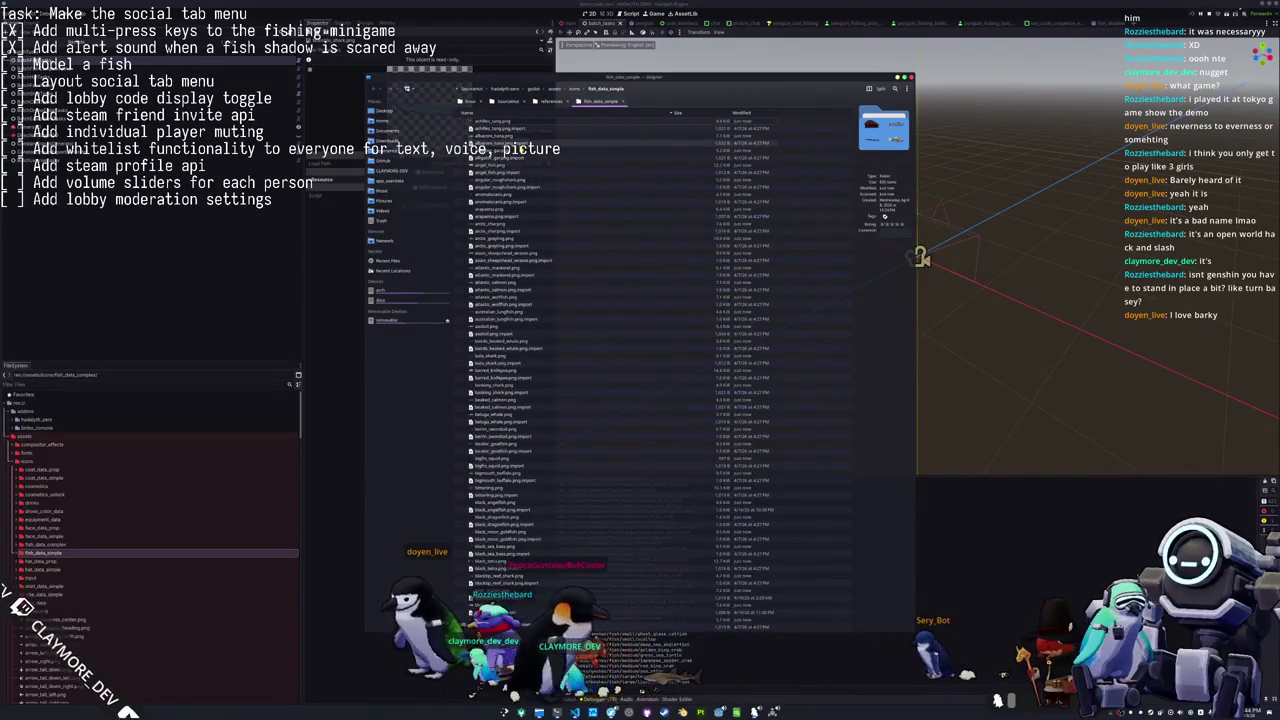
# Create a new folder named 'fish_icons' in Downloads and open it.
pyautogui.click(576, 89)
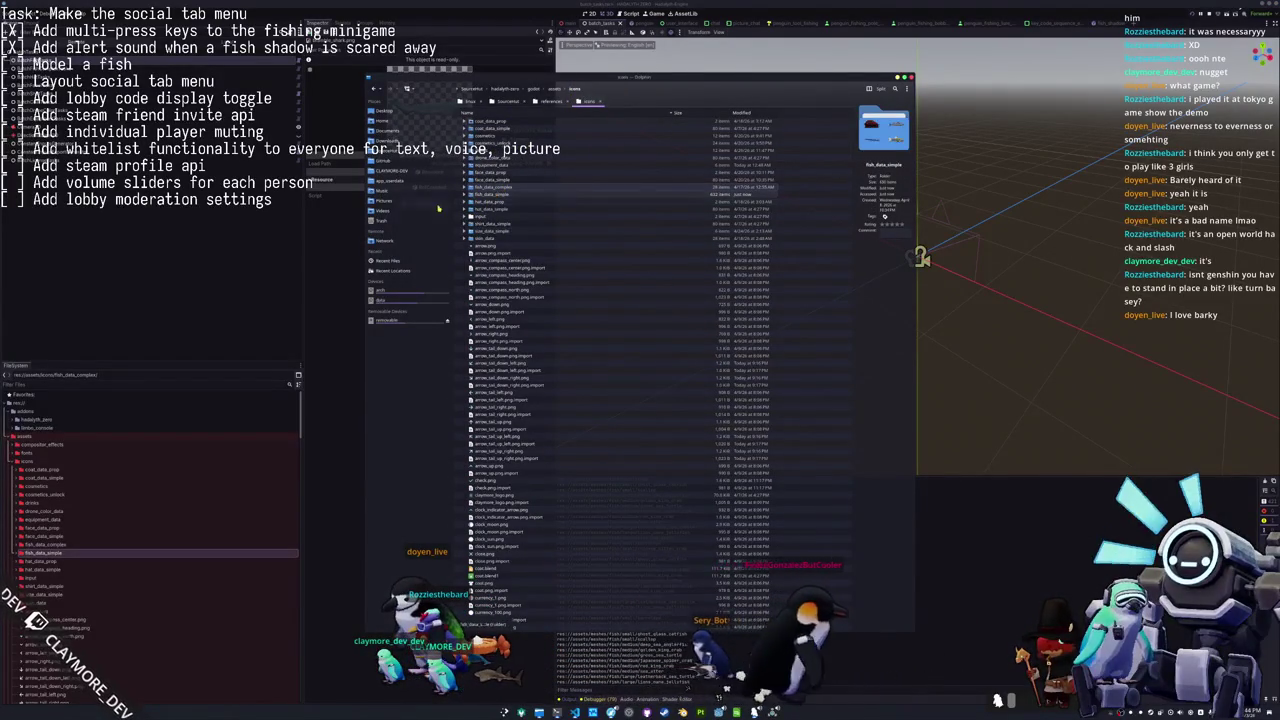
pyautogui.click(383, 140)
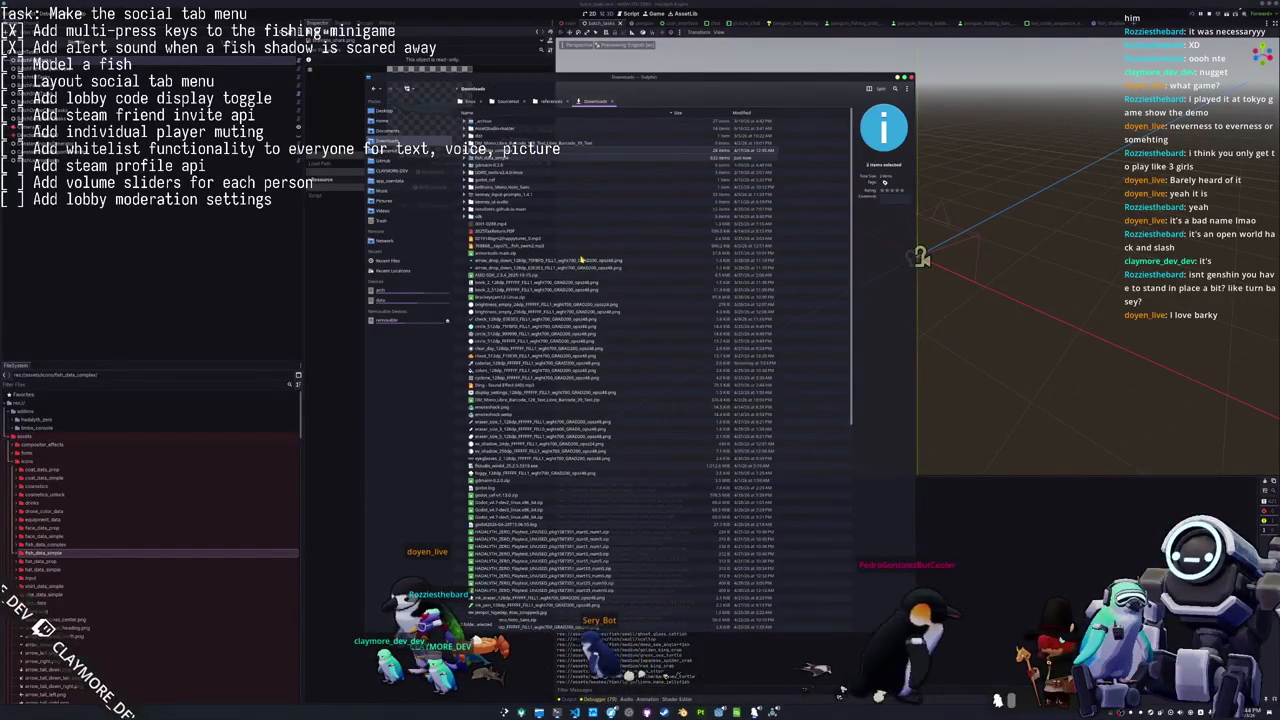
pyautogui.rightClick(492, 155)
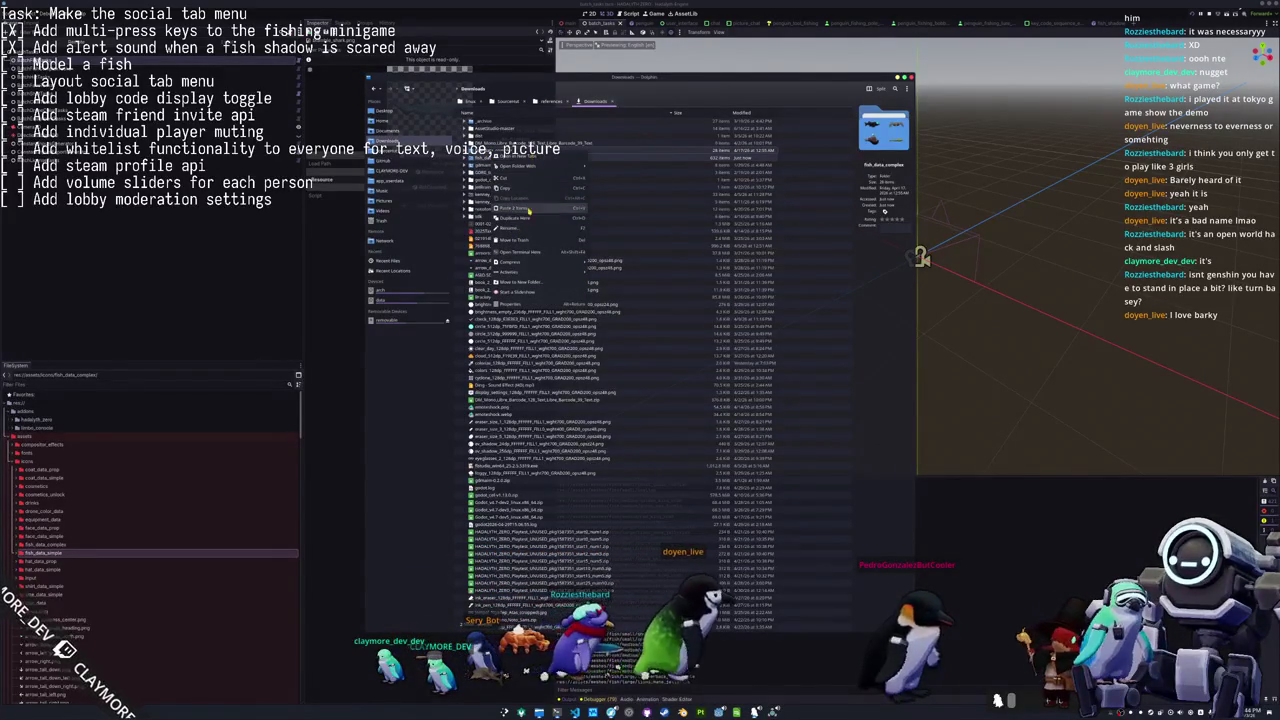
pyautogui.click(528, 283)
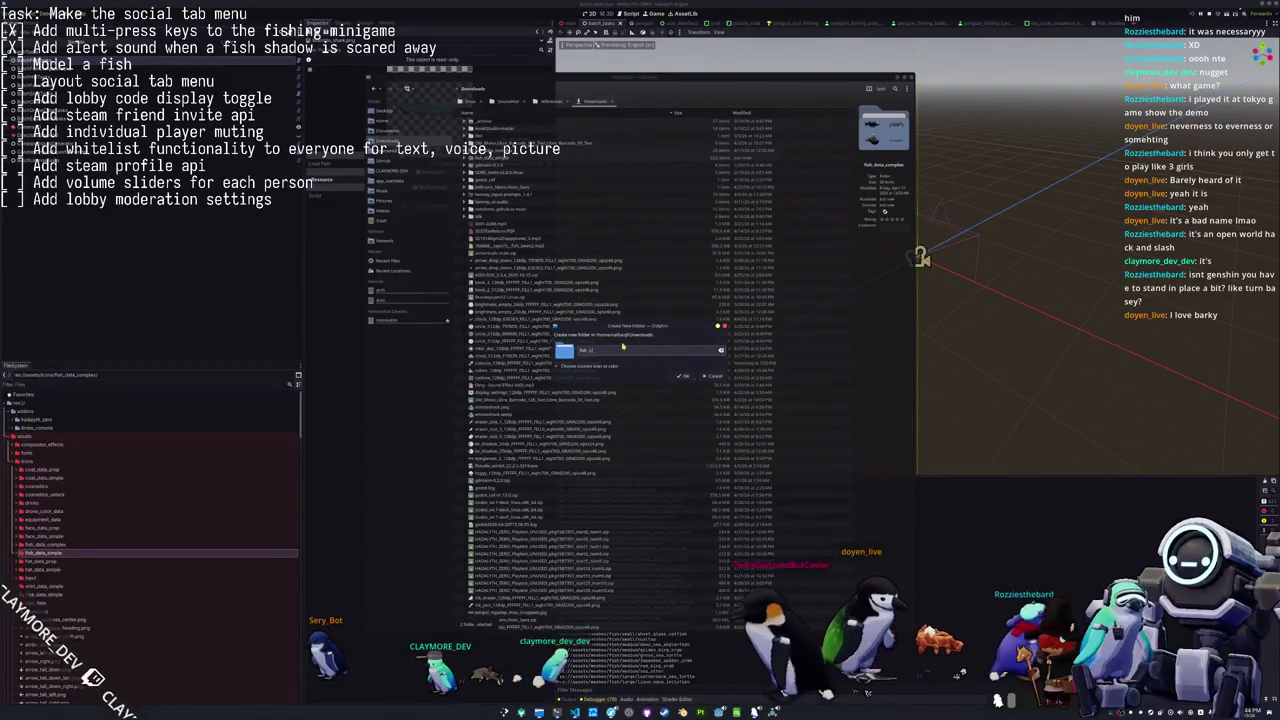
pyautogui.press('Return')
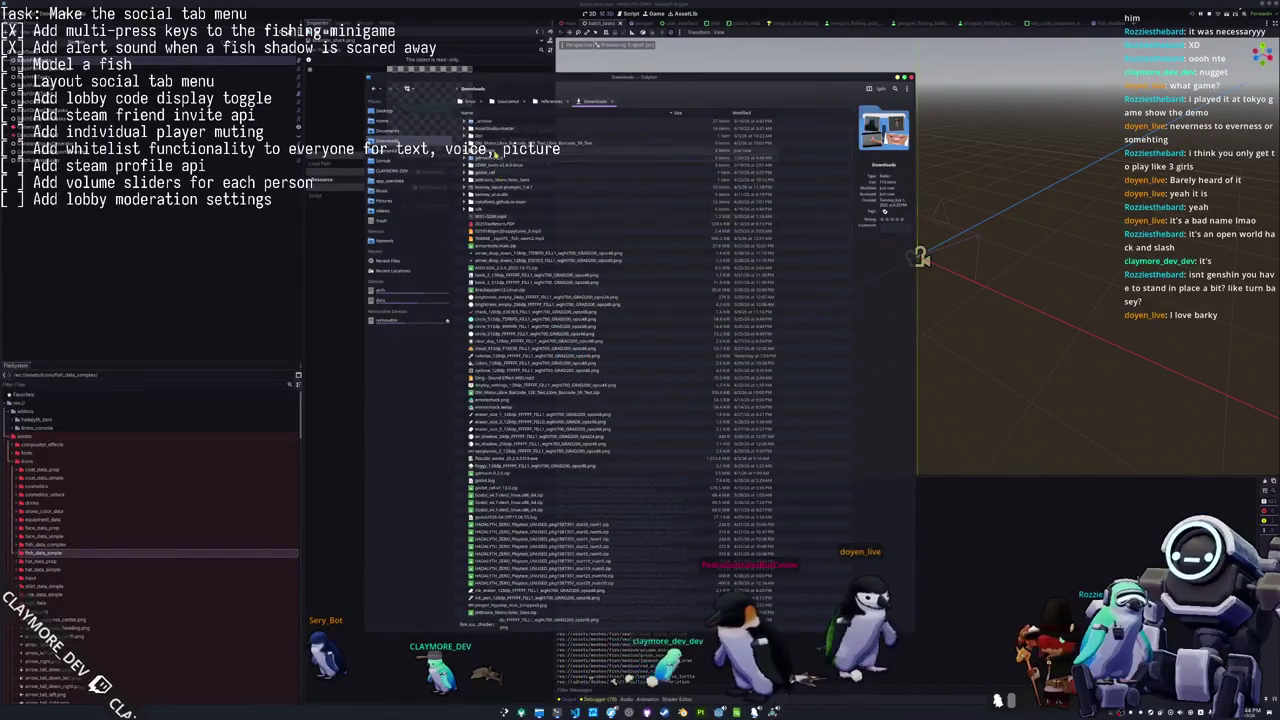
pyautogui.doubleClick(493, 155)
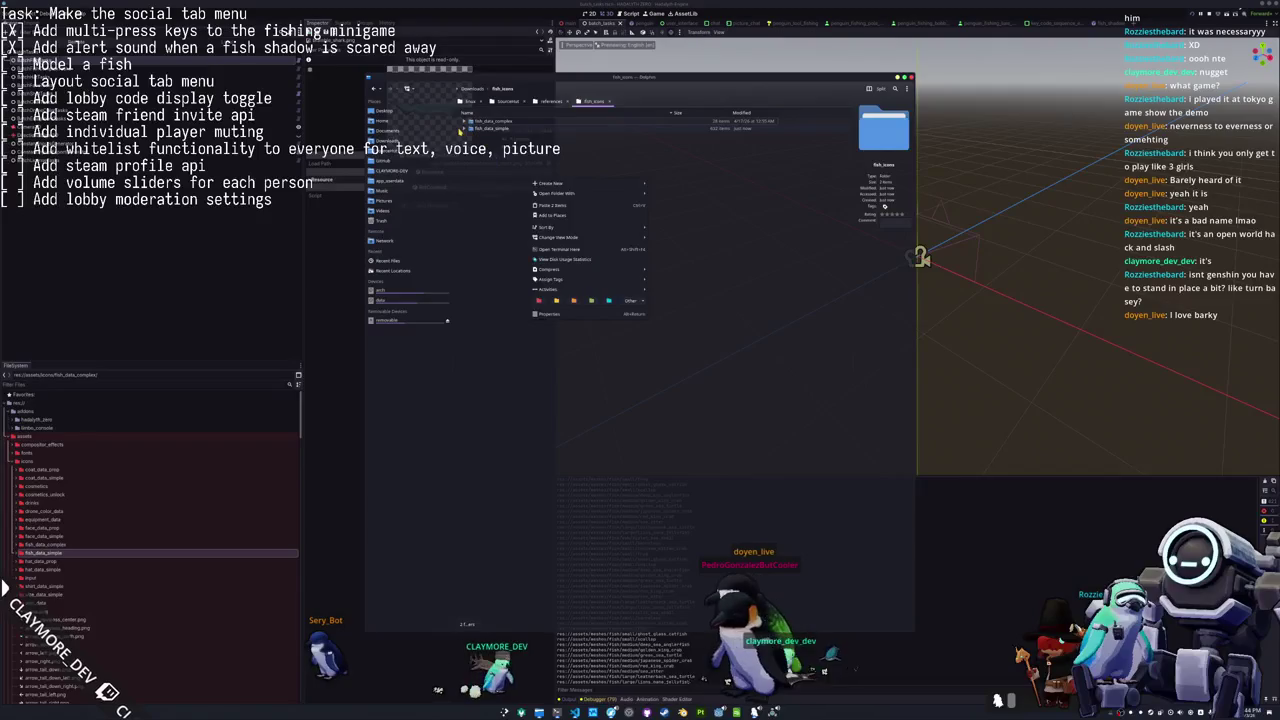
# Move all fish_data_simple PNG icons directly into fish_icons.
pyautogui.click(465, 130)
pyautogui.scroll(-5, 507, 450)
pyautogui.scroll(-5, 507, 502)
pyautogui.scroll(-5, 507, 502)
pyautogui.scroll(-3, 507, 502)
pyautogui.scroll(-5, 507, 502)
pyautogui.scroll(-5, 507, 502)
pyautogui.scroll(5, 548, 375)
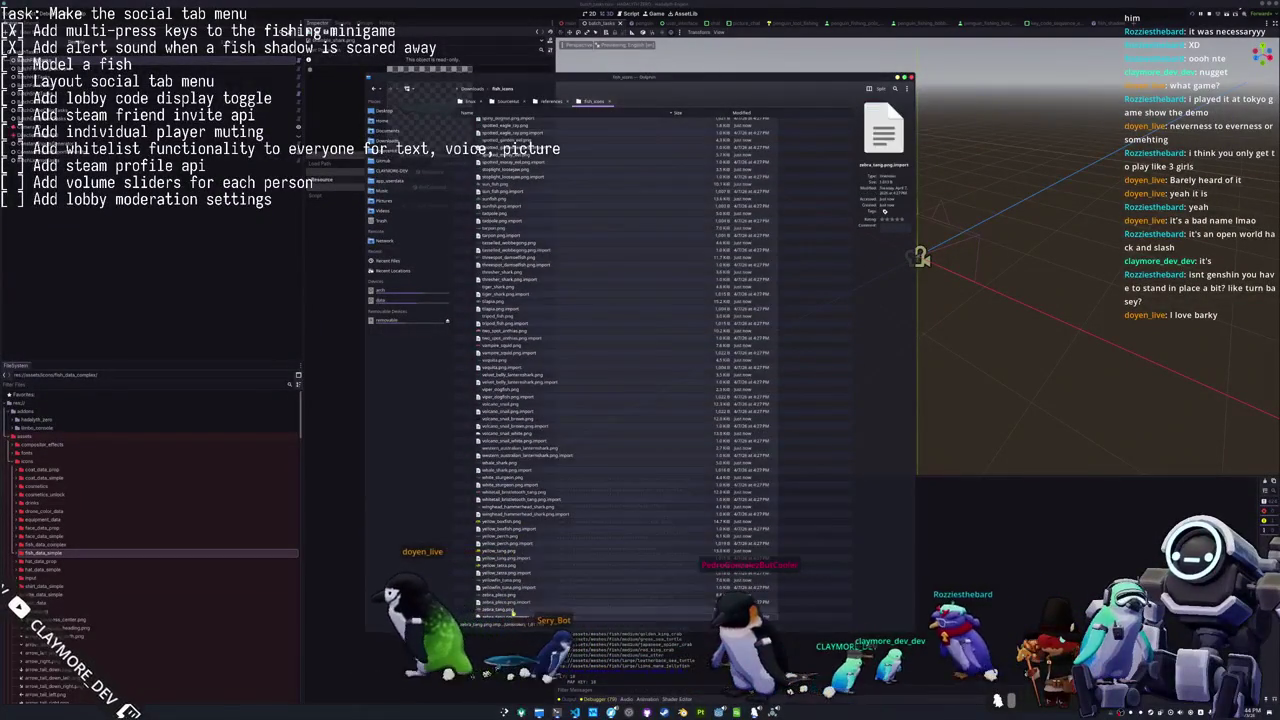
pyautogui.scroll(3, 548, 375)
pyautogui.scroll(5, 548, 375)
pyautogui.scroll(5, 548, 385)
pyautogui.scroll(5, 548, 398)
pyautogui.scroll(5, 548, 398)
pyautogui.scroll(3, 548, 398)
pyautogui.scroll(5, 548, 398)
pyautogui.hotkey('ctrl', 'a')
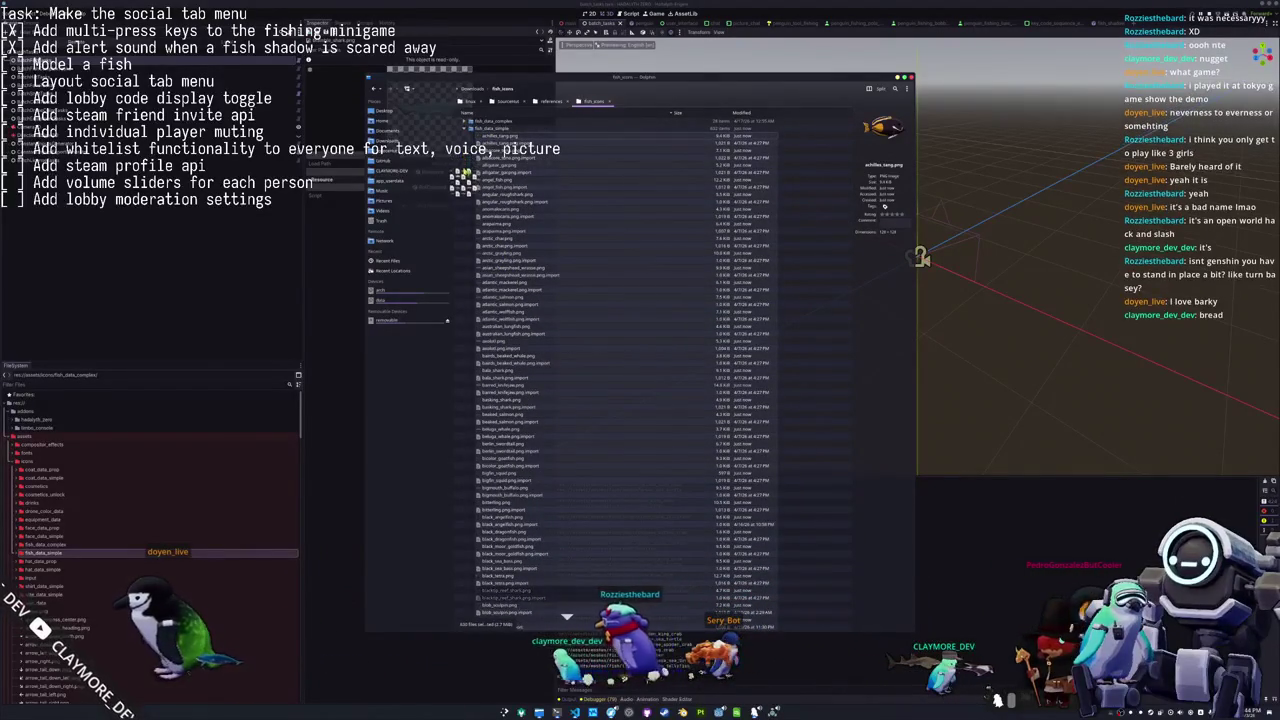
pyautogui.moveTo(548, 398); pyautogui.dragTo(466, 170)
pyautogui.click(482, 172)
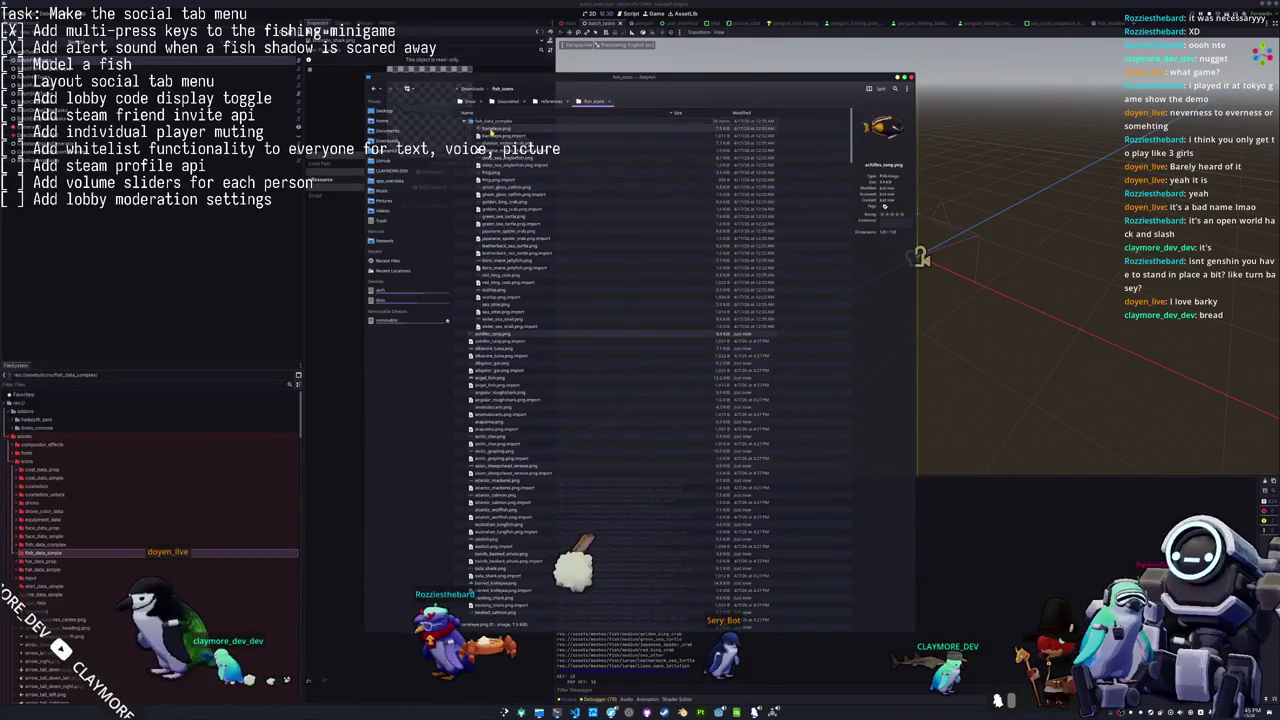
# Move the fish_data_complex files into fish_icons, trash the emptied folder, and open a terminal there.
pyautogui.click(471, 120)
pyautogui.click(491, 129)
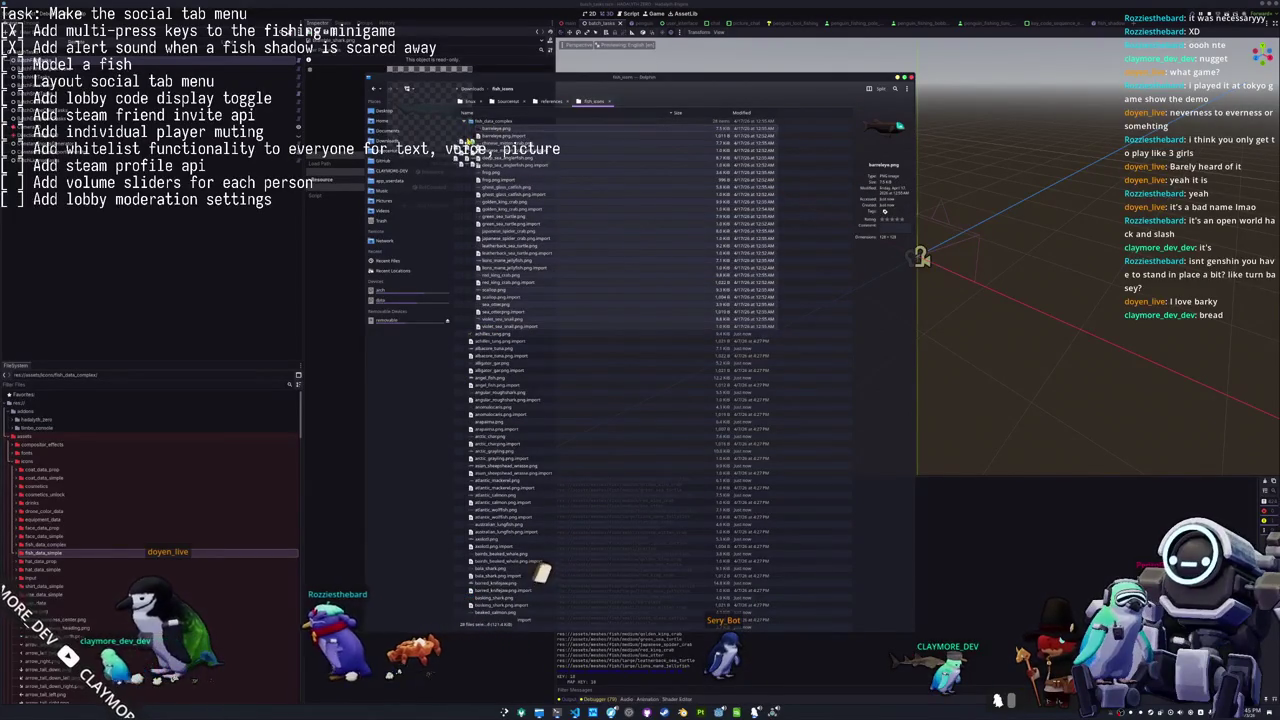
pyautogui.click(485, 148)
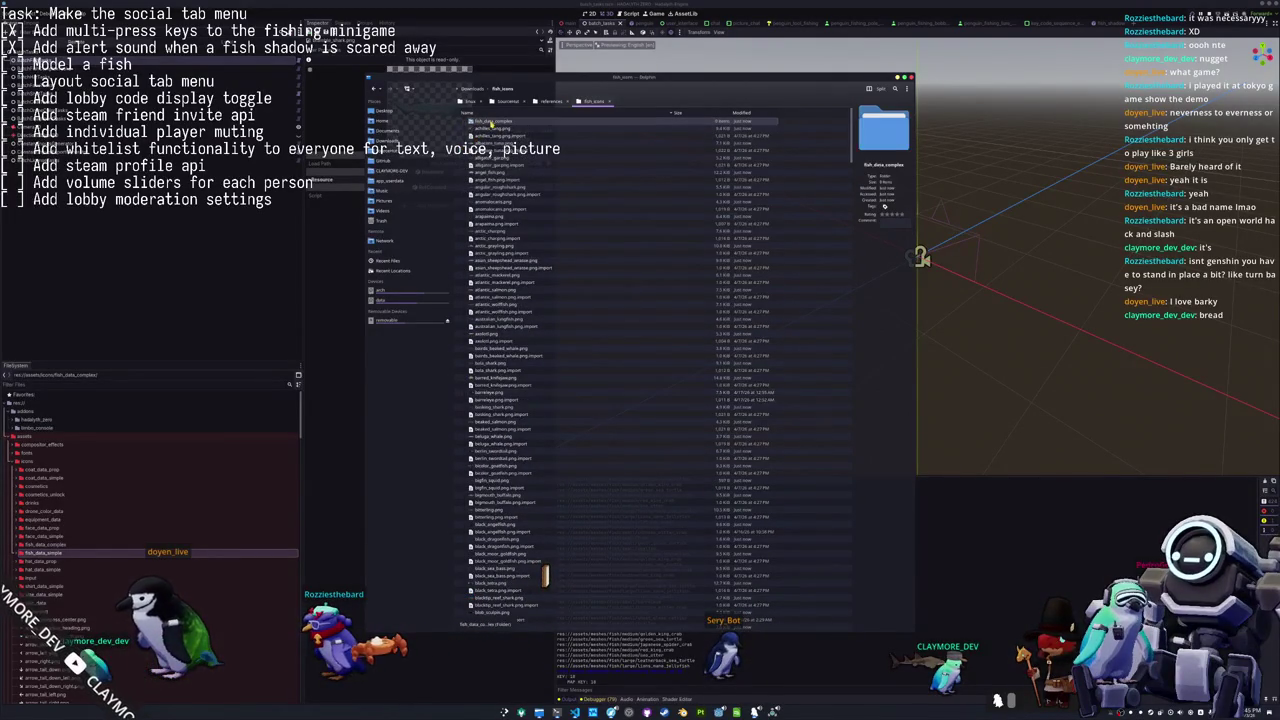
pyautogui.press('Delete')
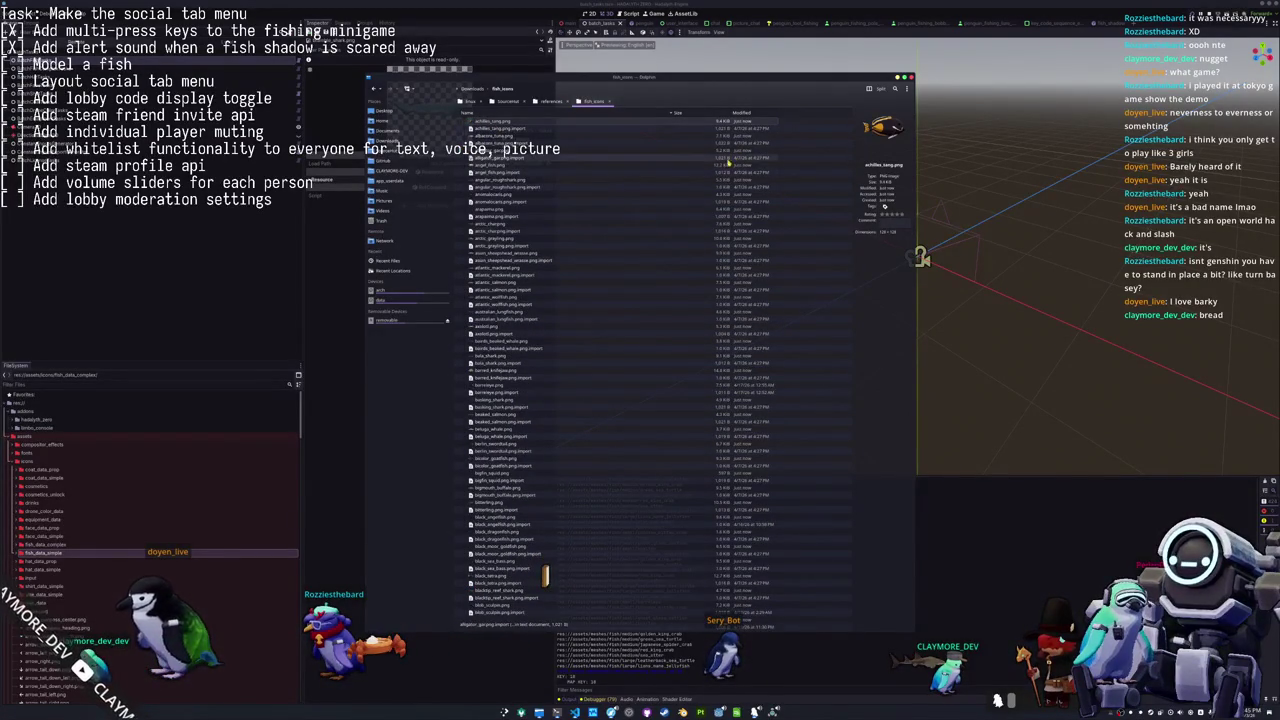
pyautogui.click(735, 226)
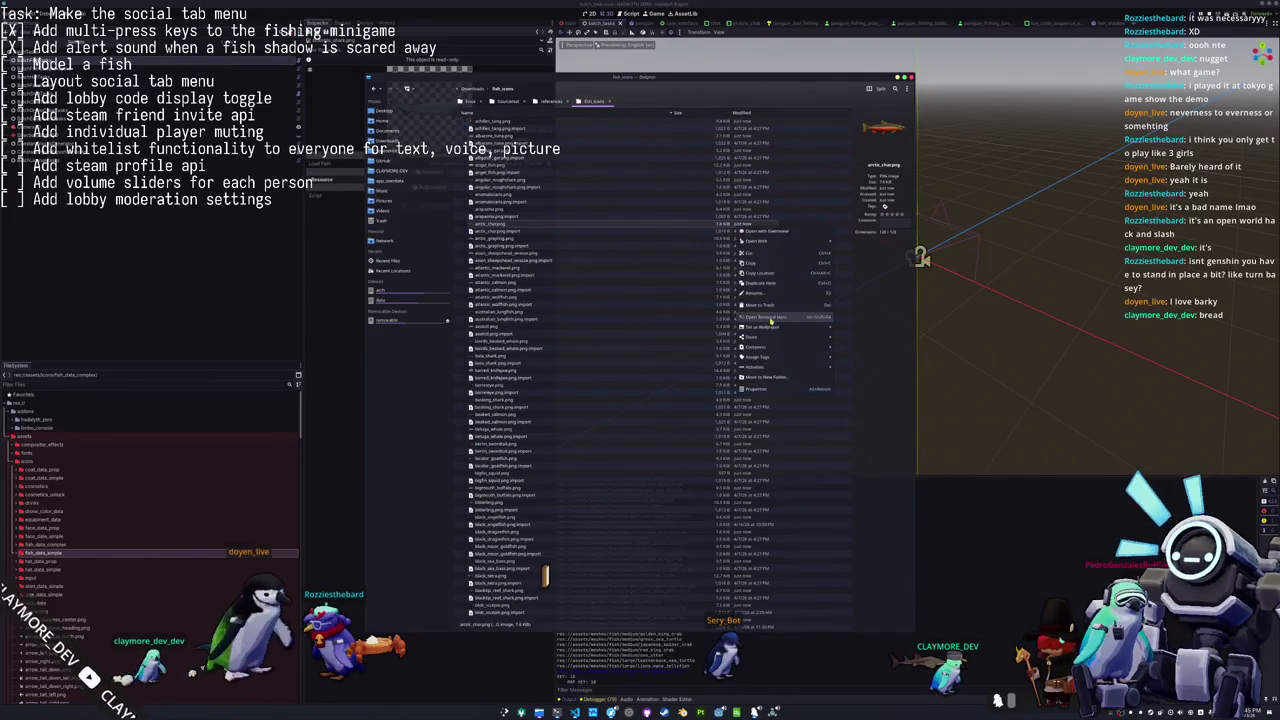
pyautogui.hotkey('shift', 'F4')
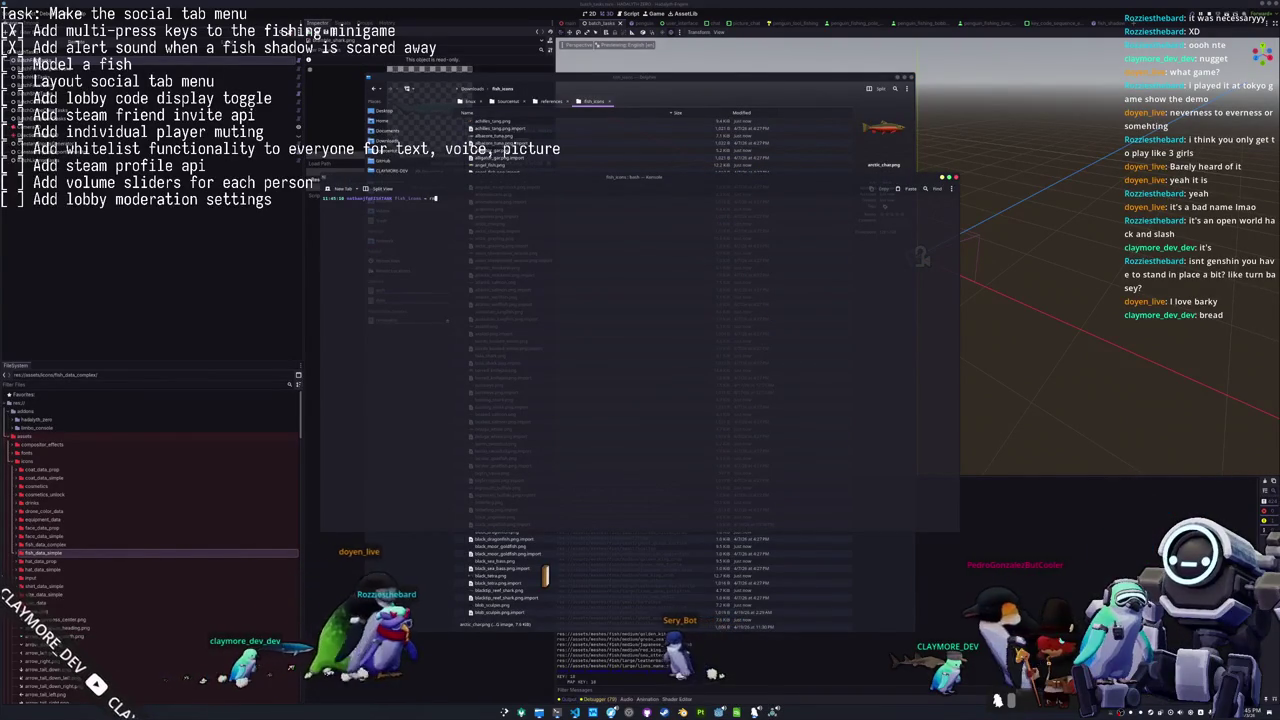
# Run rm *.import to delete the .import files, then go back up to Downloads.
pyautogui.write('rm')
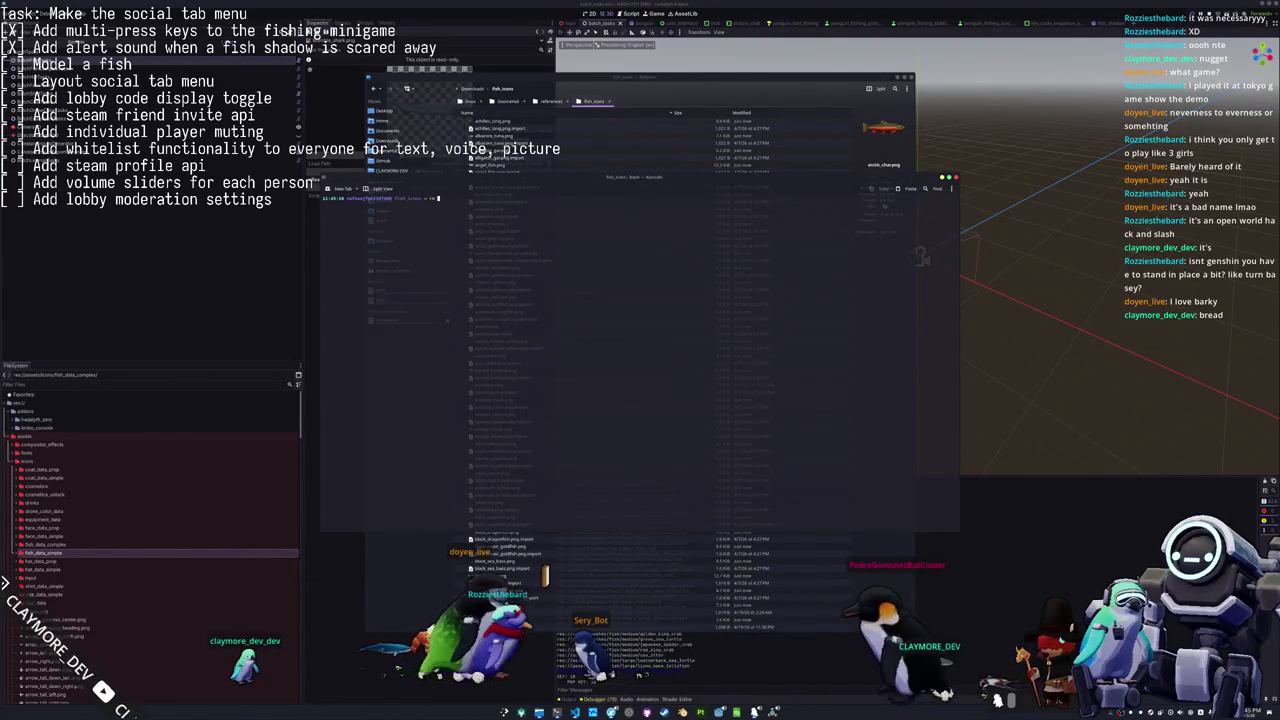
pyautogui.write(' *')
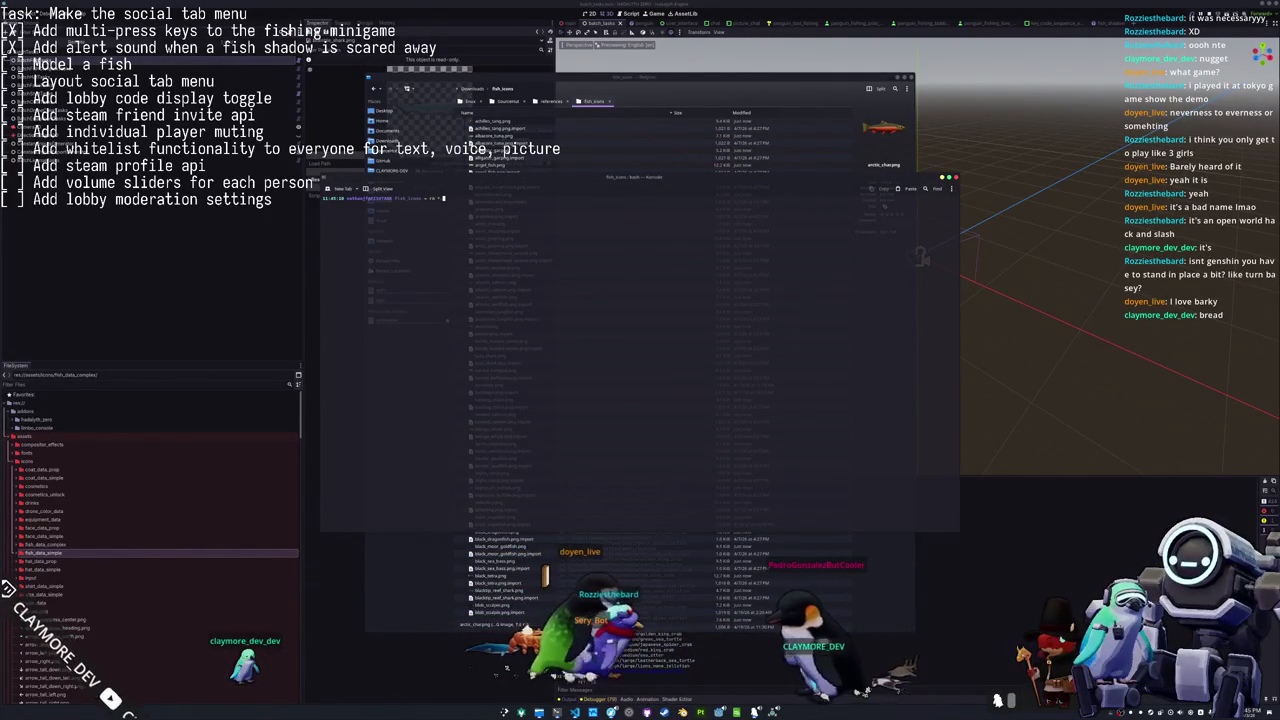
pyautogui.write('.import')
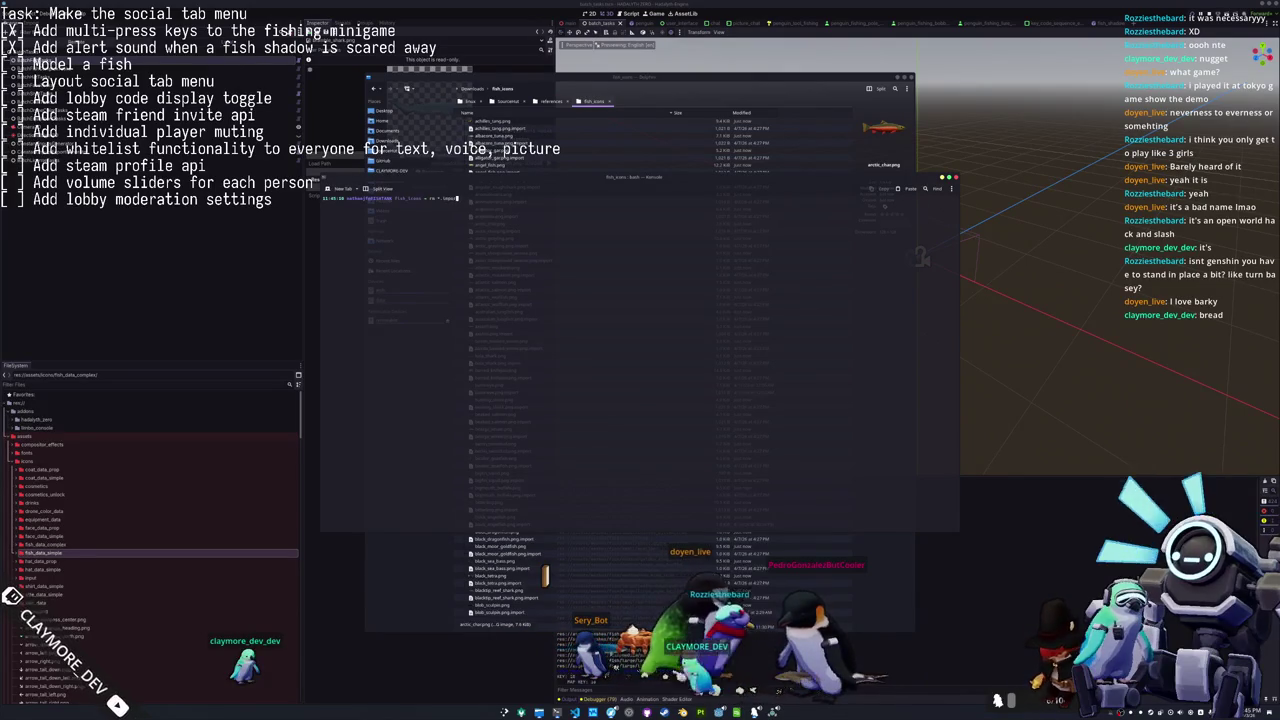
pyautogui.press('Return')
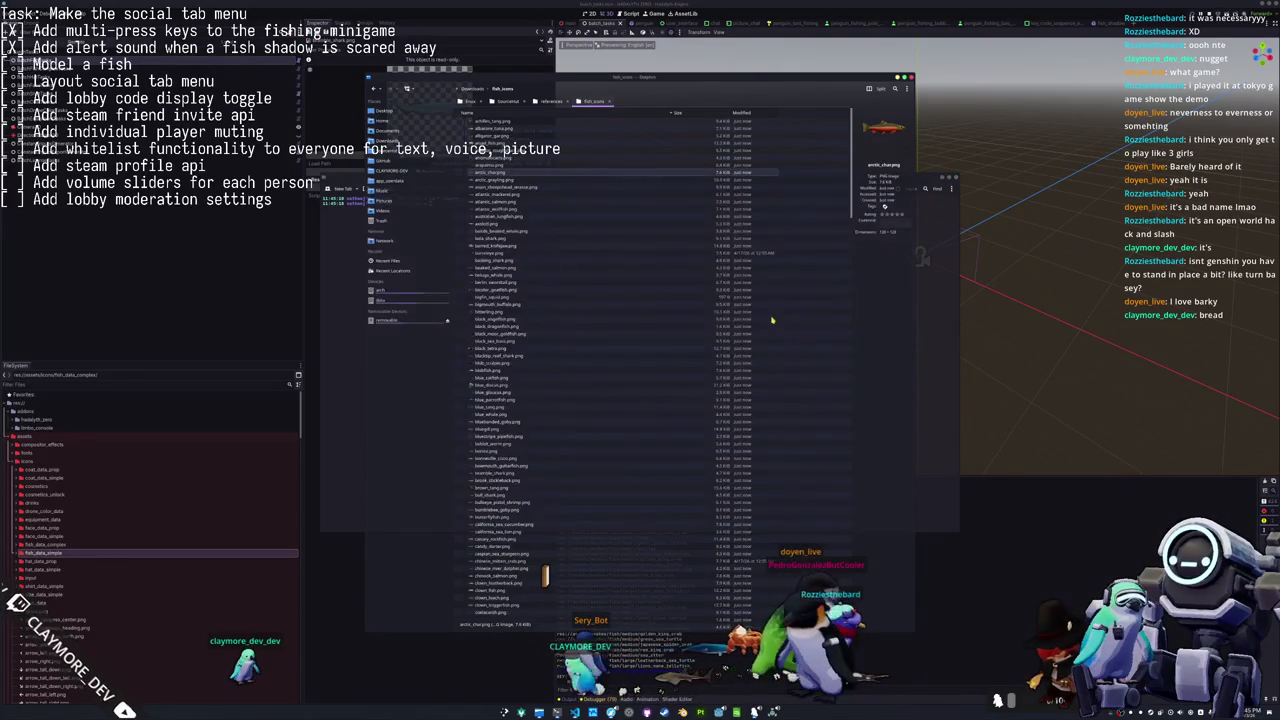
pyautogui.press('BackSpace')
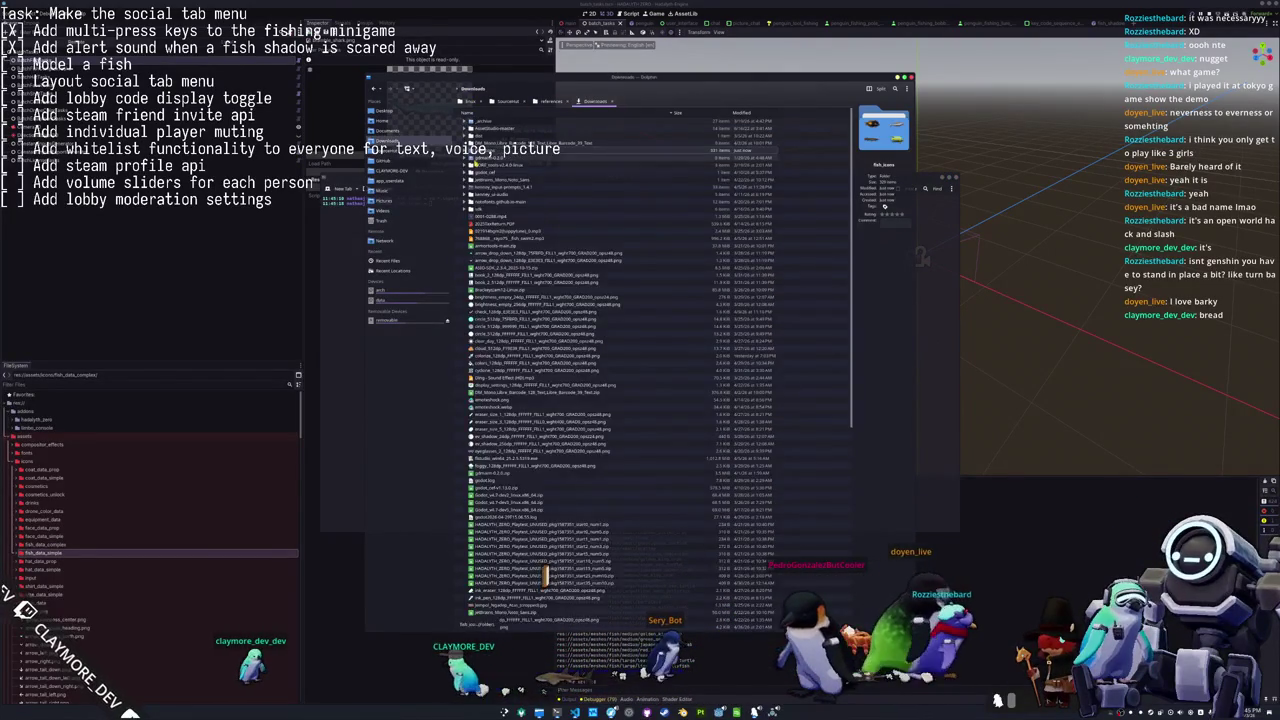
# Compress the fish_icons folder in Downloads to 'fish_icons.zip' from its context menu.
pyautogui.rightClick(490, 153)
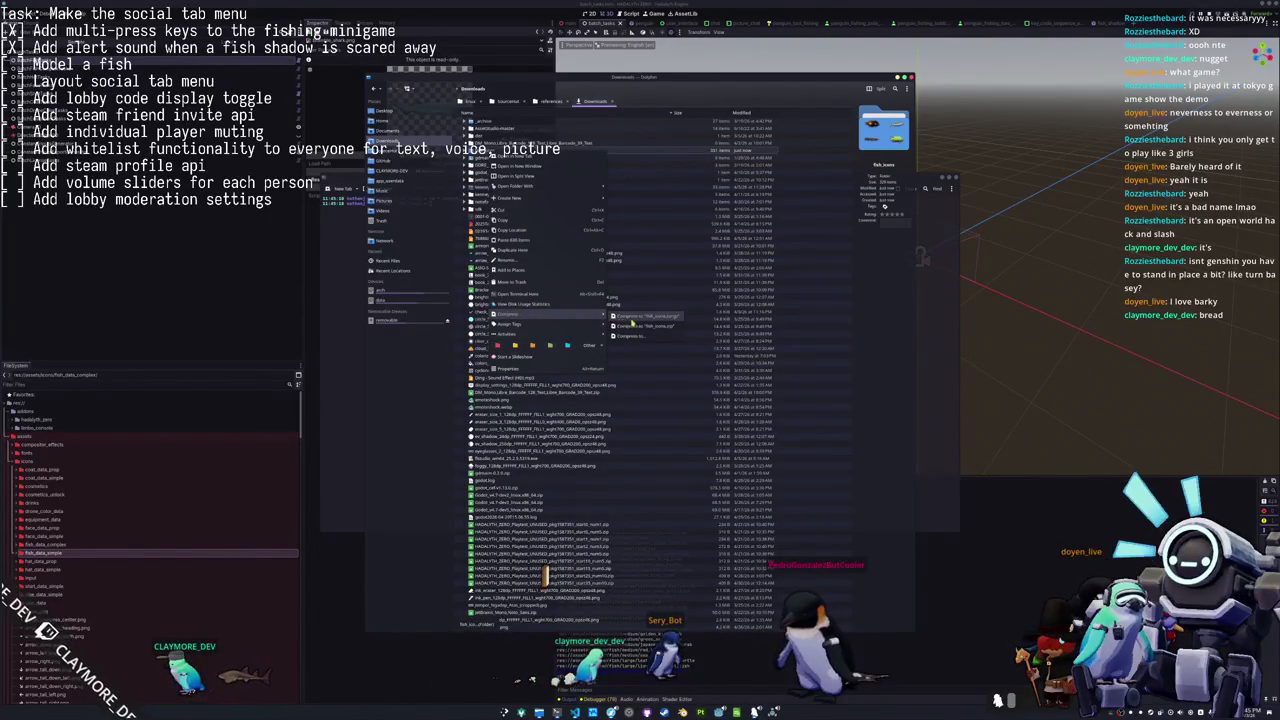
pyautogui.click(644, 330)
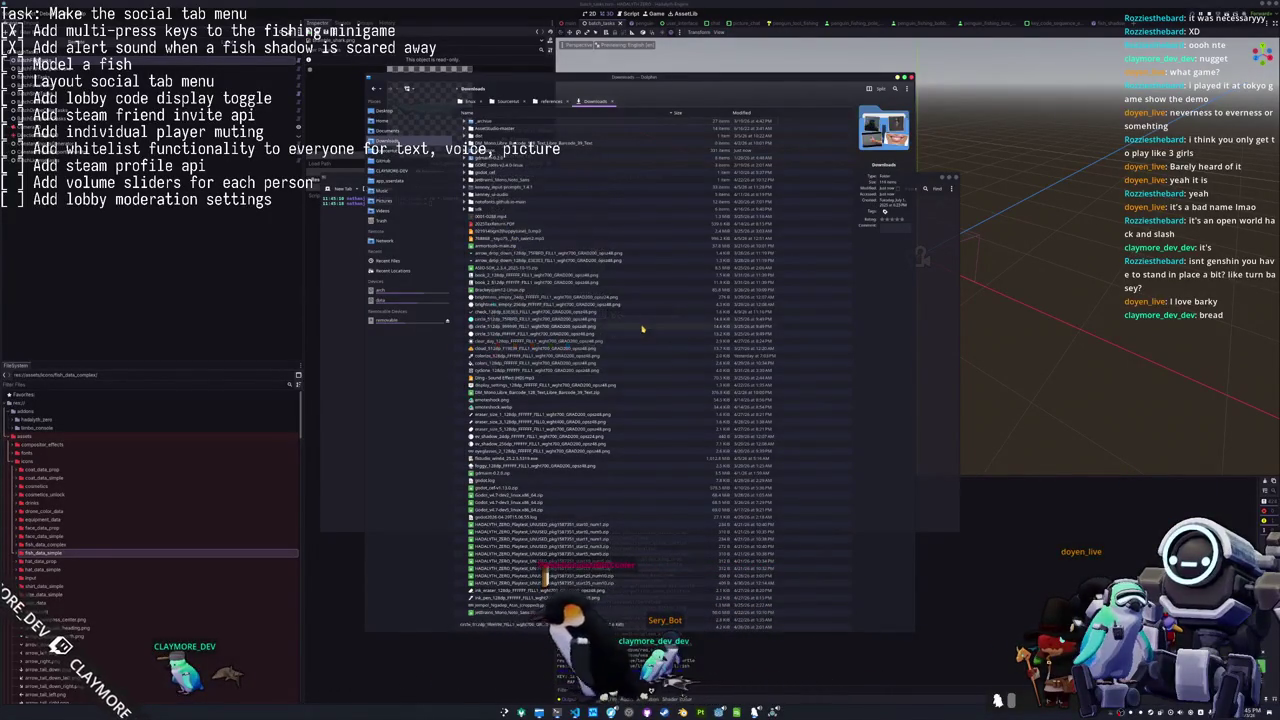
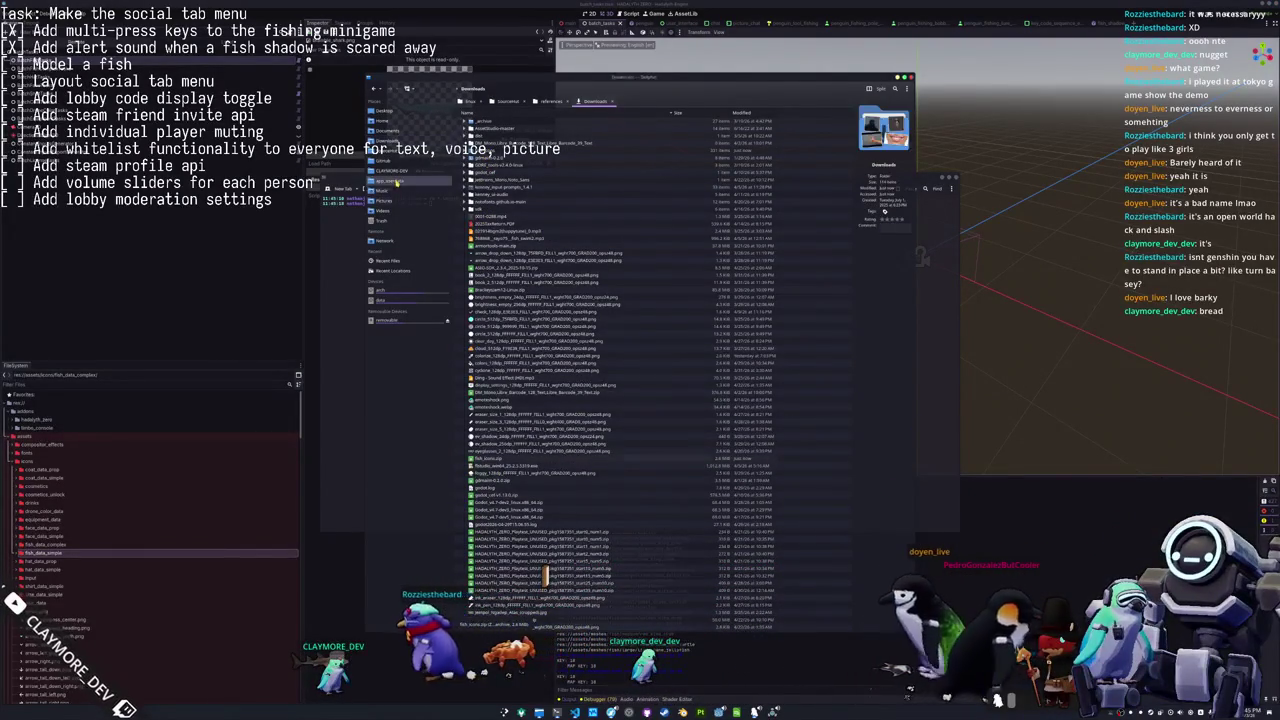
# Open hadalyth-zero in Dolphin, select logo_with_subtitle.png under data > misc > logo, and open a terminal.
pyautogui.click(392, 170)
pyautogui.doubleClick(488, 128)
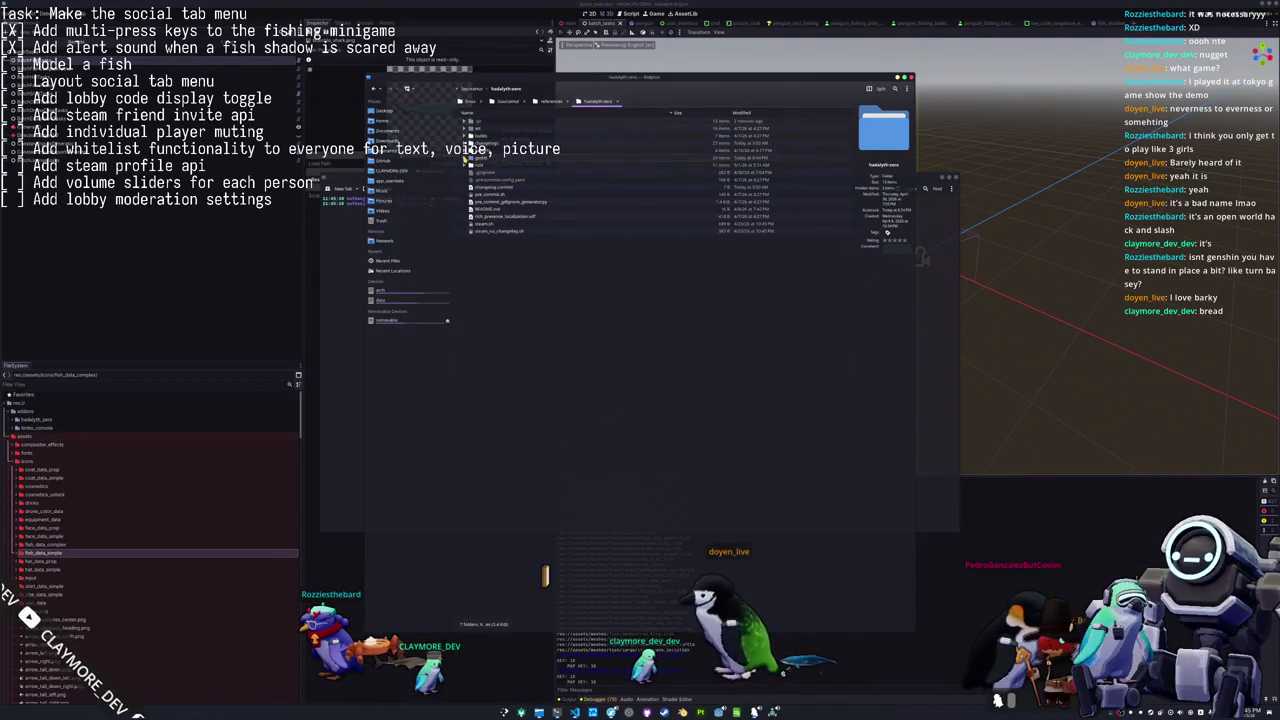
pyautogui.click(470, 157)
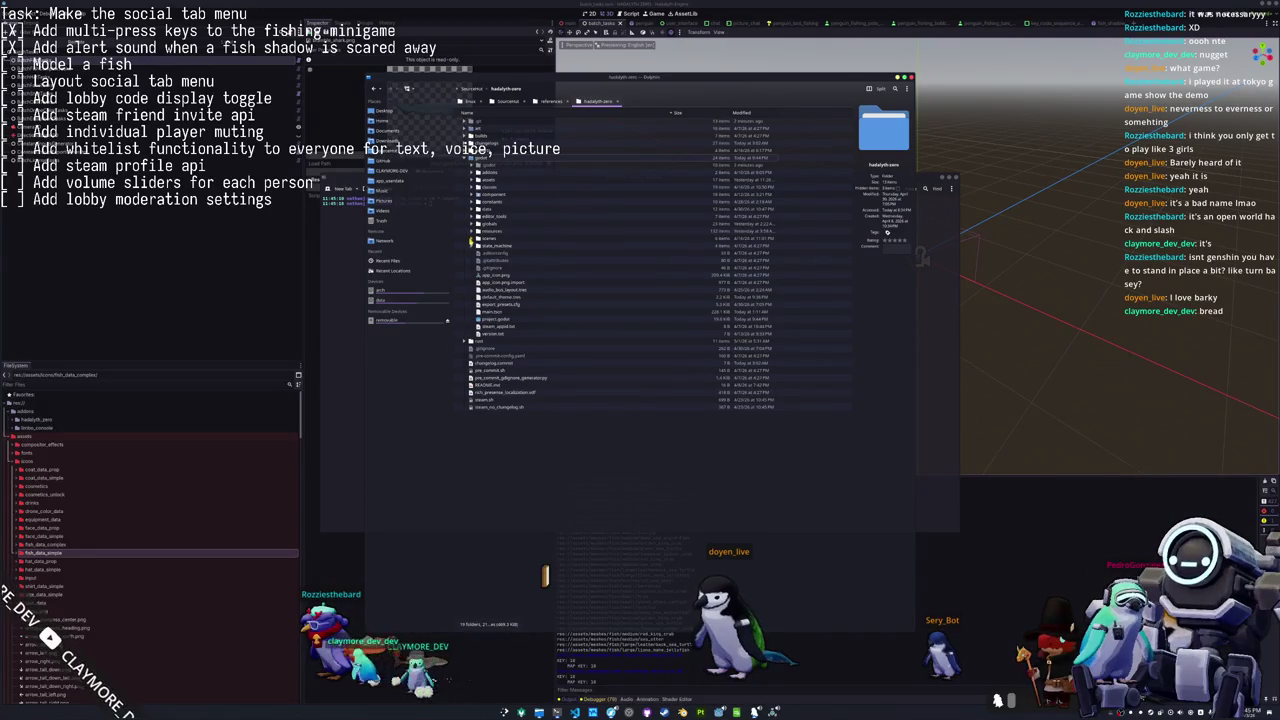
pyautogui.click(471, 208)
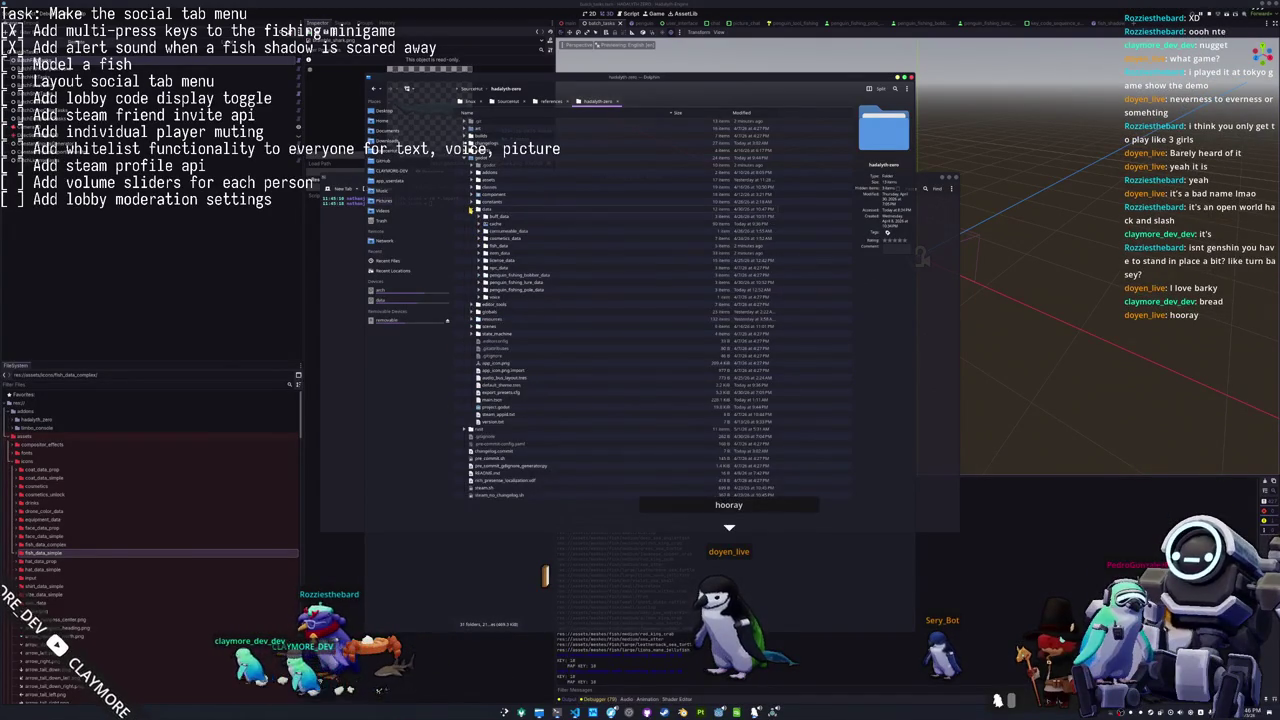
pyautogui.click(471, 208)
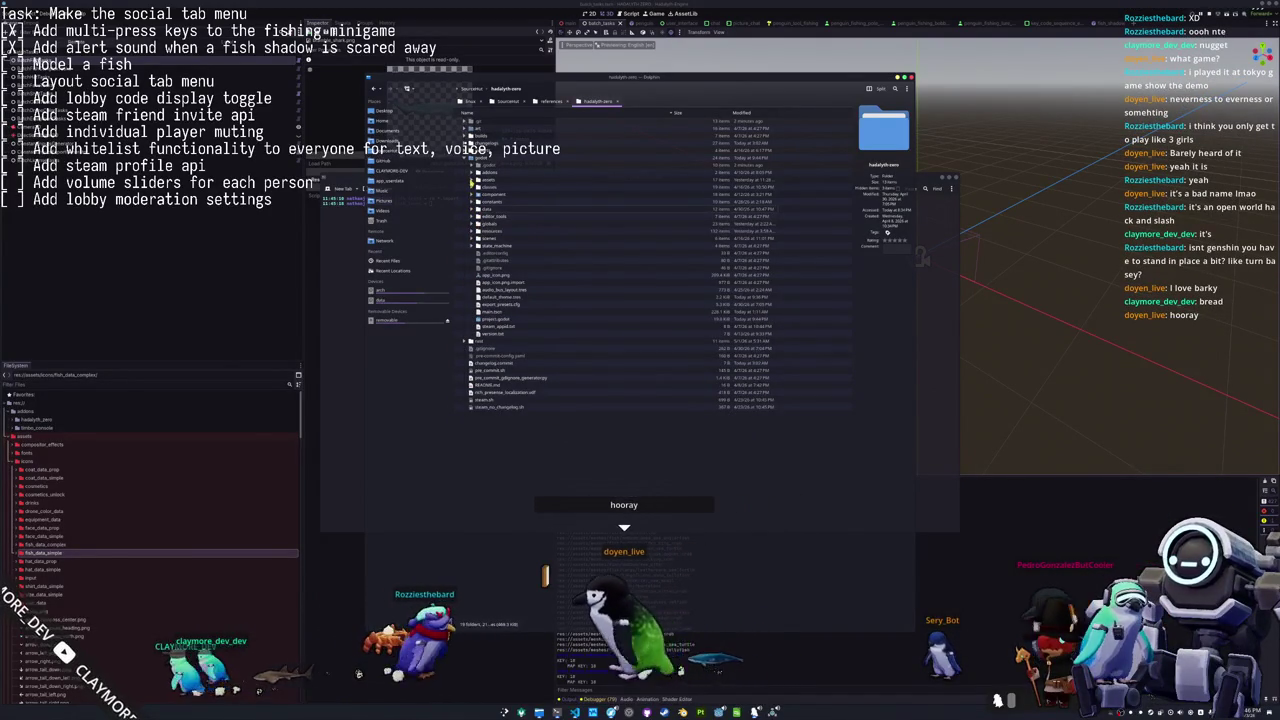
pyautogui.click(471, 185)
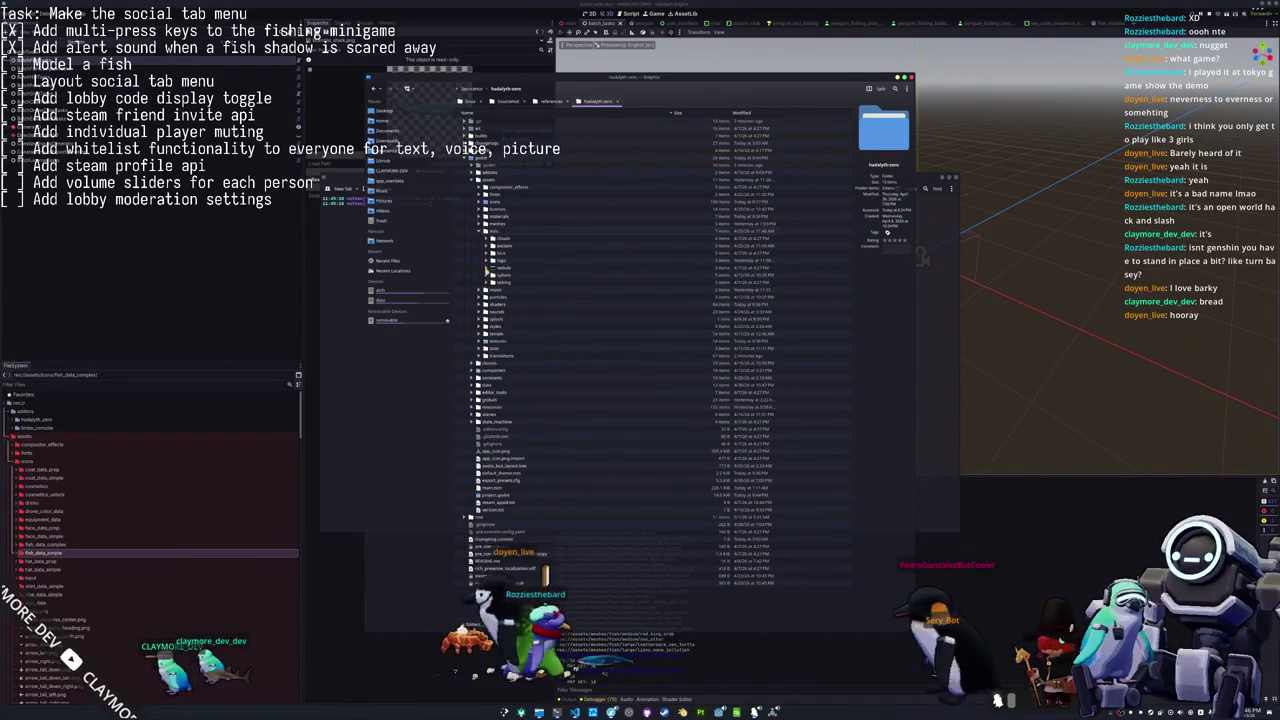
pyautogui.click(493, 260)
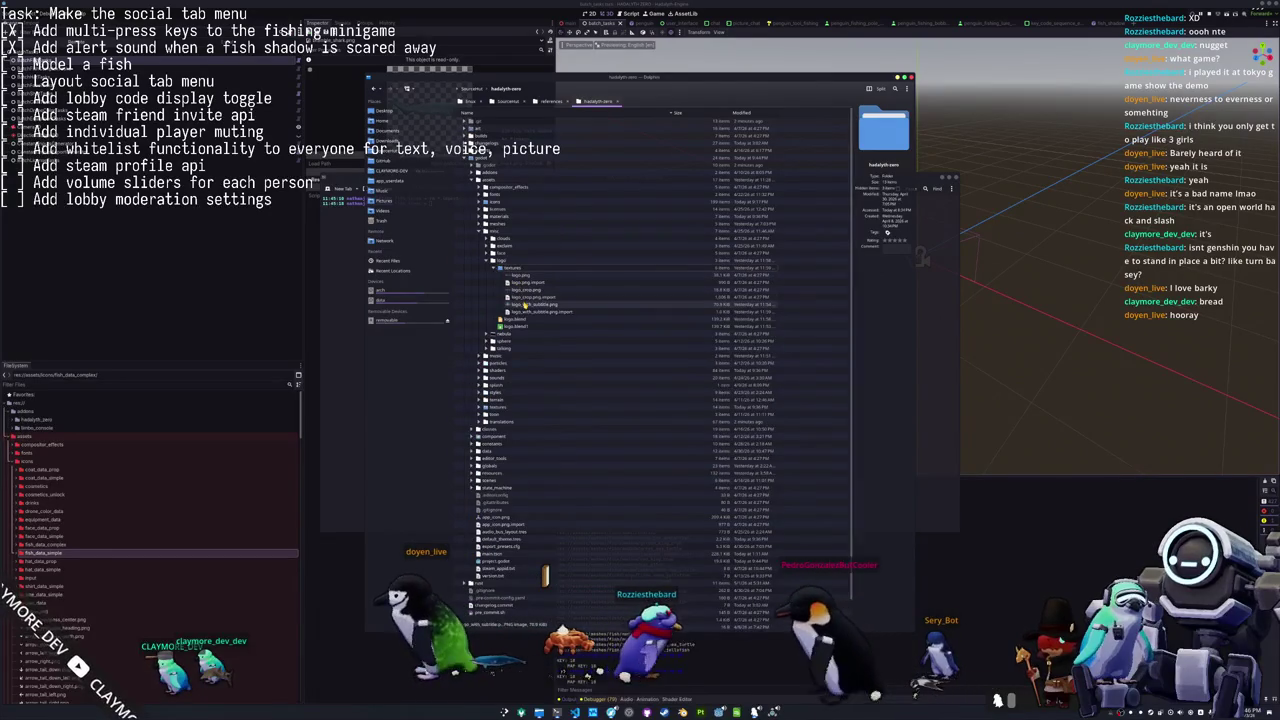
pyautogui.click(525, 305)
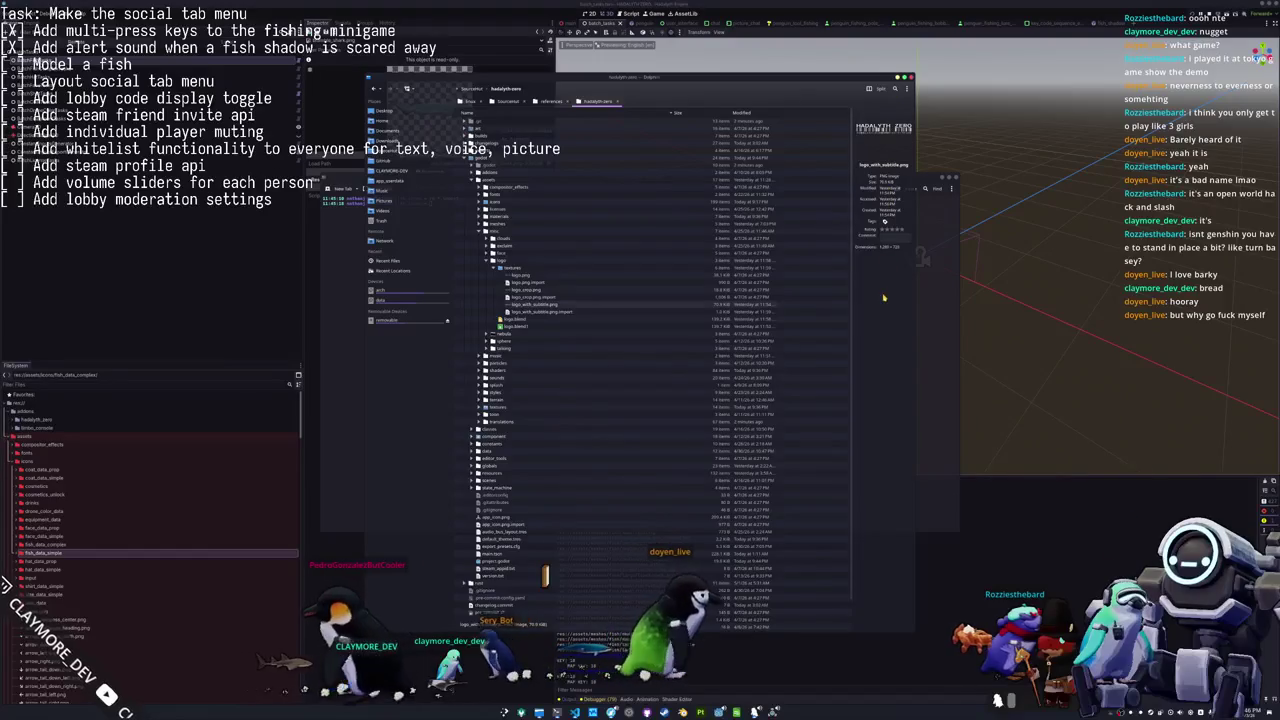
pyautogui.hotkey('shift', 'F4')
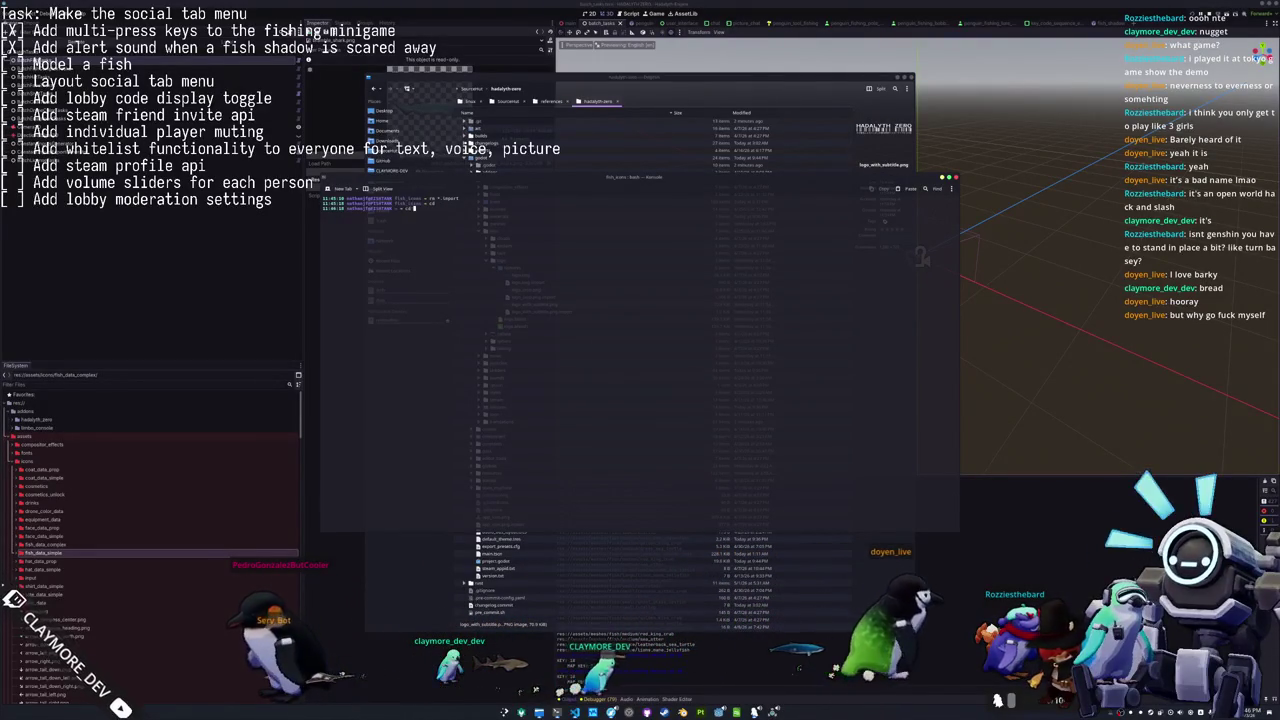
# In Konsole, change into the Sources/ hadalyth-zero directory and run git status.
pyautogui.write('Sources/')
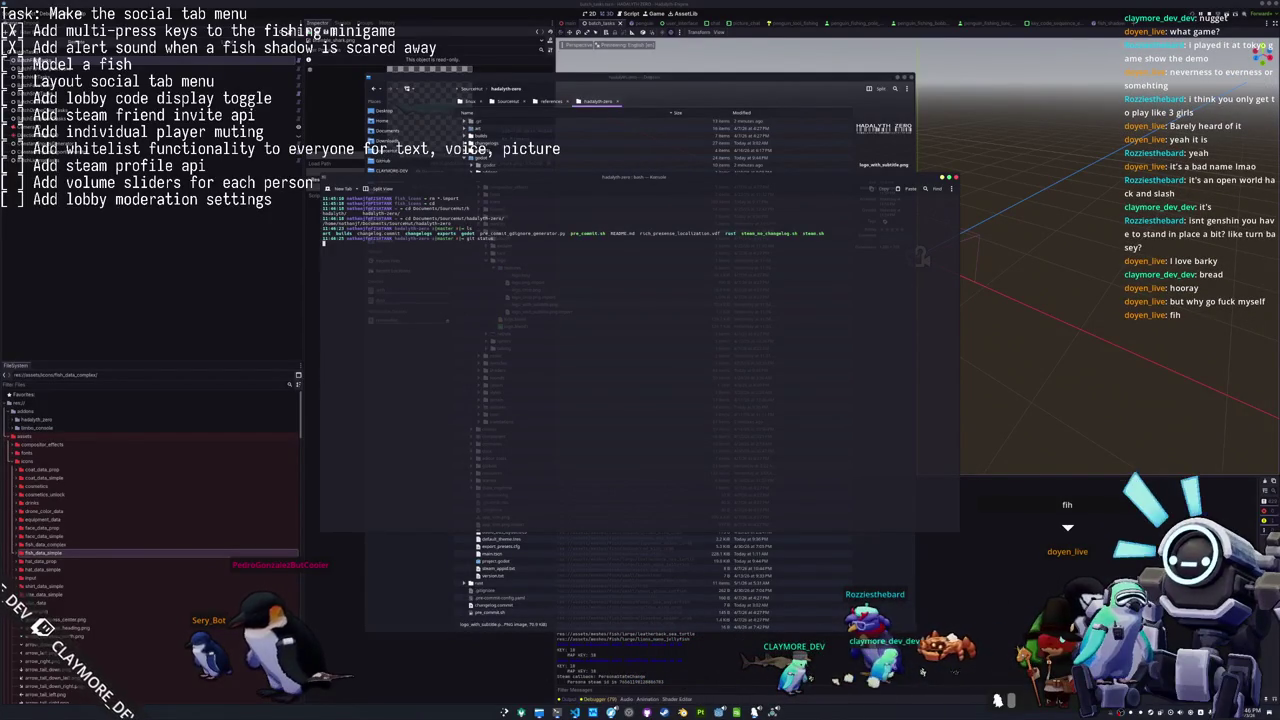
pyautogui.press('Return')
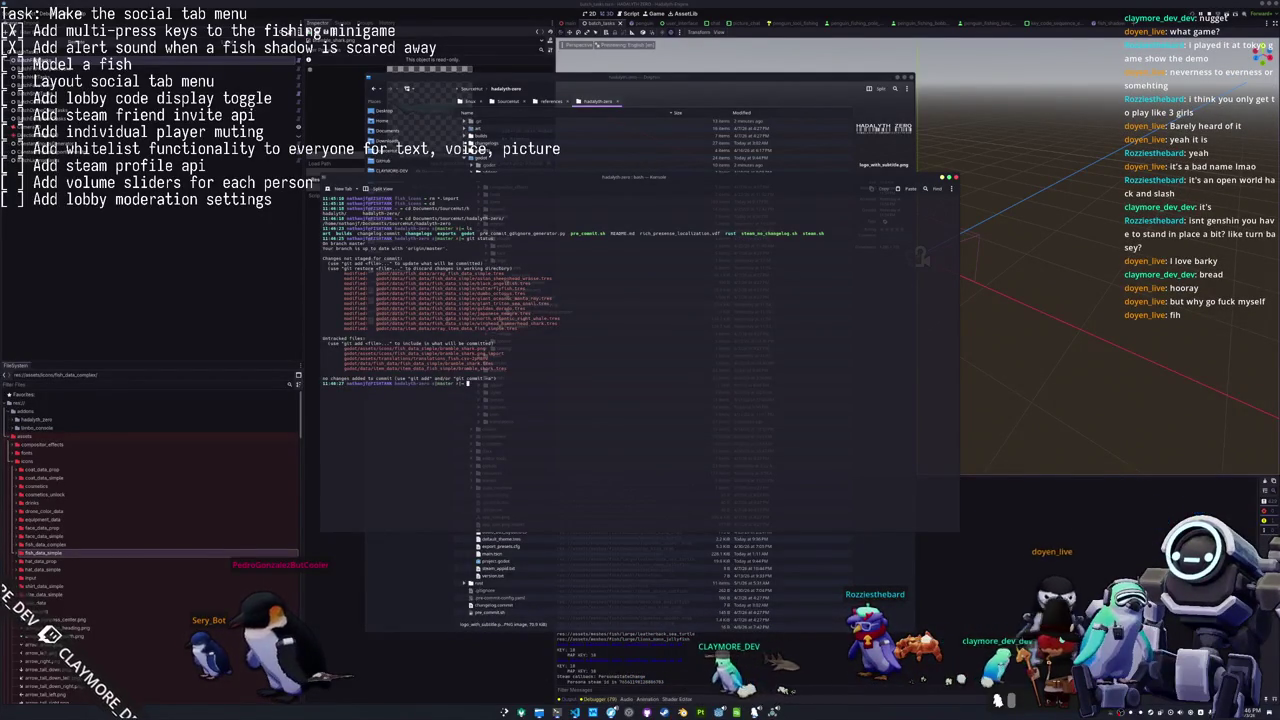
pyautogui.write('git stats')
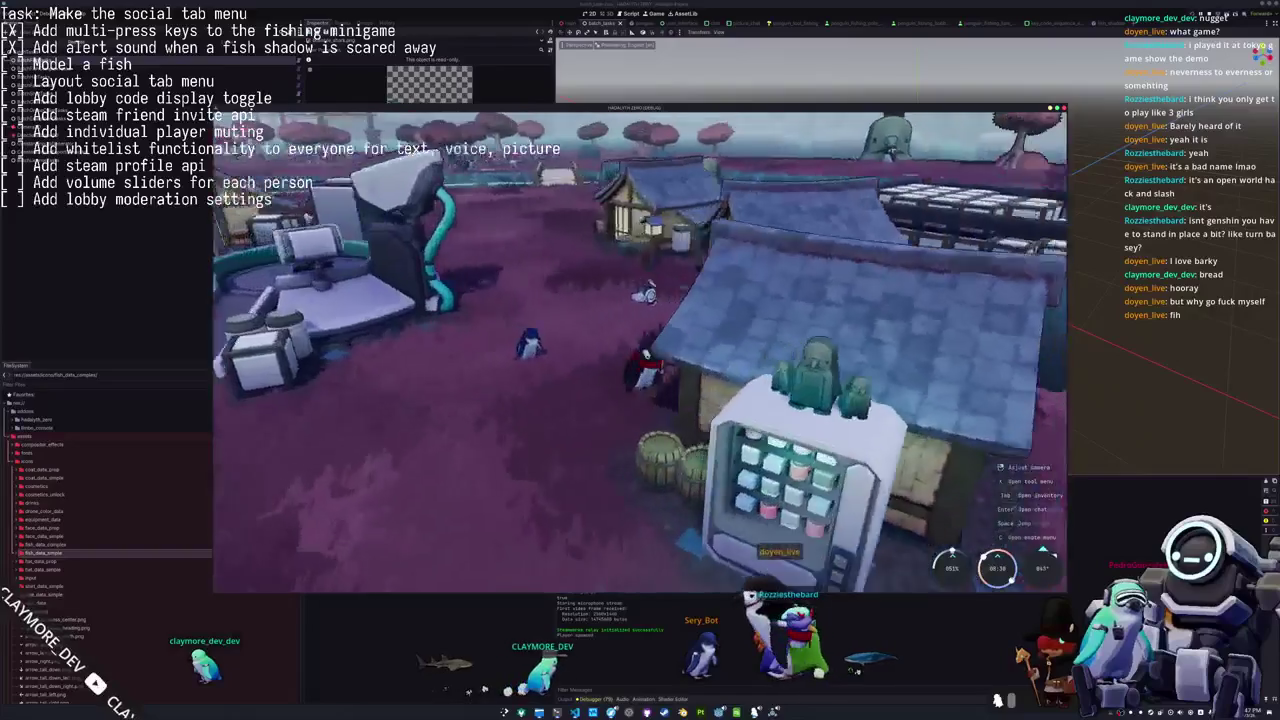
# Scroll the in-game Journal down to the Bramble Shark's Large fish entry, then close the menu.
pyautogui.press('Tab')
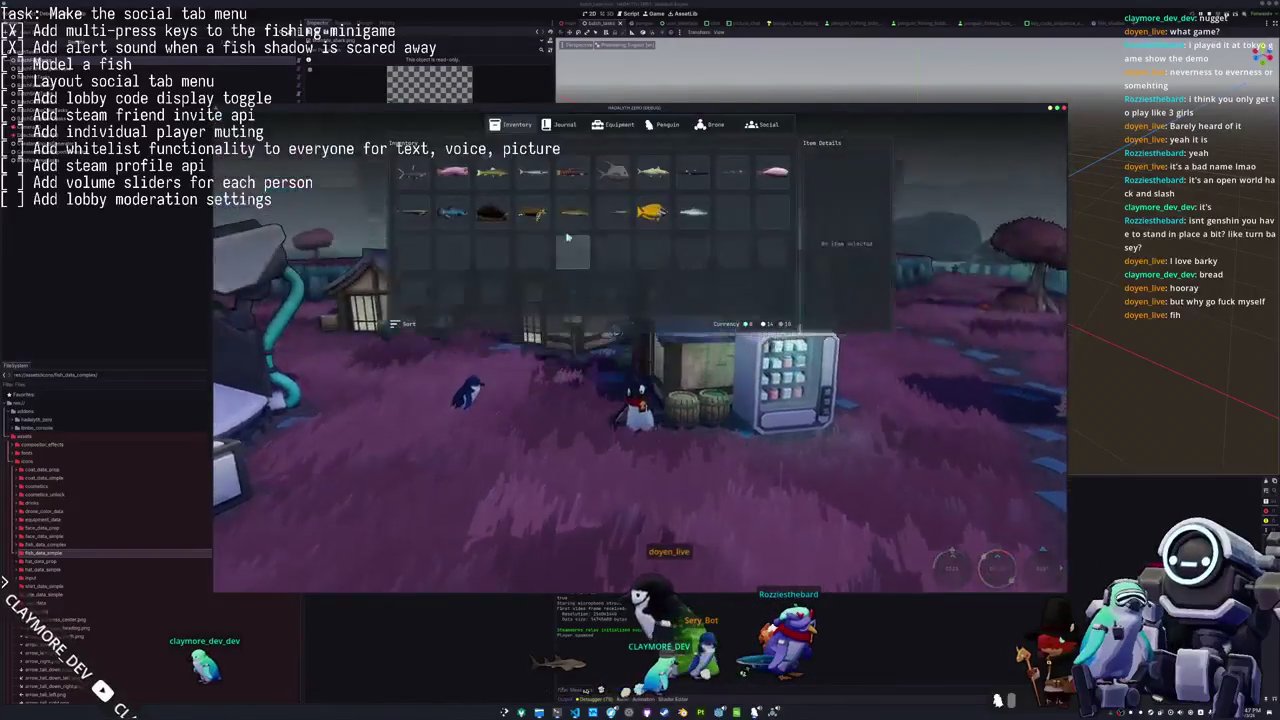
pyautogui.click(566, 124)
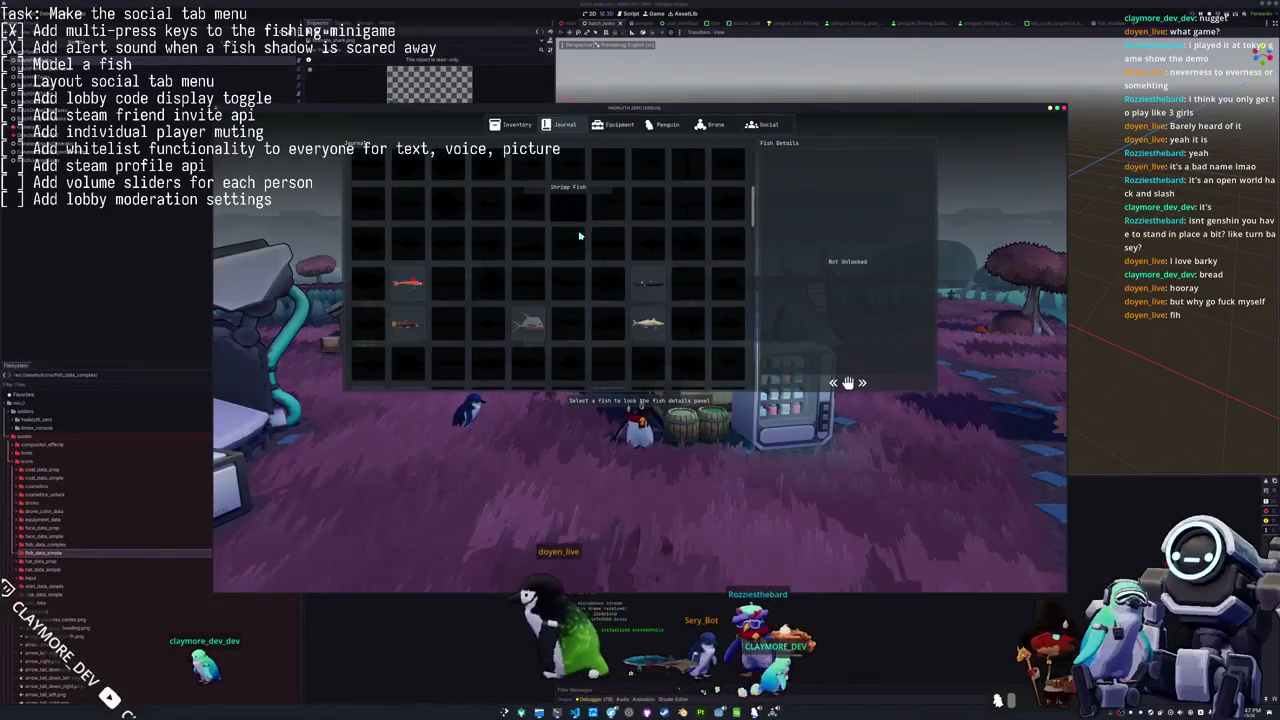
pyautogui.scroll(-2, 579, 236)
pyautogui.scroll(-2, 600, 260)
pyautogui.scroll(-2, 660, 320)
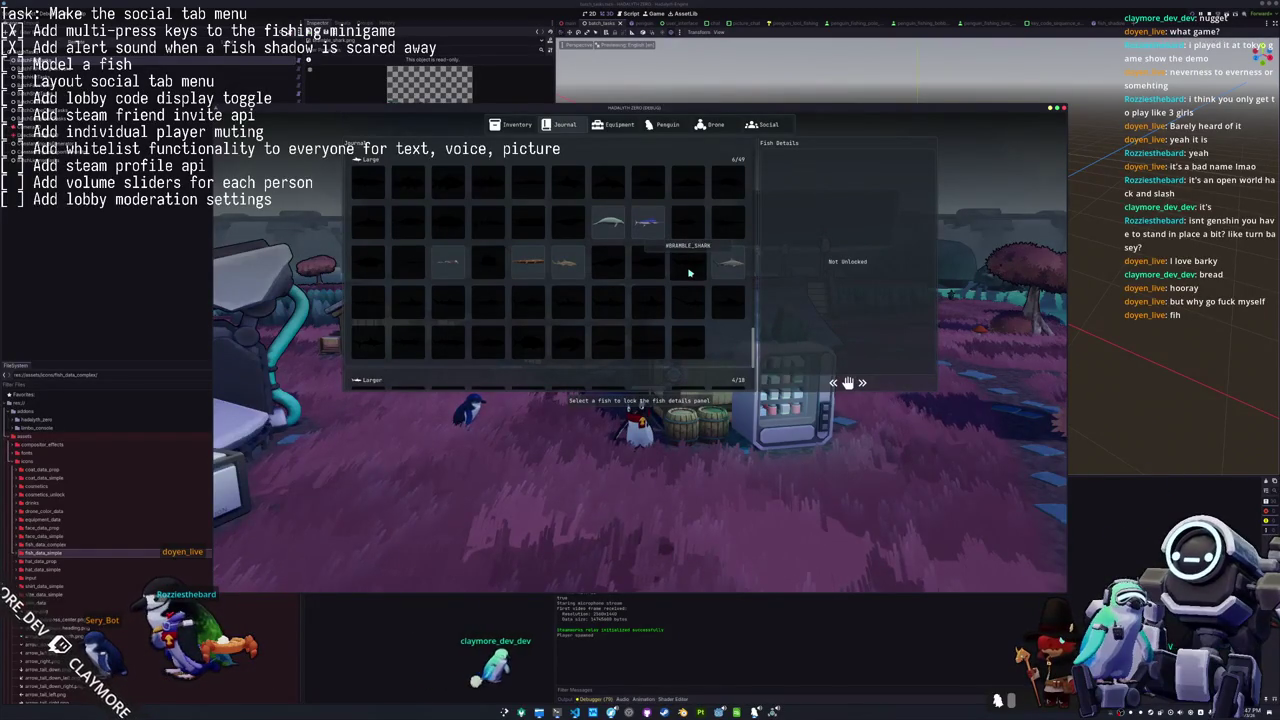
pyautogui.press('Tab')
pyautogui.press('Tab')
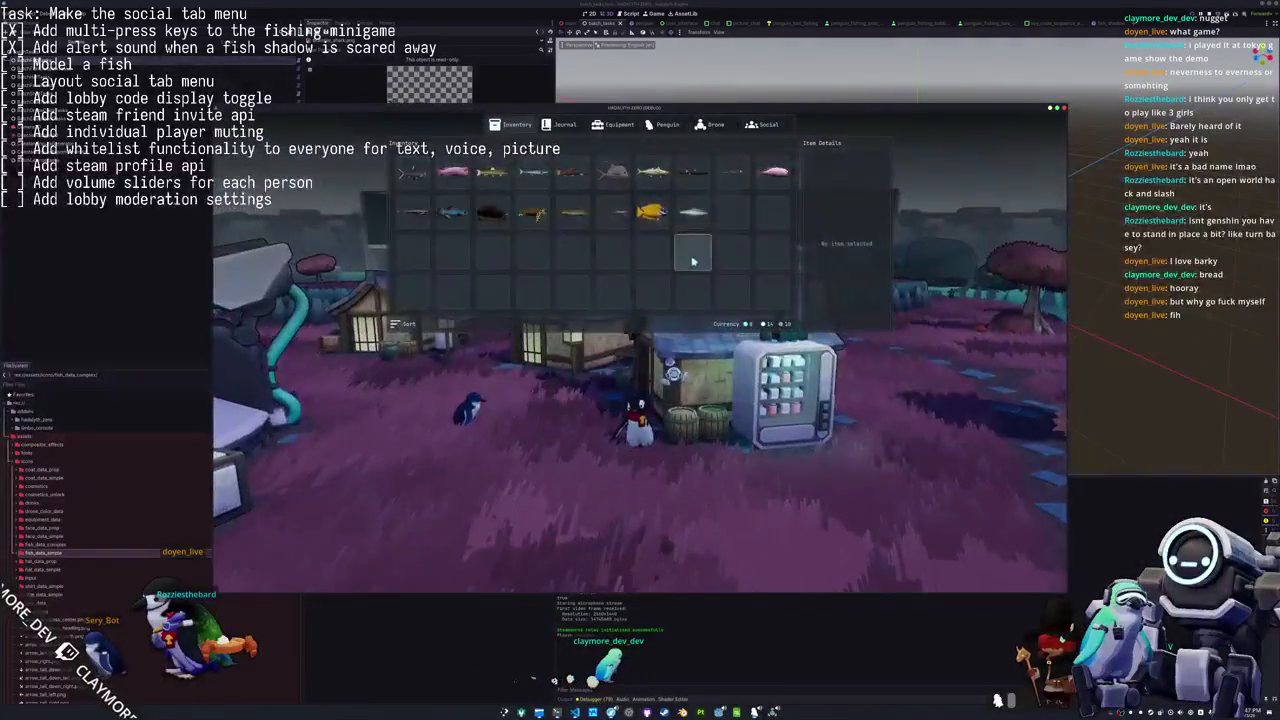
pyautogui.press('Tab')
# Stop the running game with F8 and return to the Godot editor.
pyautogui.press('F8')
pyautogui.hotkey('alt', 'Tab')
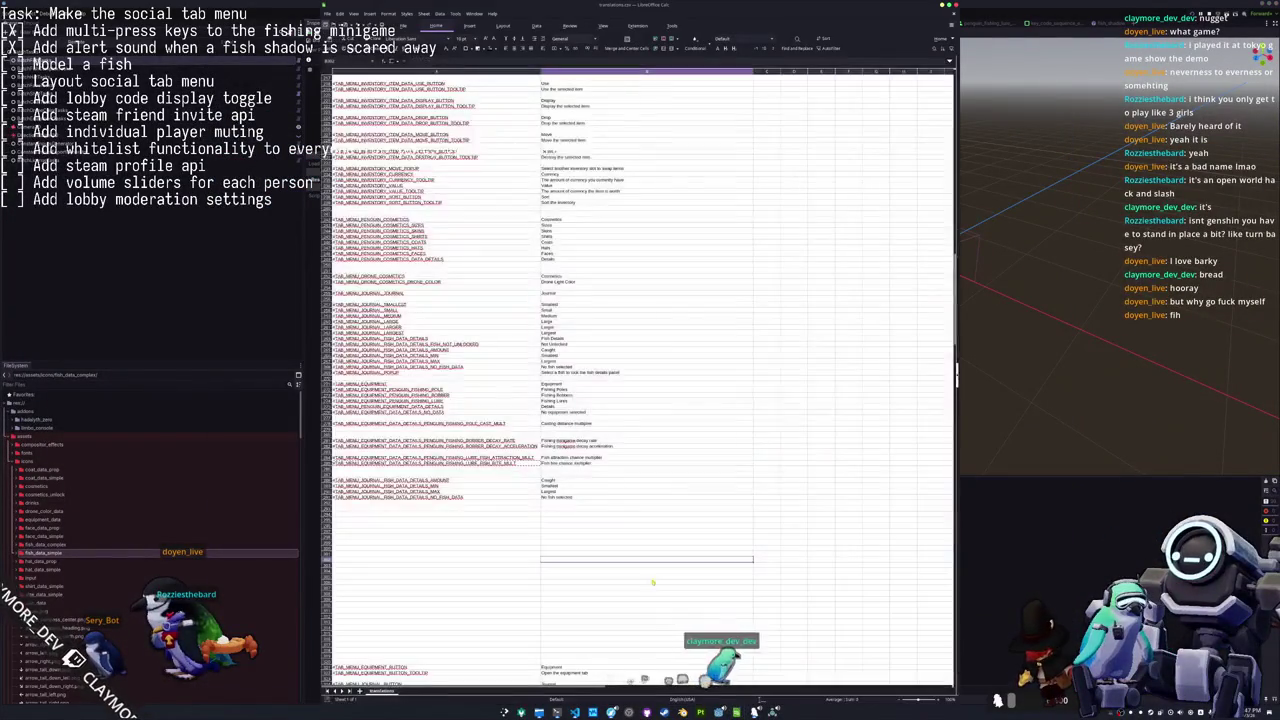
pyautogui.click(1010, 565)
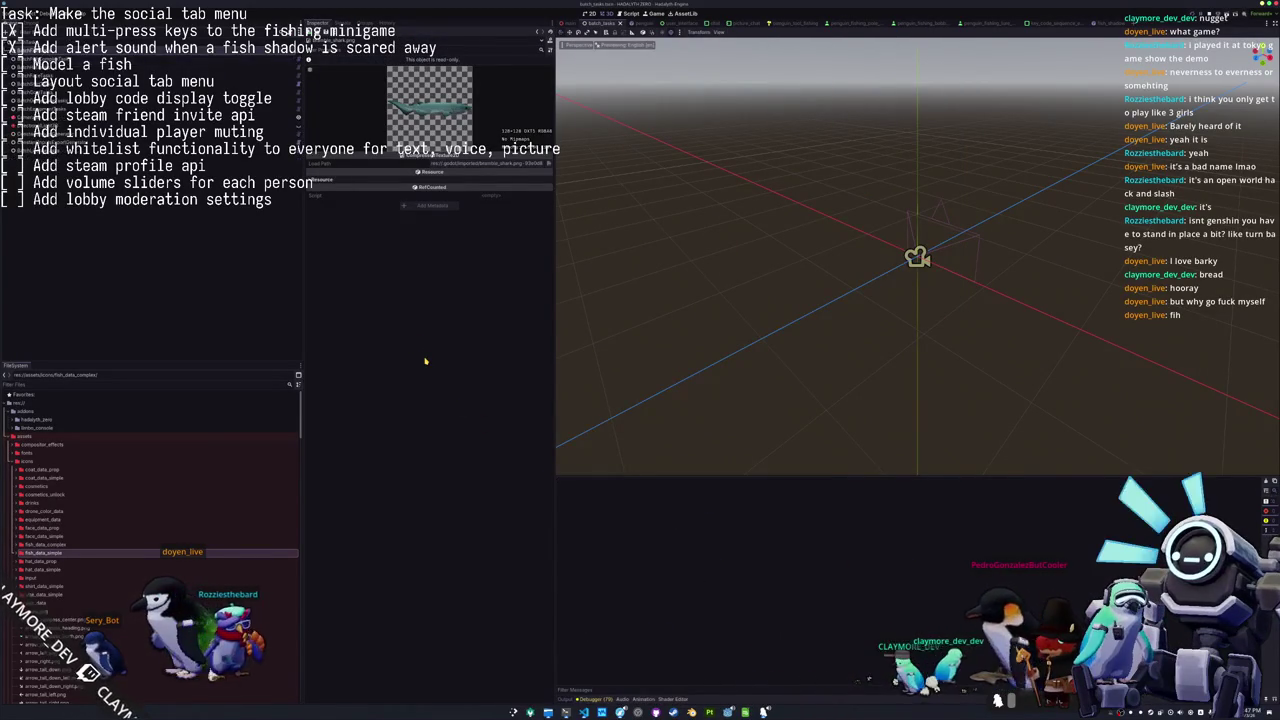
# Relaunch the game, recheck the Bramble Shark under Large fish in the Journal, then stop it.
pyautogui.press('F5')
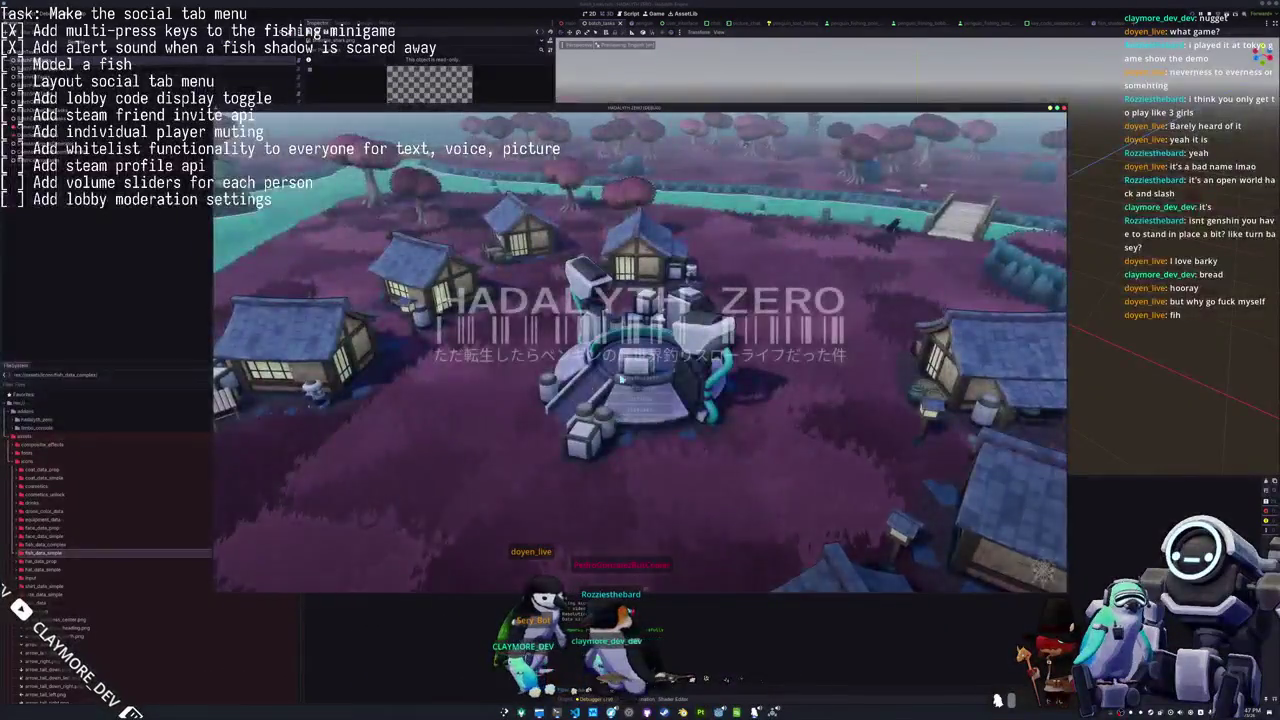
pyautogui.click(631, 381)
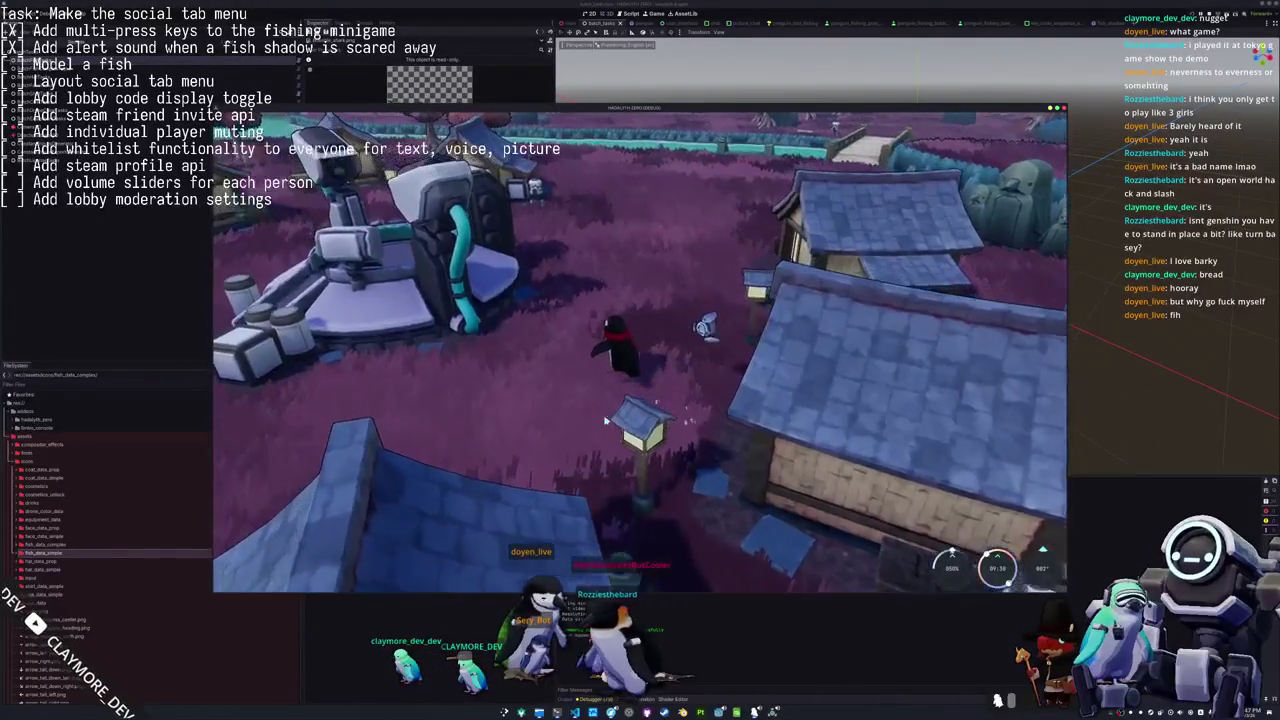
pyautogui.press('Tab')
pyautogui.click(561, 124)
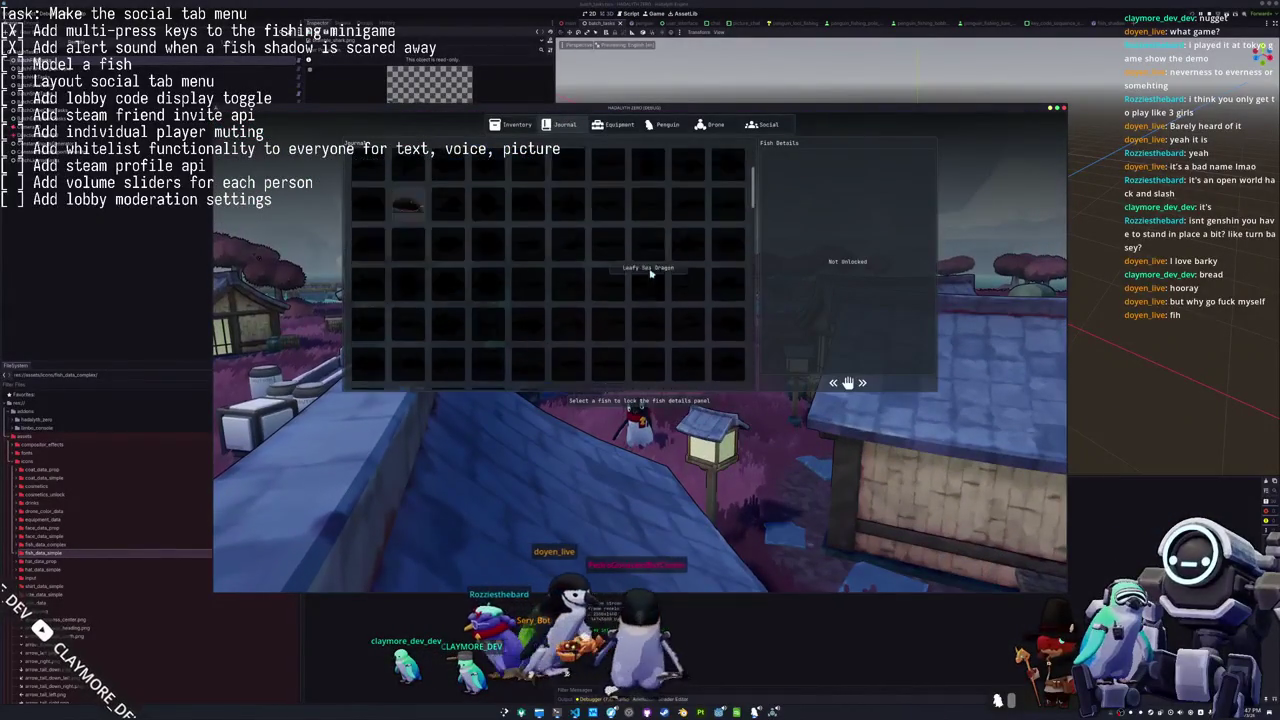
pyautogui.scroll(-5, 651, 281)
pyautogui.scroll(-5, 648, 295)
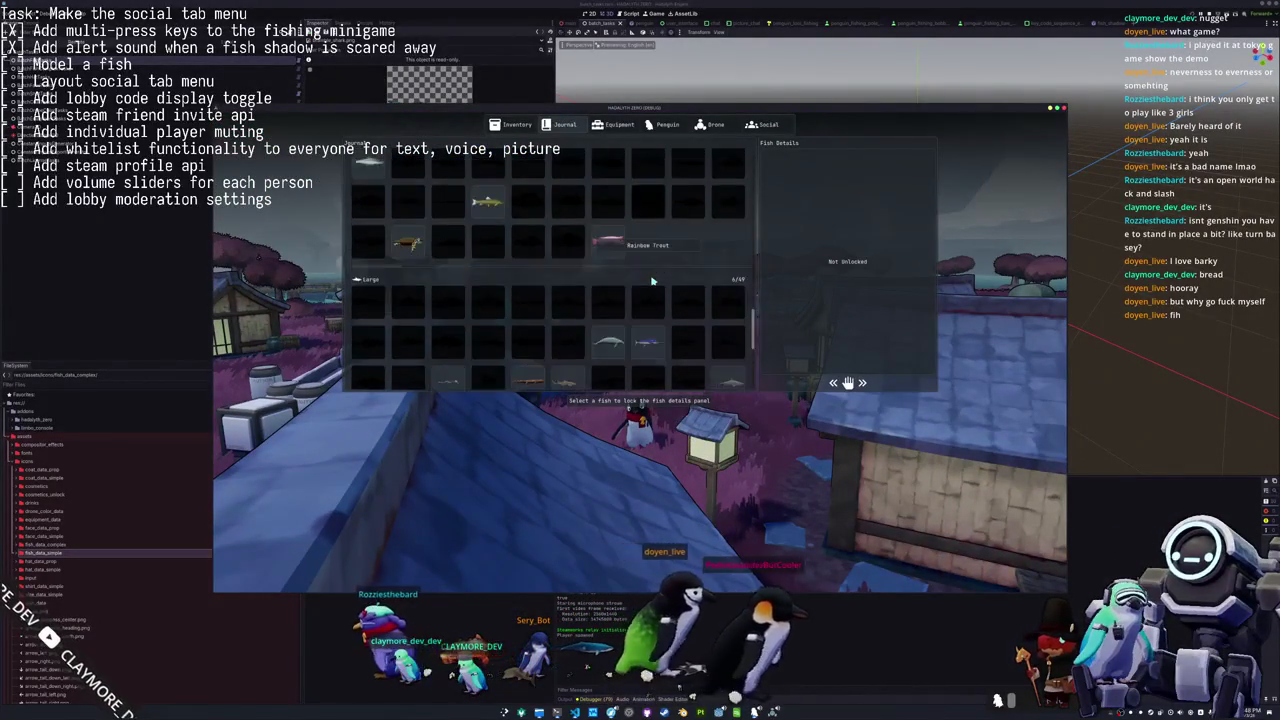
pyautogui.scroll(2, 632, 288)
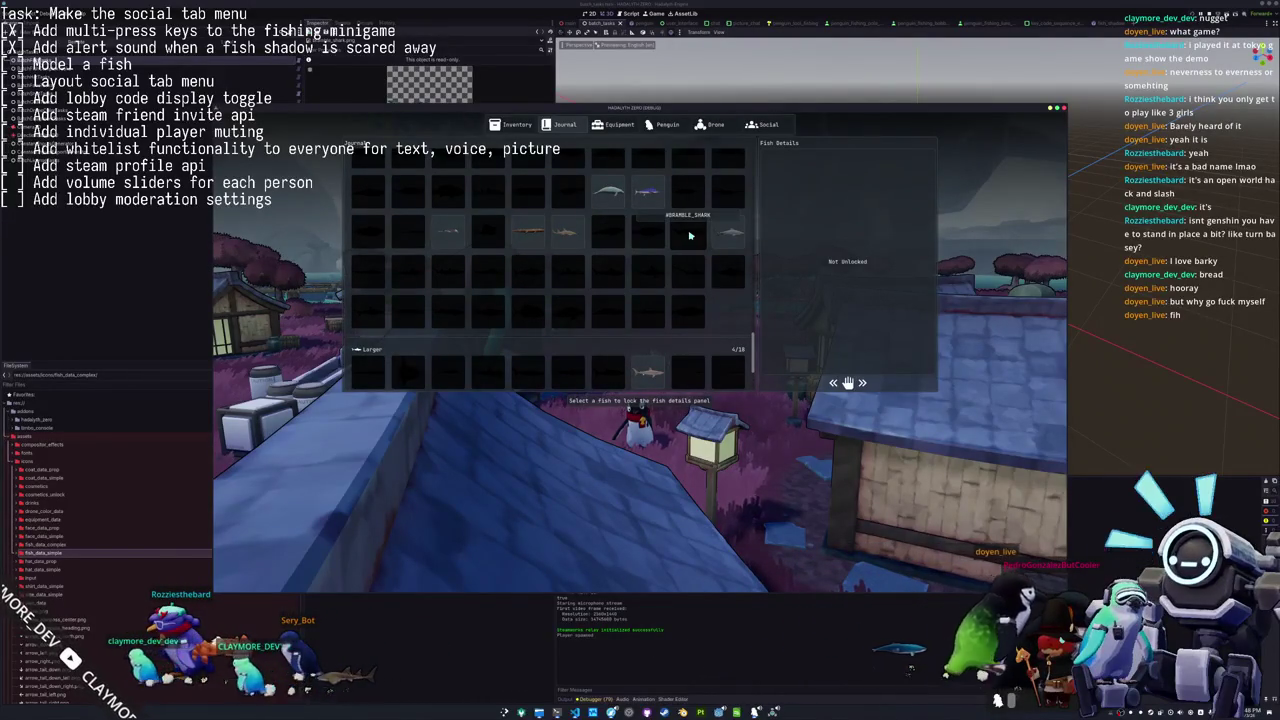
pyautogui.press('Escape')
pyautogui.press('F8')
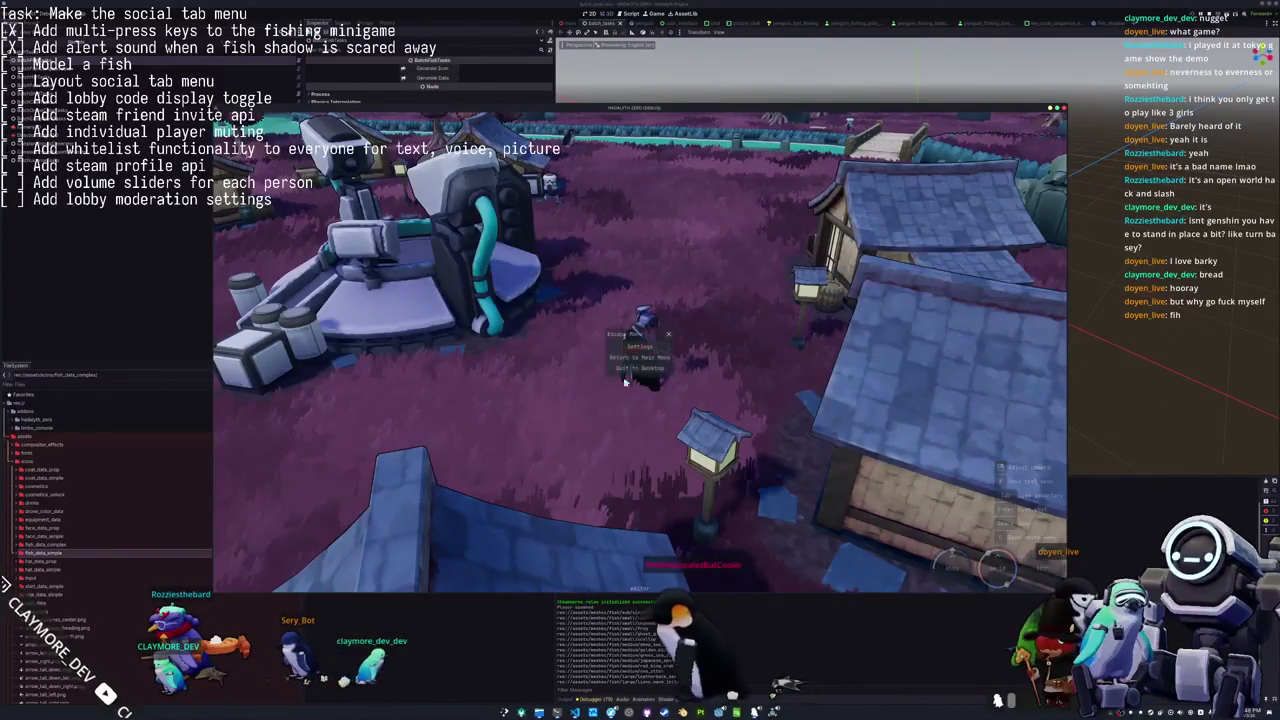
# Quit the running game to desktop from its escape menu.
pyautogui.press('Escape')
pyautogui.click(641, 368)
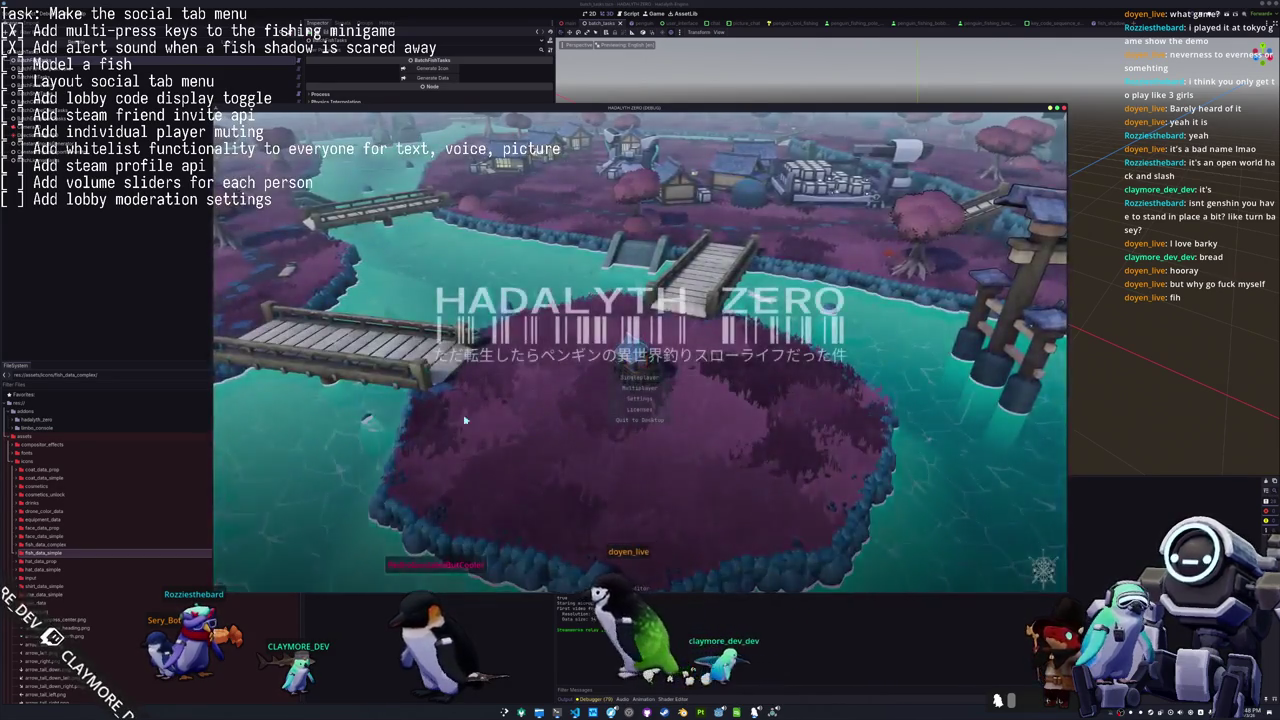
# Start playing, take the Bramble Shark from the inventory into the penguin's hands, and walk toward the houses.
pyautogui.click(640, 377)
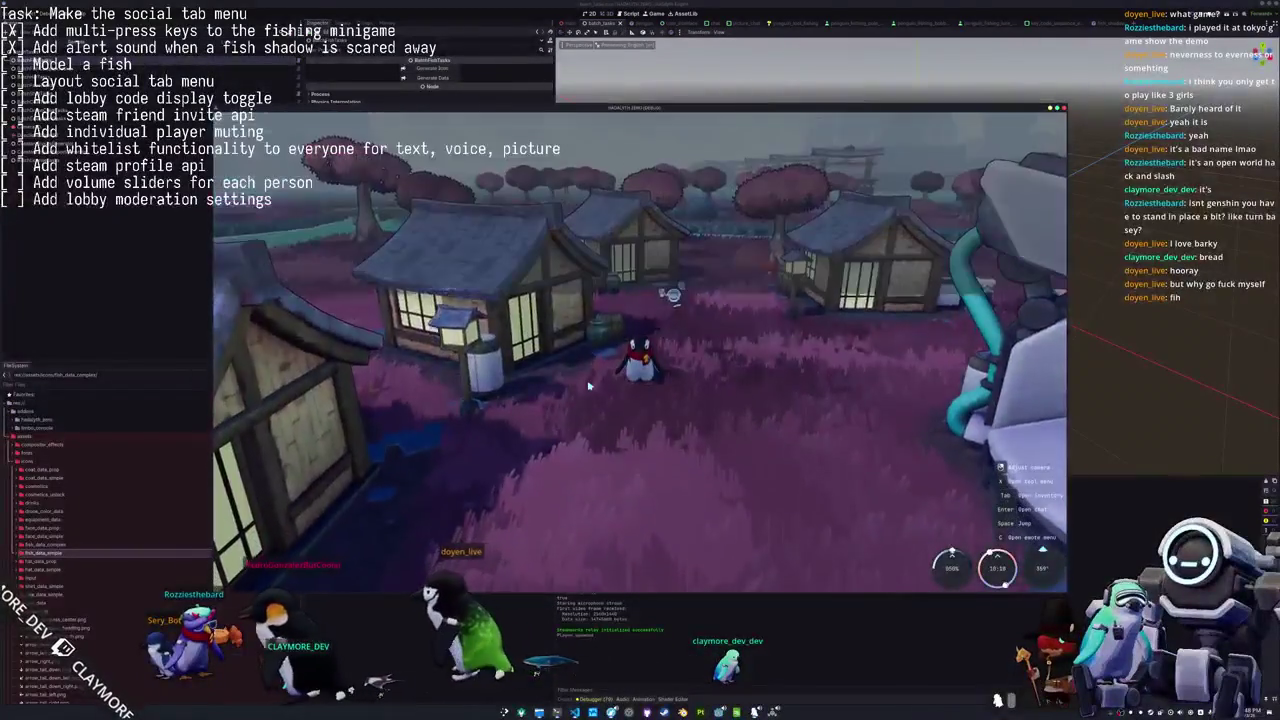
pyautogui.press('w')
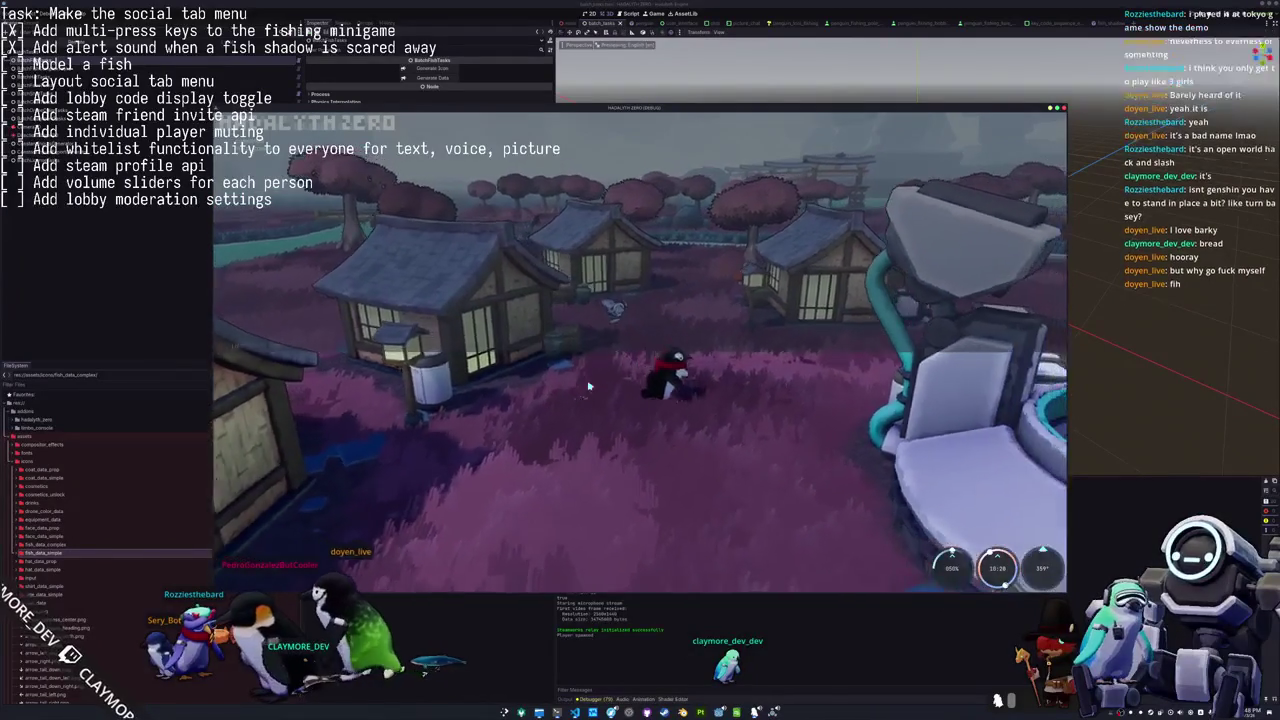
pyautogui.press('w')
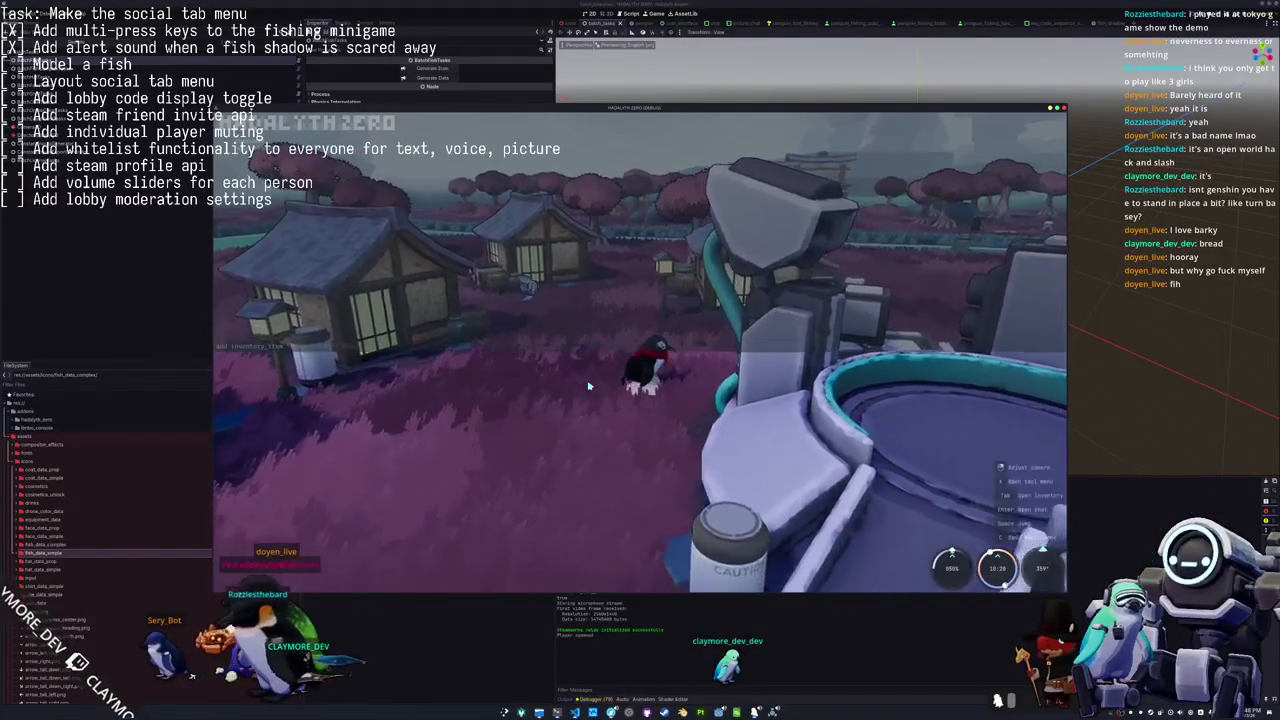
pyautogui.press('Return')
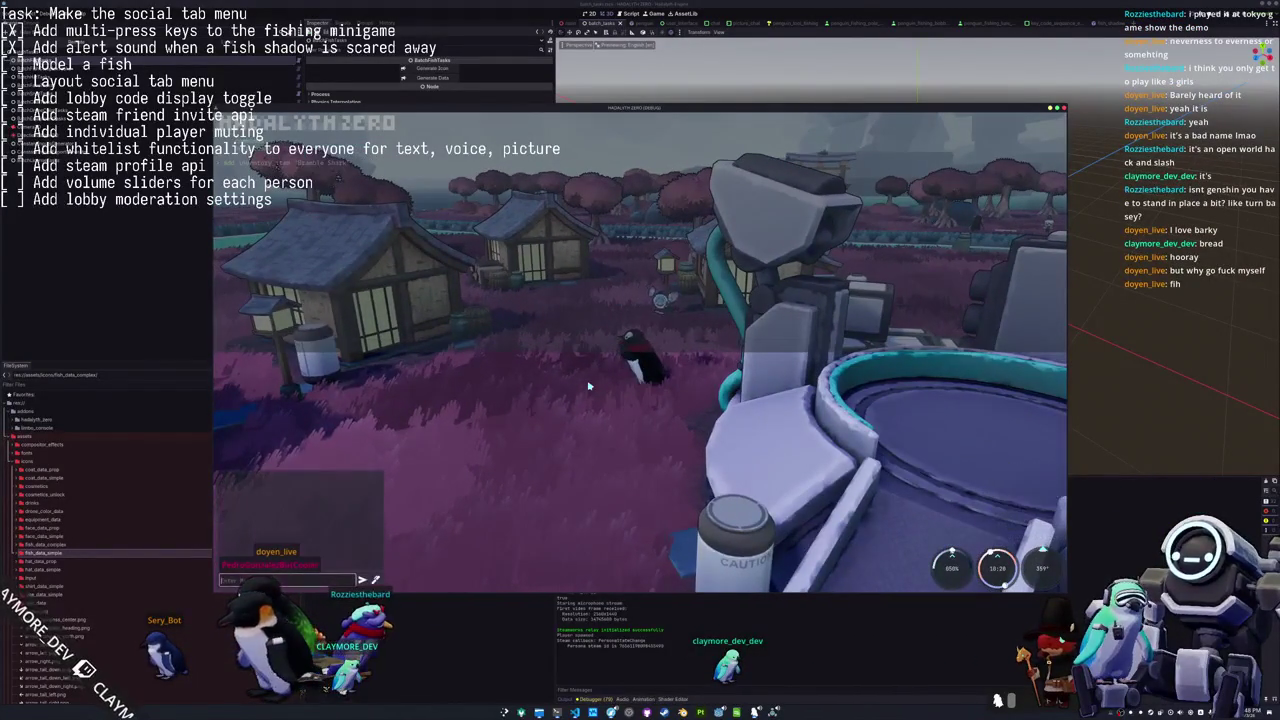
pyautogui.press('Escape')
pyautogui.press('Tab')
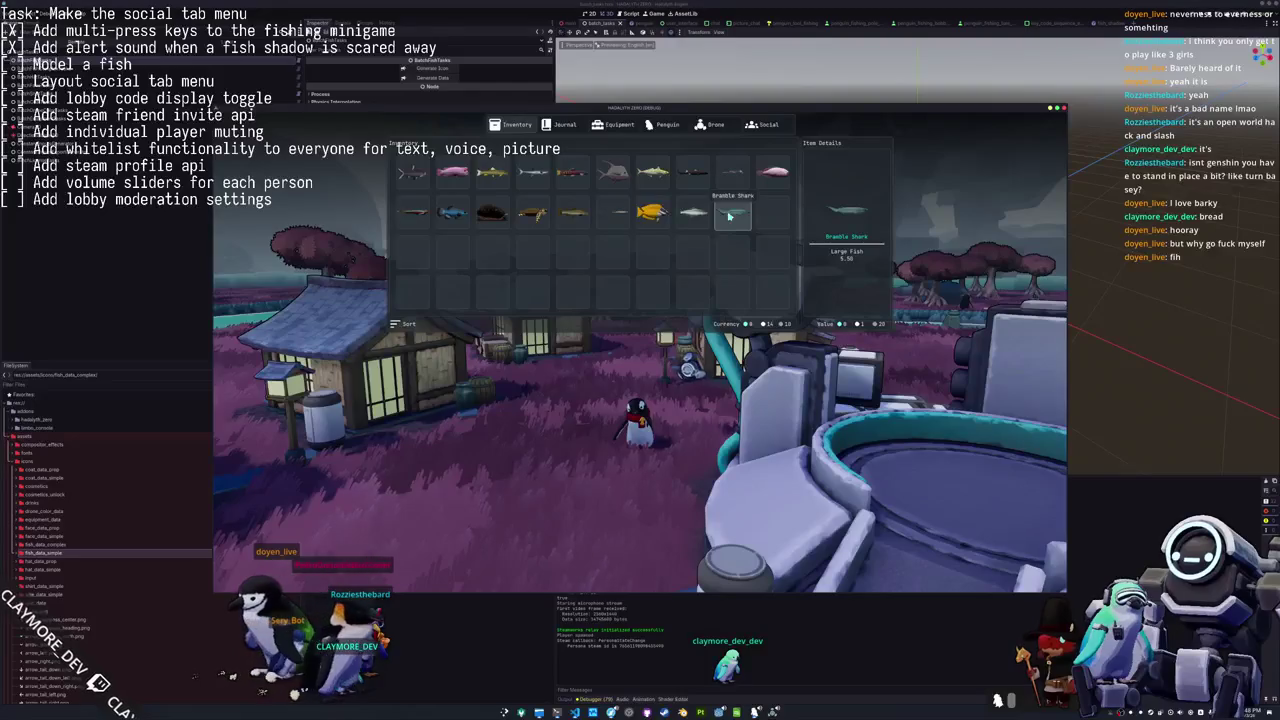
pyautogui.click(748, 228)
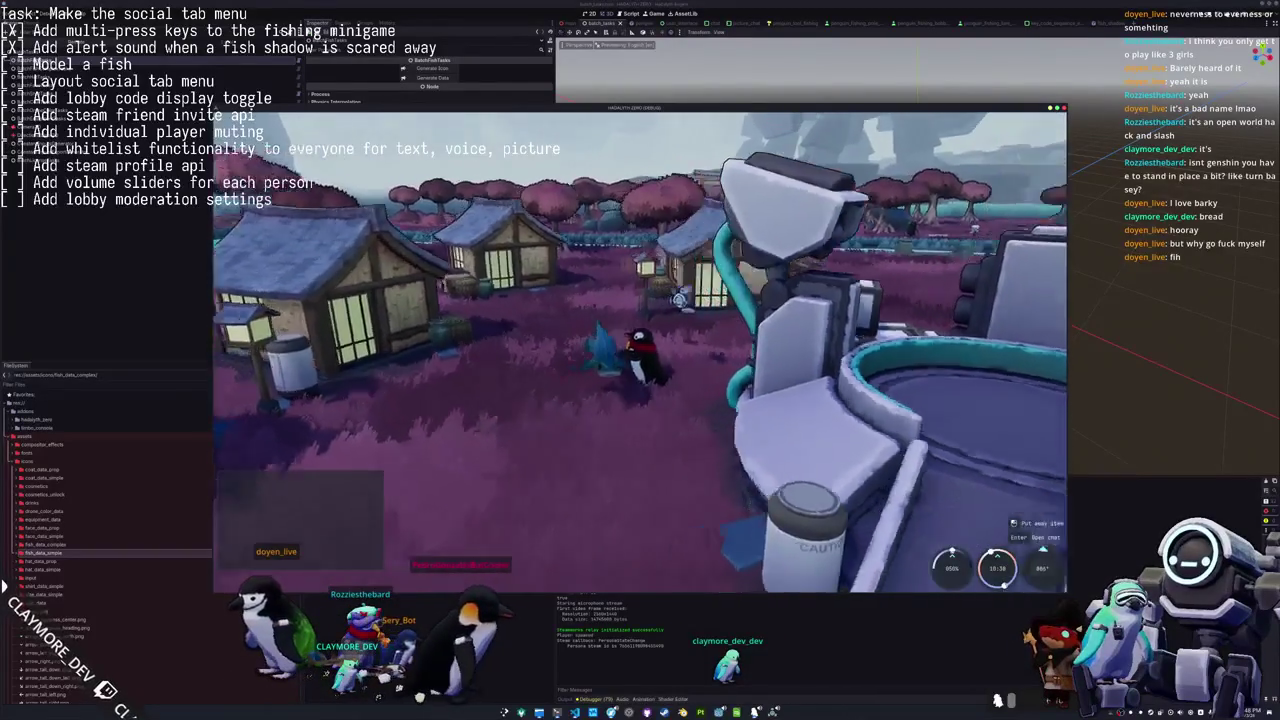
pyautogui.press('w')
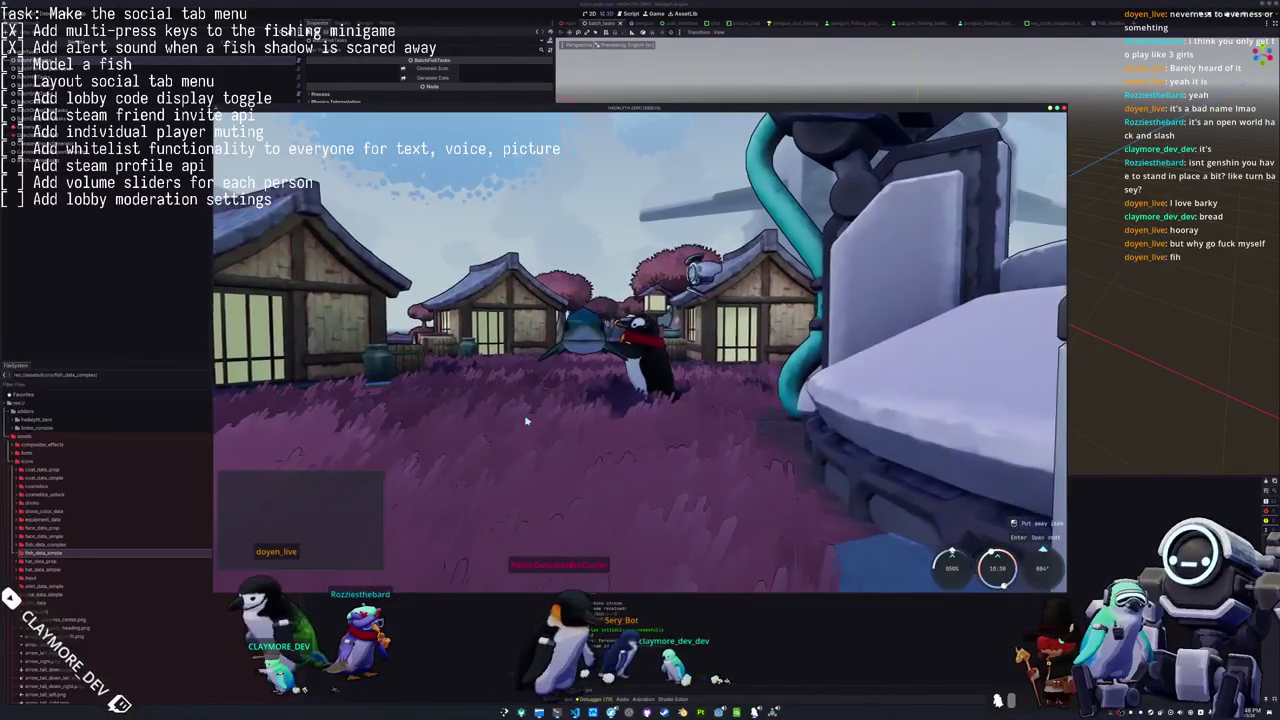
# Capture a region screenshot of the held shark close-up.
pyautogui.press('Print')
pyautogui.moveTo(571, 271); pyautogui.dragTo(686, 357)
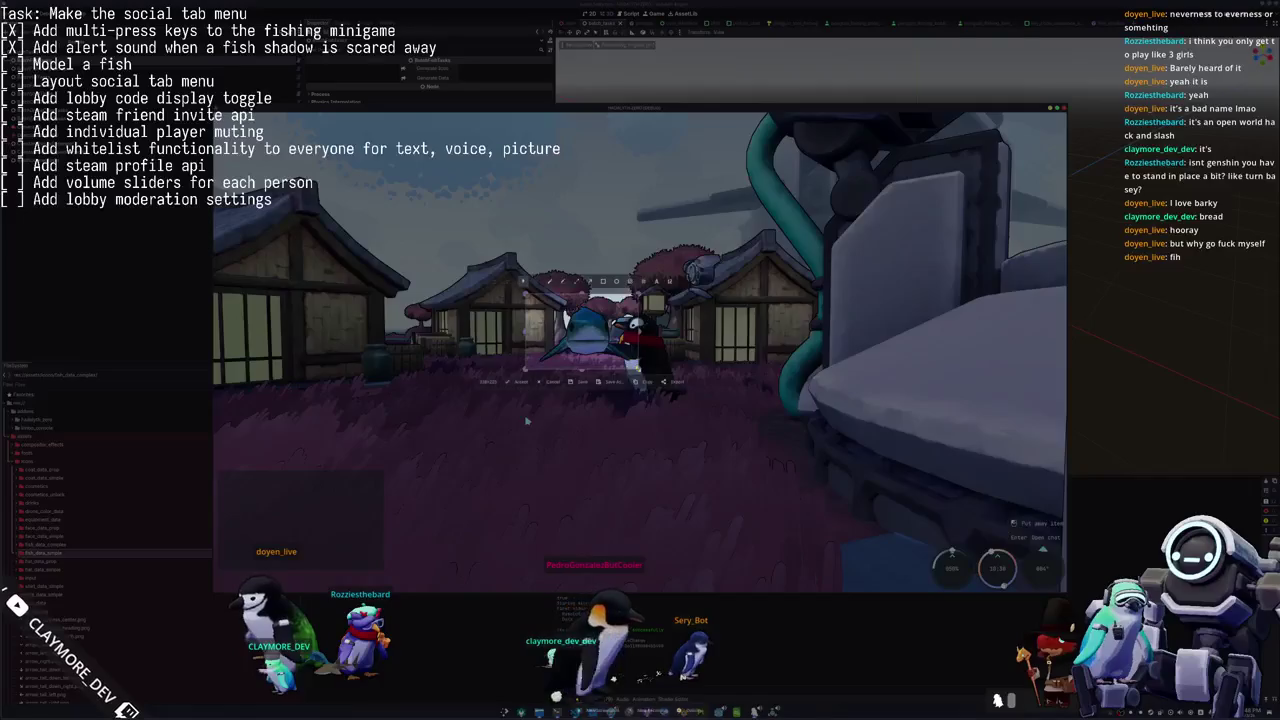
pyautogui.press('Return')
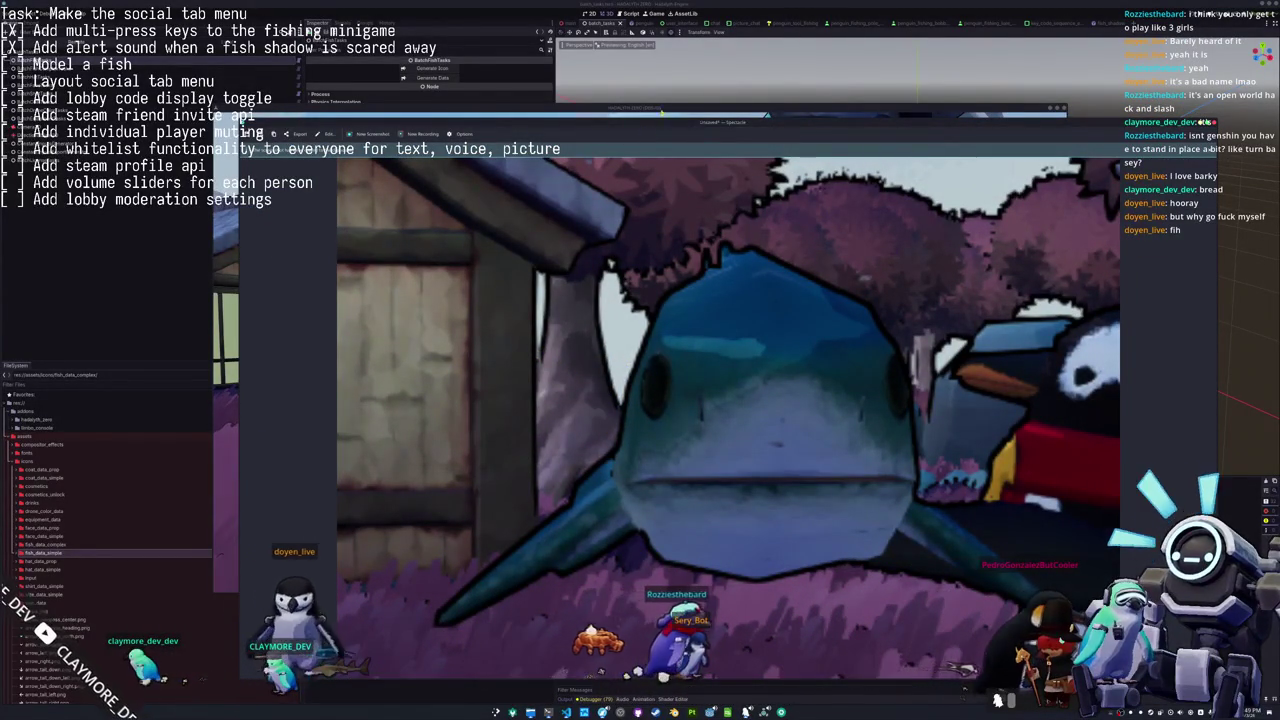
# Close the shark screenshot and stop the running game.
pyautogui.press('Escape')
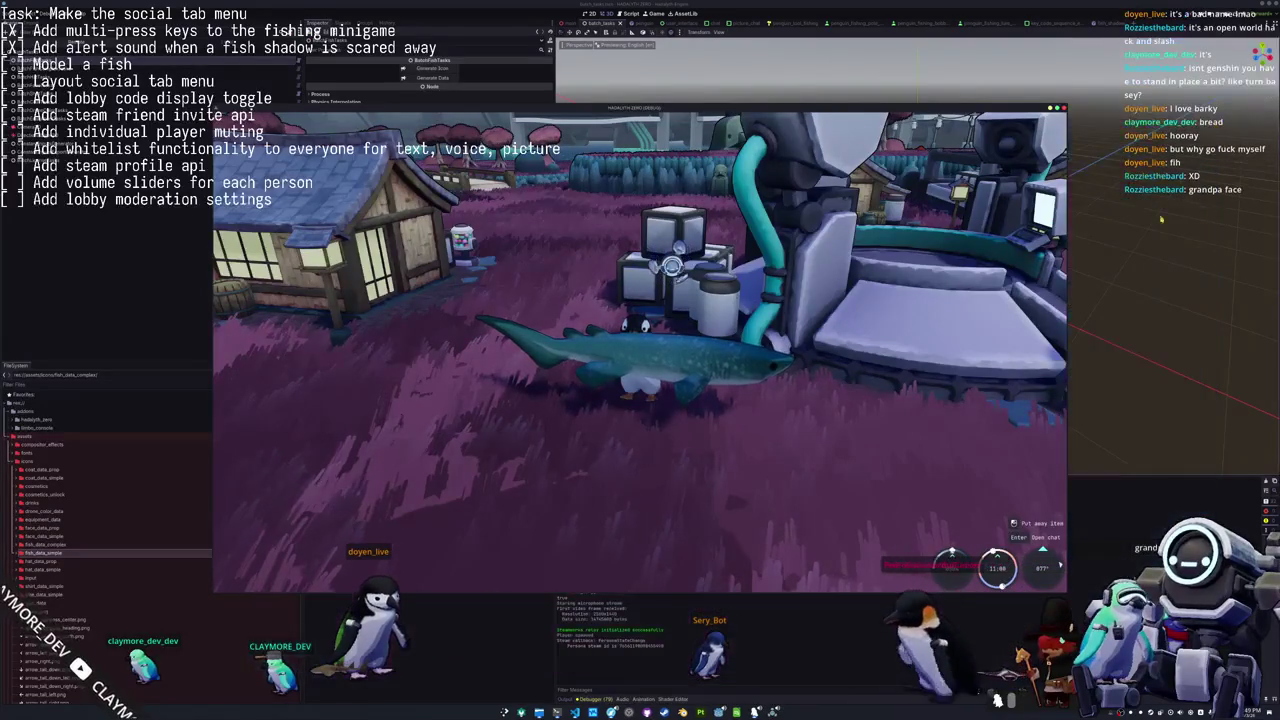
pyautogui.press('F8')
# In Blender's Edit Mode, move the shark's eye vertices along X to reshape the head.
pyautogui.hotkey('alt', 'Tab')
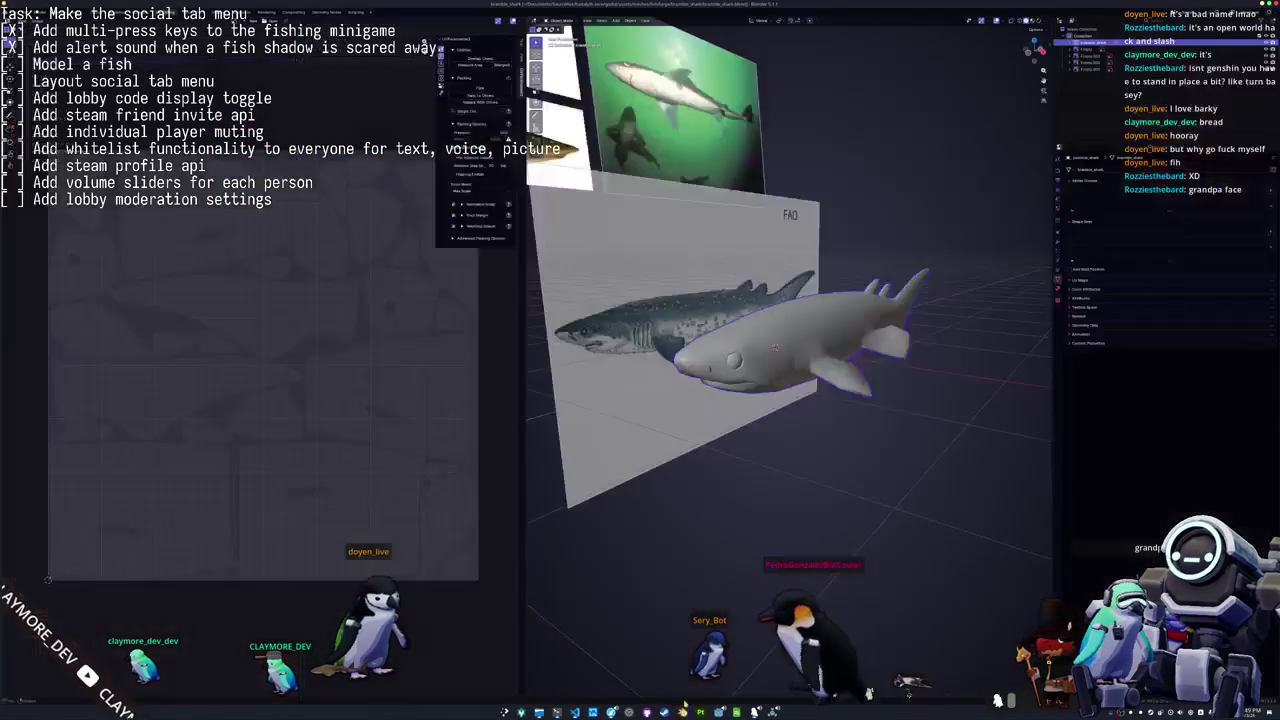
pyautogui.press('Tab')
pyautogui.scroll(-5, 797, 349)
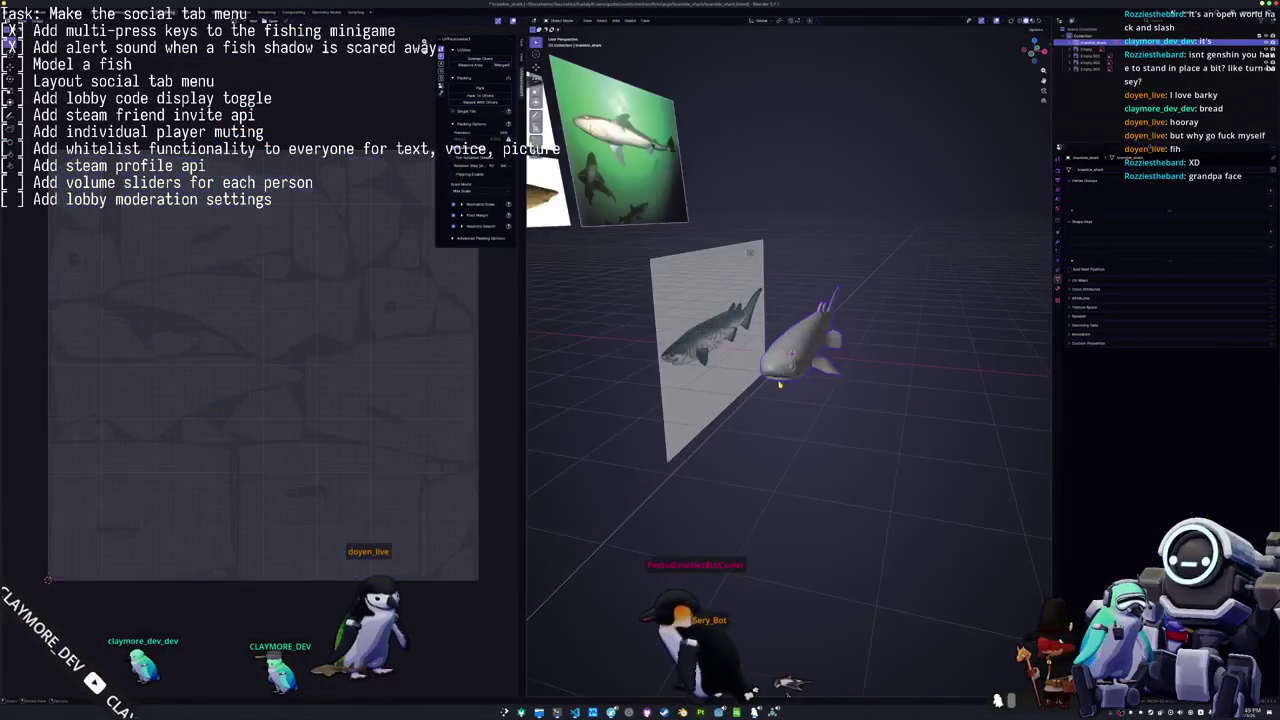
pyautogui.moveTo(797, 349)
pyautogui.mouseDown(button='middle')
pyautogui.moveTo(783, 508)
pyautogui.moveTo(723, 440)
pyautogui.mouseUp(button='middle')
pyautogui.scroll(5, 783, 508)
pyautogui.scroll(-4, 723, 440)
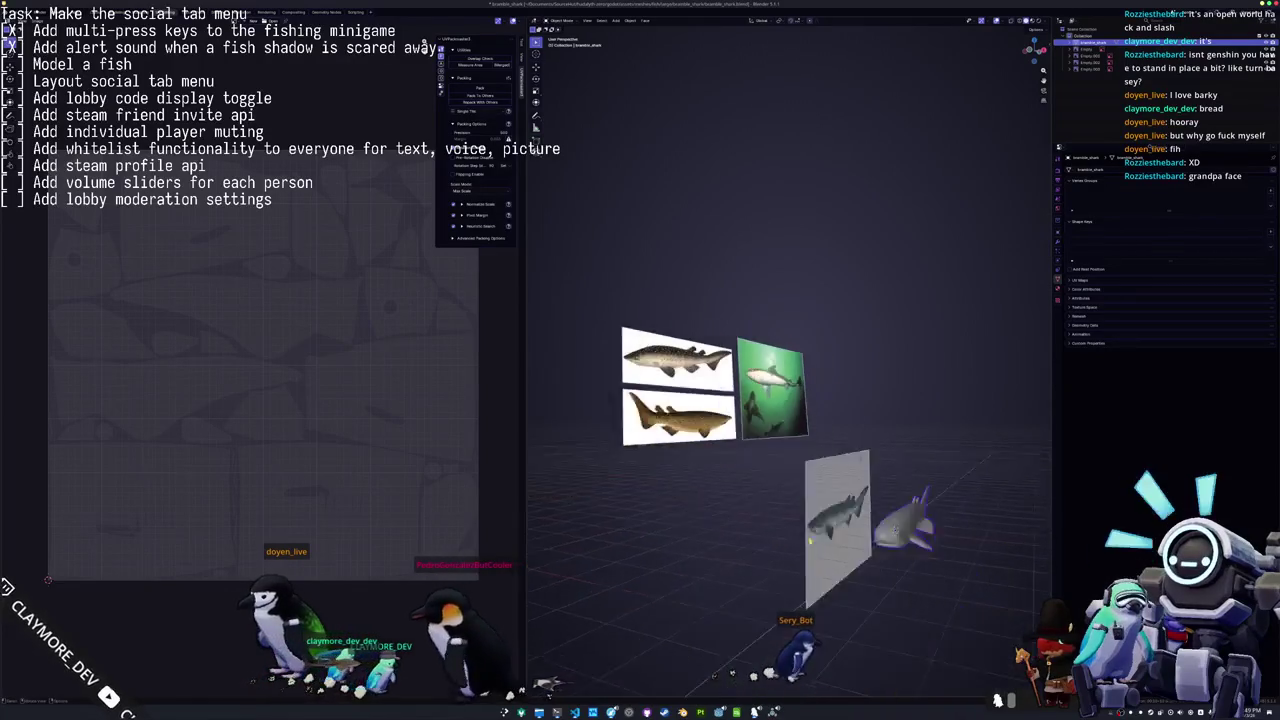
pyautogui.press('Tab')
pyautogui.scroll(5, 826, 522)
pyautogui.moveTo(800, 500)
pyautogui.mouseDown(button='middle')
pyautogui.moveTo(826, 522)
pyautogui.moveTo(758, 421)
pyautogui.mouseUp(button='middle')
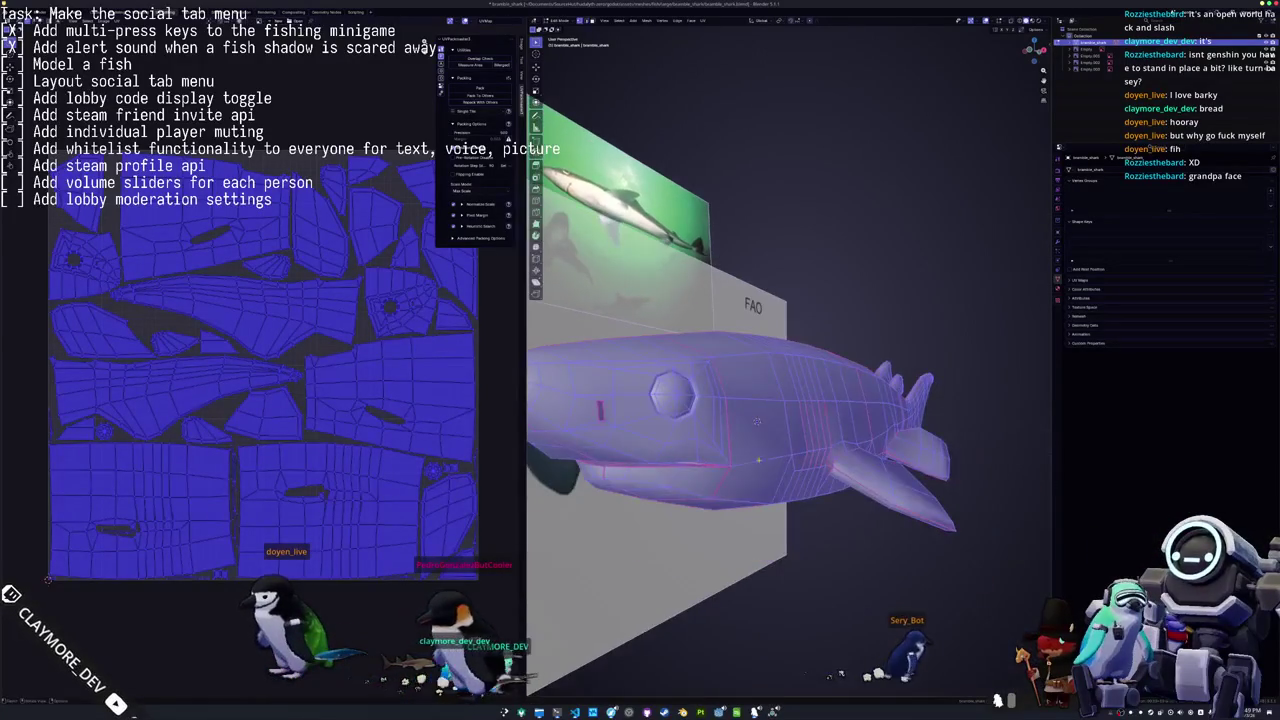
pyautogui.hotkey('alt', 'a')
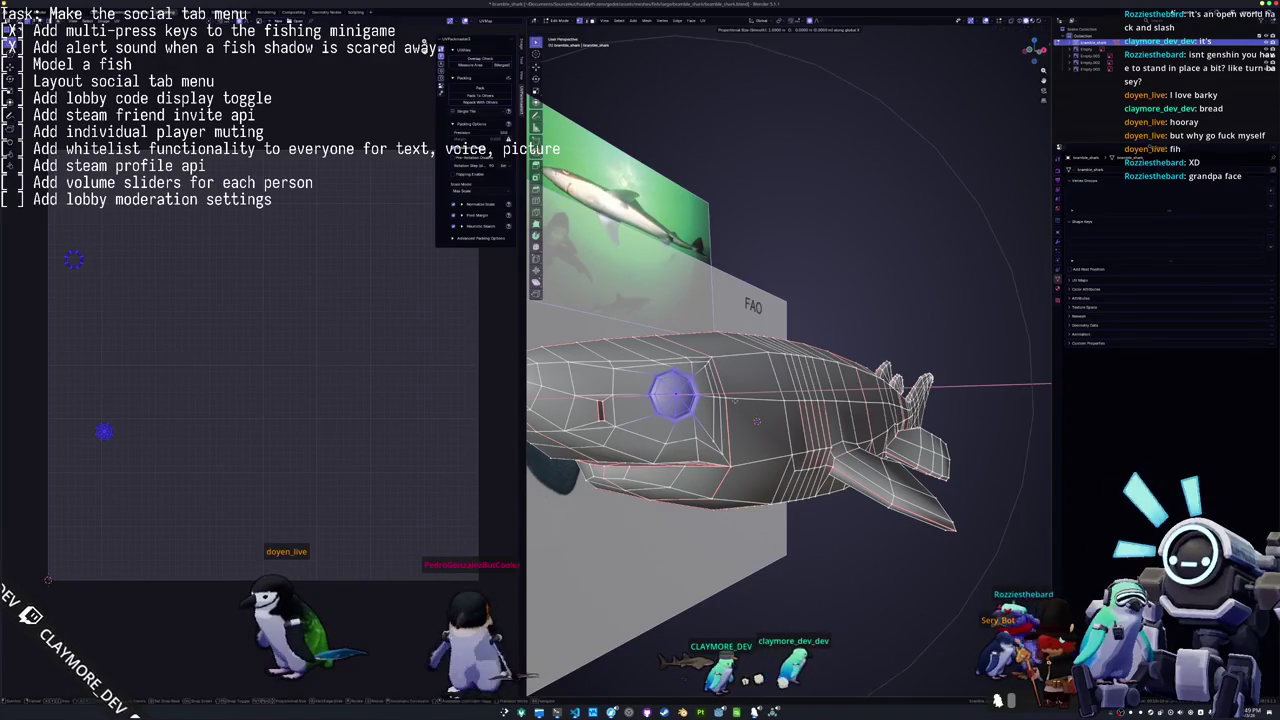
pyautogui.press('g')
pyautogui.press('x')
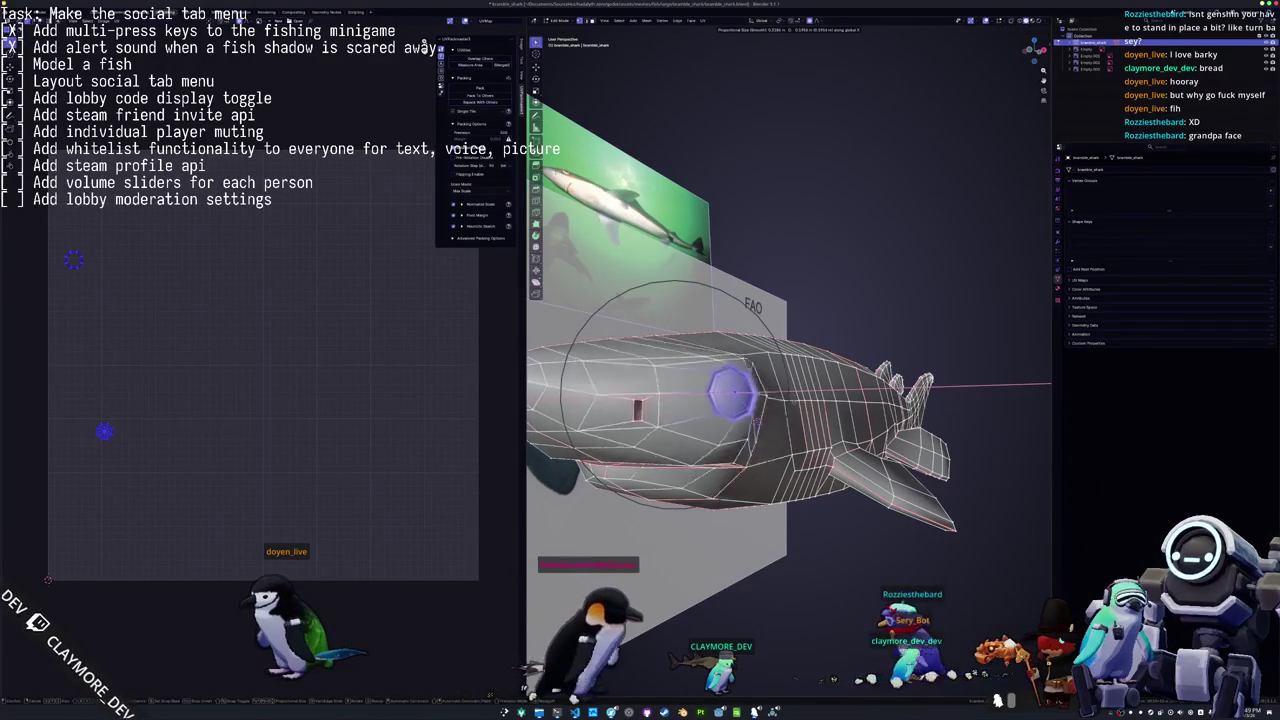
pyautogui.click(821, 409)
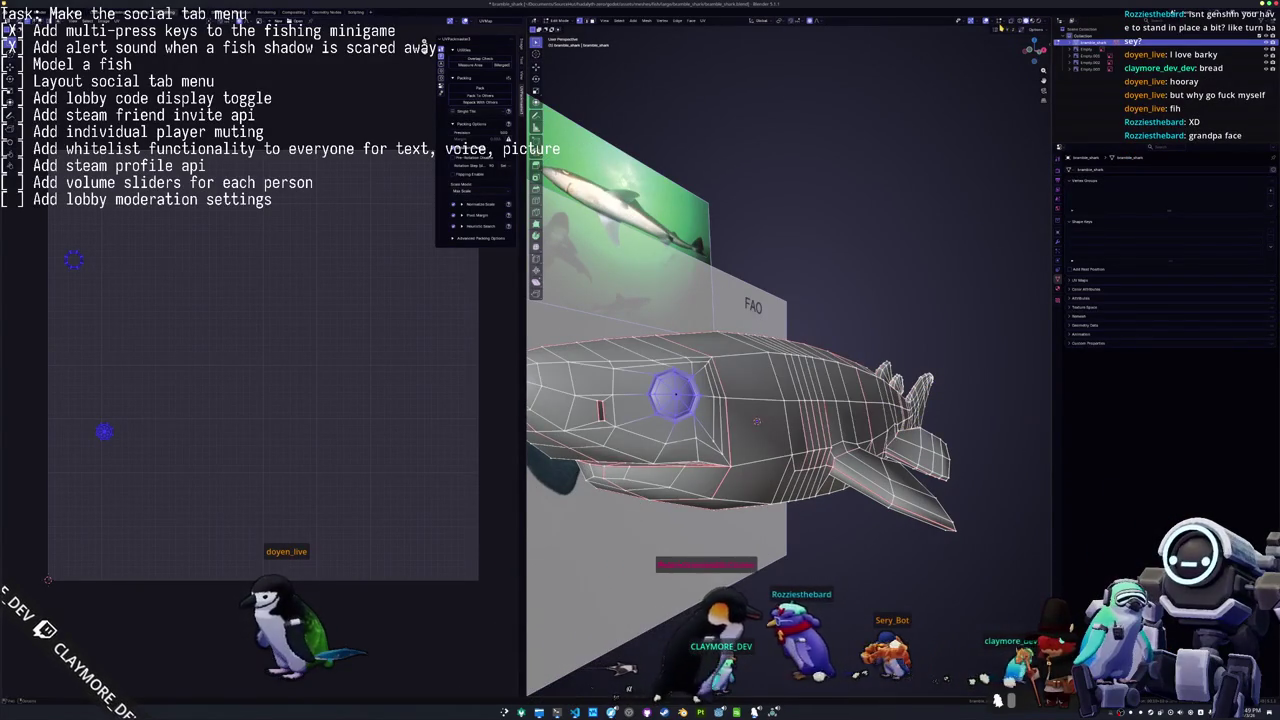
# Compare the reshaped head against the references and shift more vertices along the global X axis.
pyautogui.moveTo(757, 421)
pyautogui.mouseDown(button='middle')
pyautogui.moveTo(797, 283)
pyautogui.moveTo(760, 380)
pyautogui.mouseUp(button='middle')
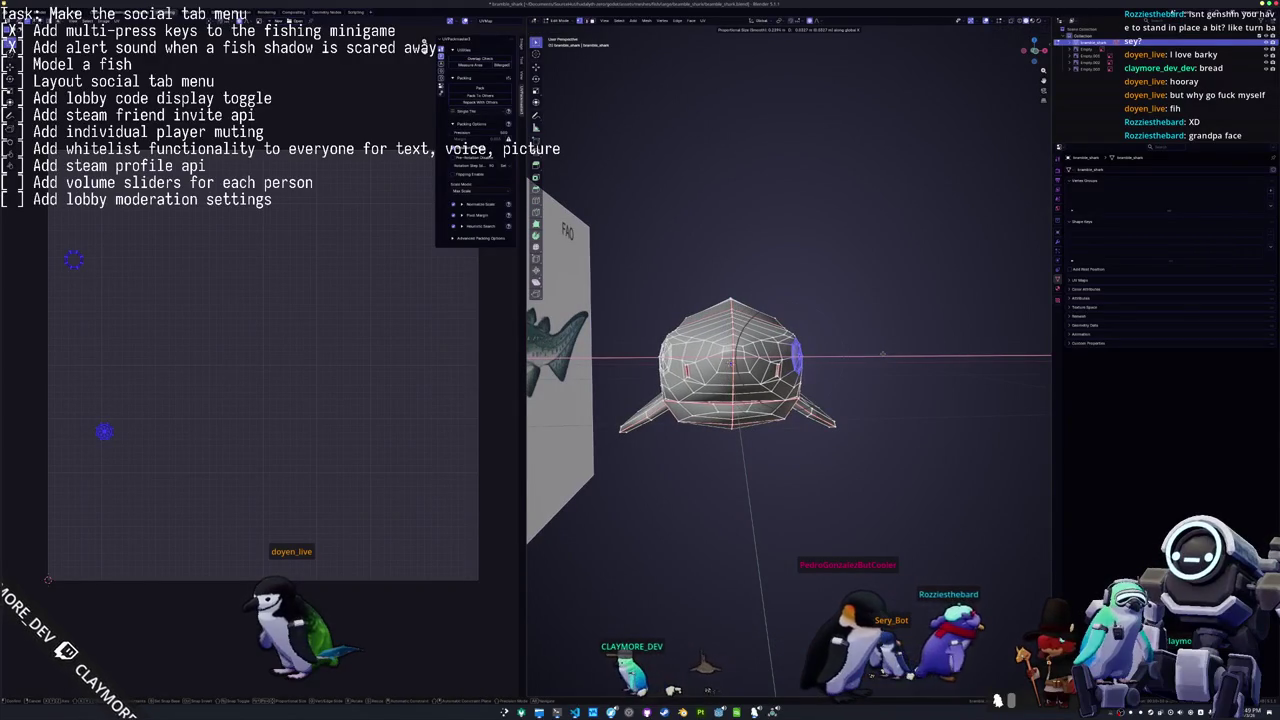
pyautogui.moveTo(810, 381); pyautogui.dragTo(762, 413, button='middle')
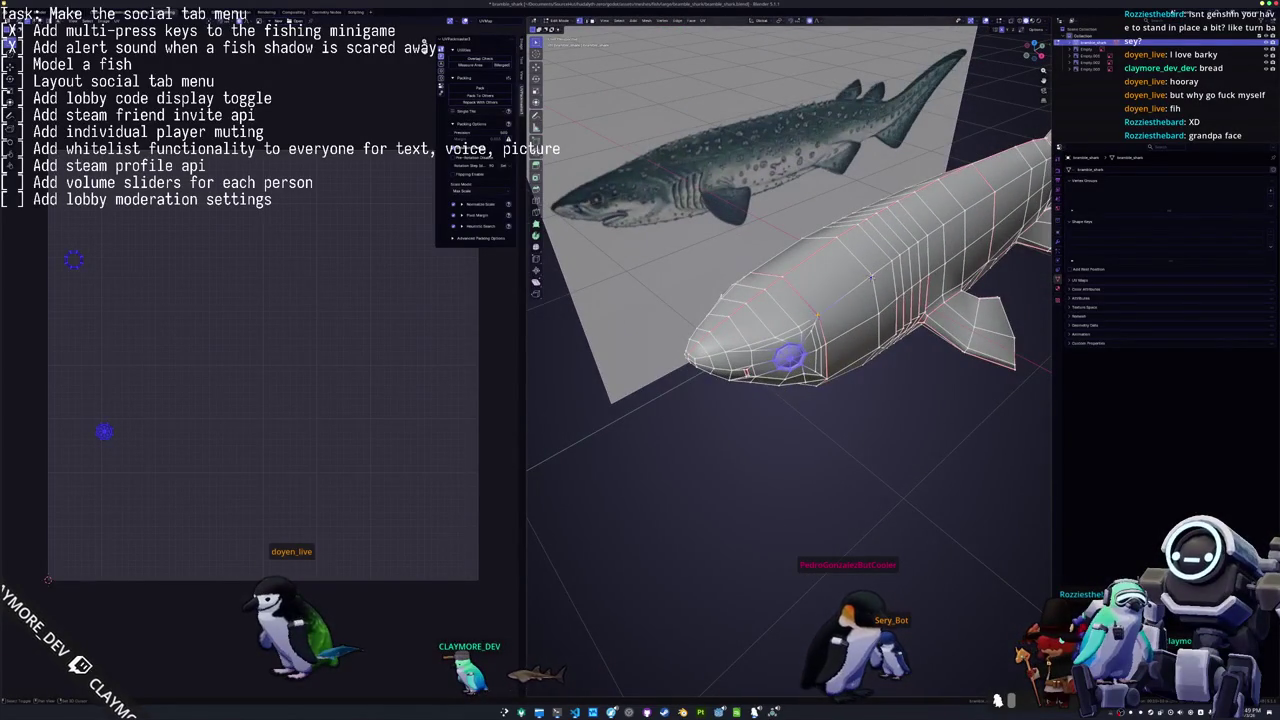
pyautogui.moveTo(790, 357); pyautogui.dragTo(789, 356, button='middle')
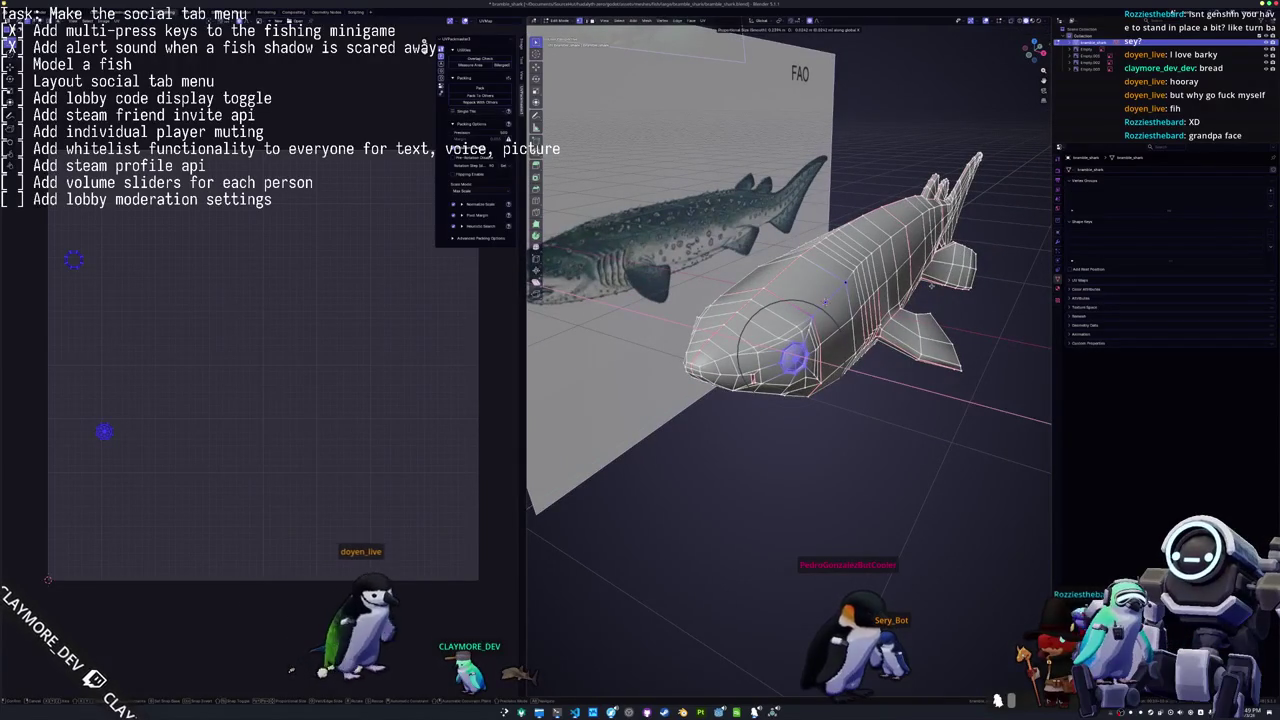
pyautogui.moveTo(795, 358)
pyautogui.mouseDown(button='middle')
pyautogui.moveTo(905, 354)
pyautogui.moveTo(792, 357)
pyautogui.mouseUp(button='middle')
pyautogui.press('Tab')
pyautogui.press('Tab')
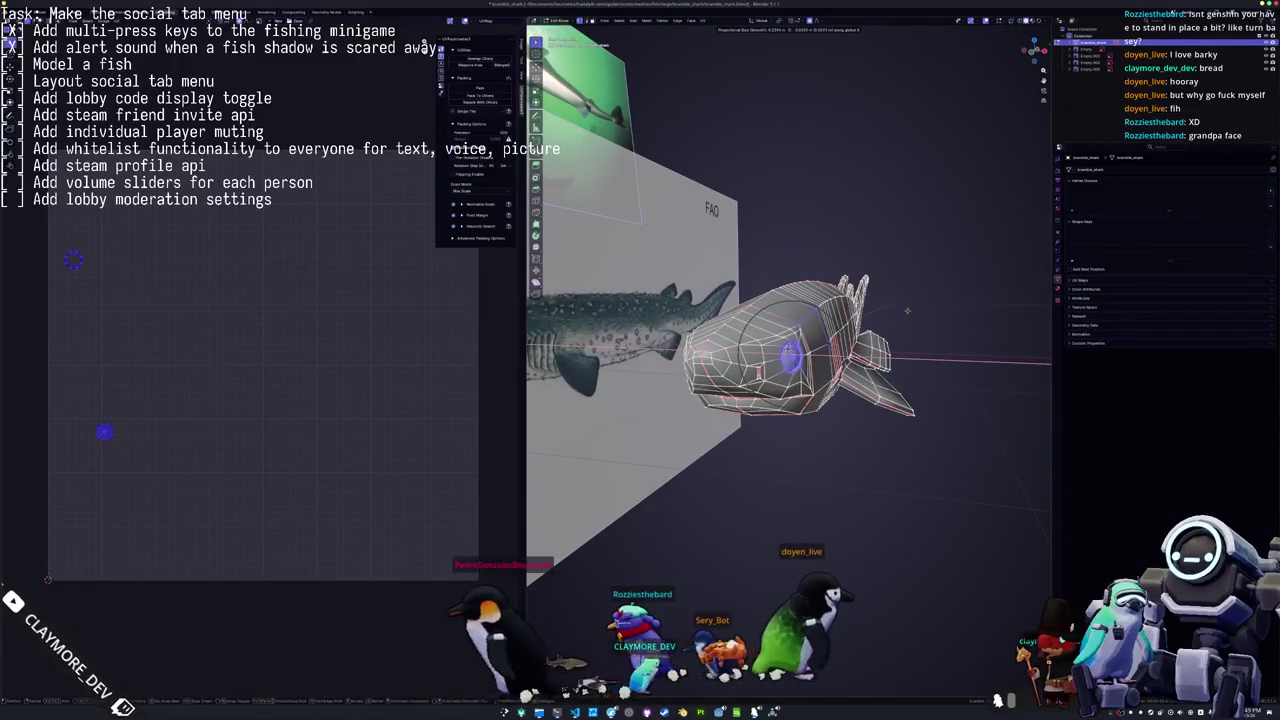
pyautogui.press('g')
pyautogui.press('x')
pyautogui.click(908, 311)
pyautogui.moveTo(908, 311); pyautogui.dragTo(930, 305, button='middle')
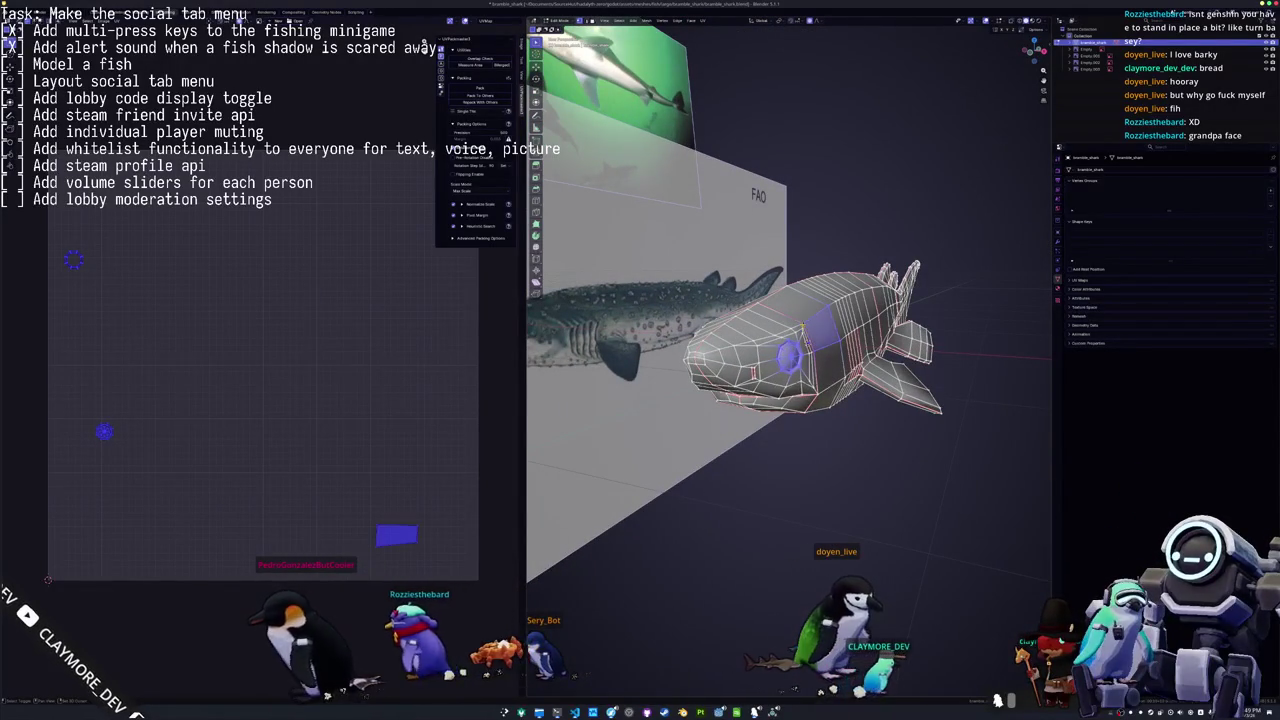
# Inspect the shark mesh from front, side and three-quarter views against the reference images.
pyautogui.scroll(3, 930, 318)
pyautogui.scroll(2, 930, 318)
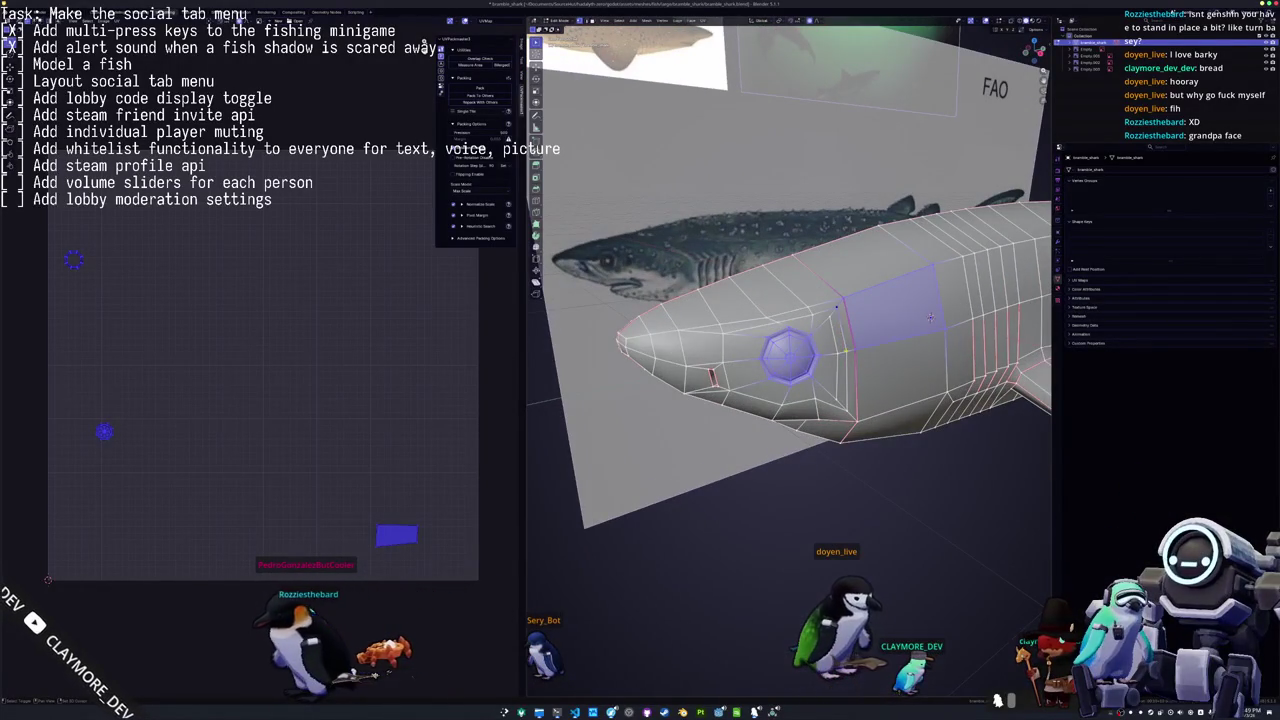
pyautogui.moveTo(930, 318); pyautogui.dragTo(875, 321, button='middle')
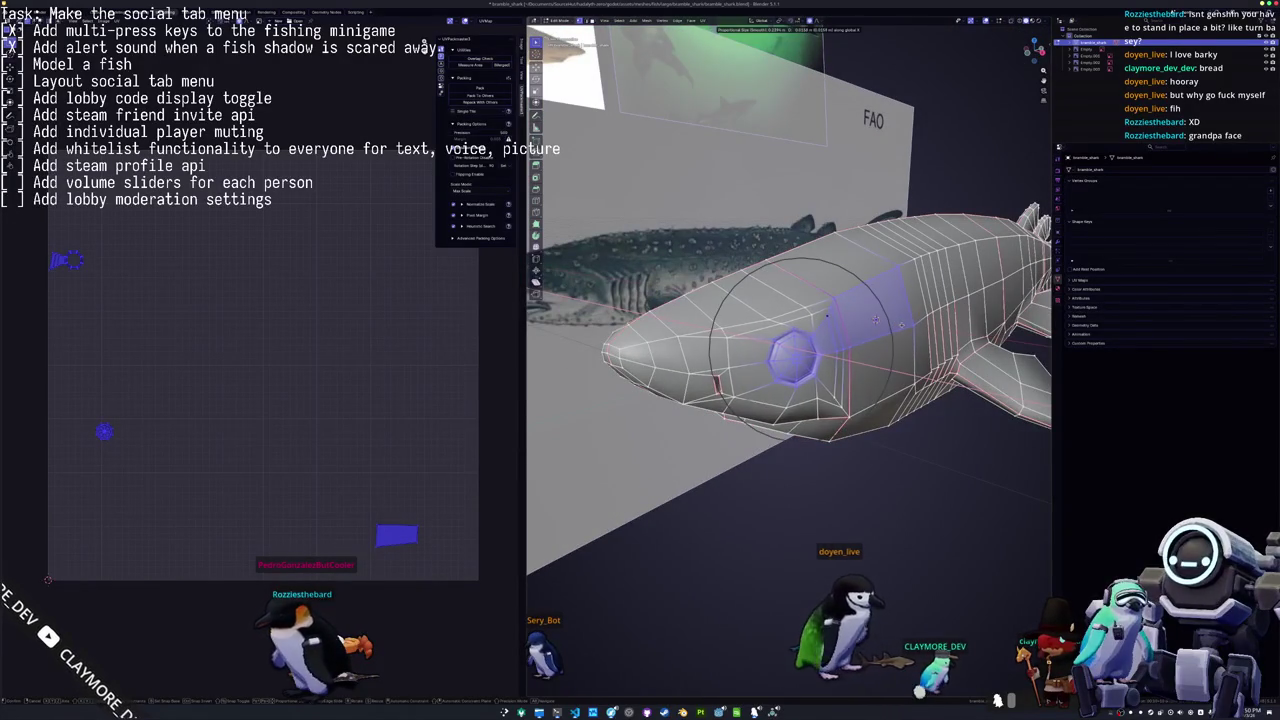
pyautogui.moveTo(875, 320); pyautogui.dragTo(854, 347, button='middle')
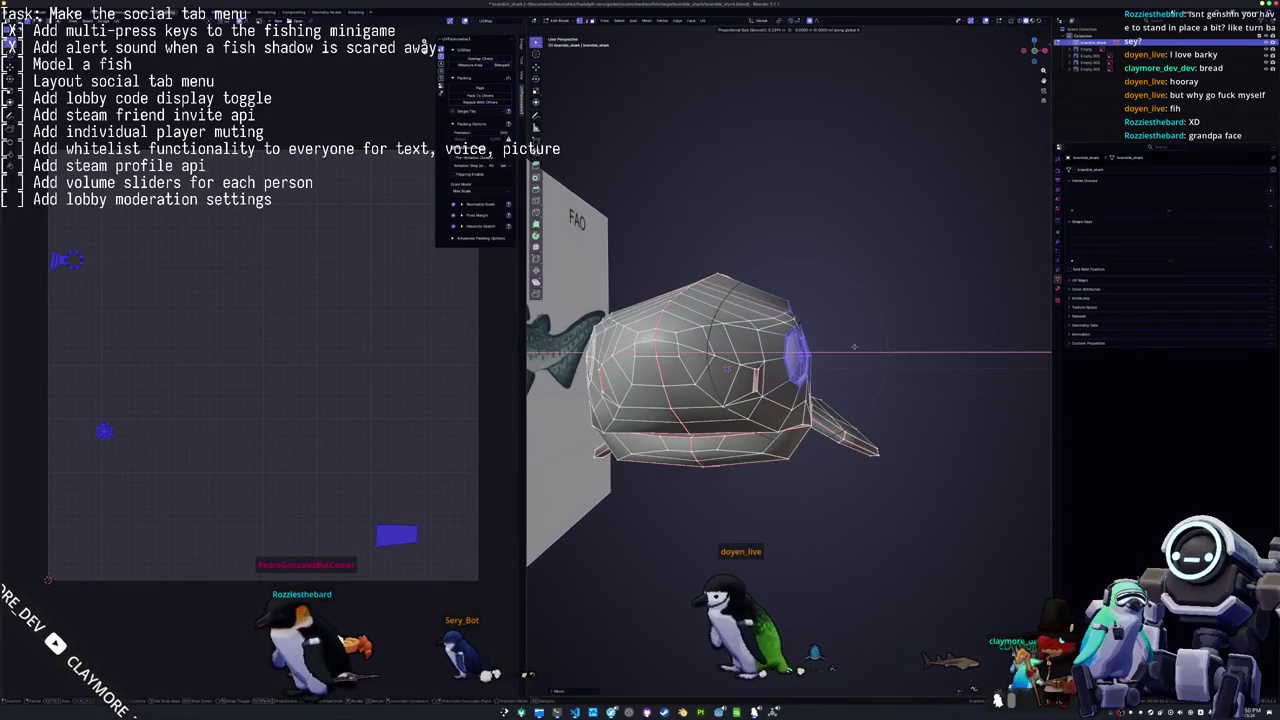
pyautogui.moveTo(852, 347)
pyautogui.mouseDown(button='middle')
pyautogui.moveTo(789, 350)
pyautogui.moveTo(689, 427)
pyautogui.mouseUp(button='middle')
pyautogui.press('Tab')
pyautogui.moveTo(746, 366); pyautogui.dragTo(760, 372, button='middle')
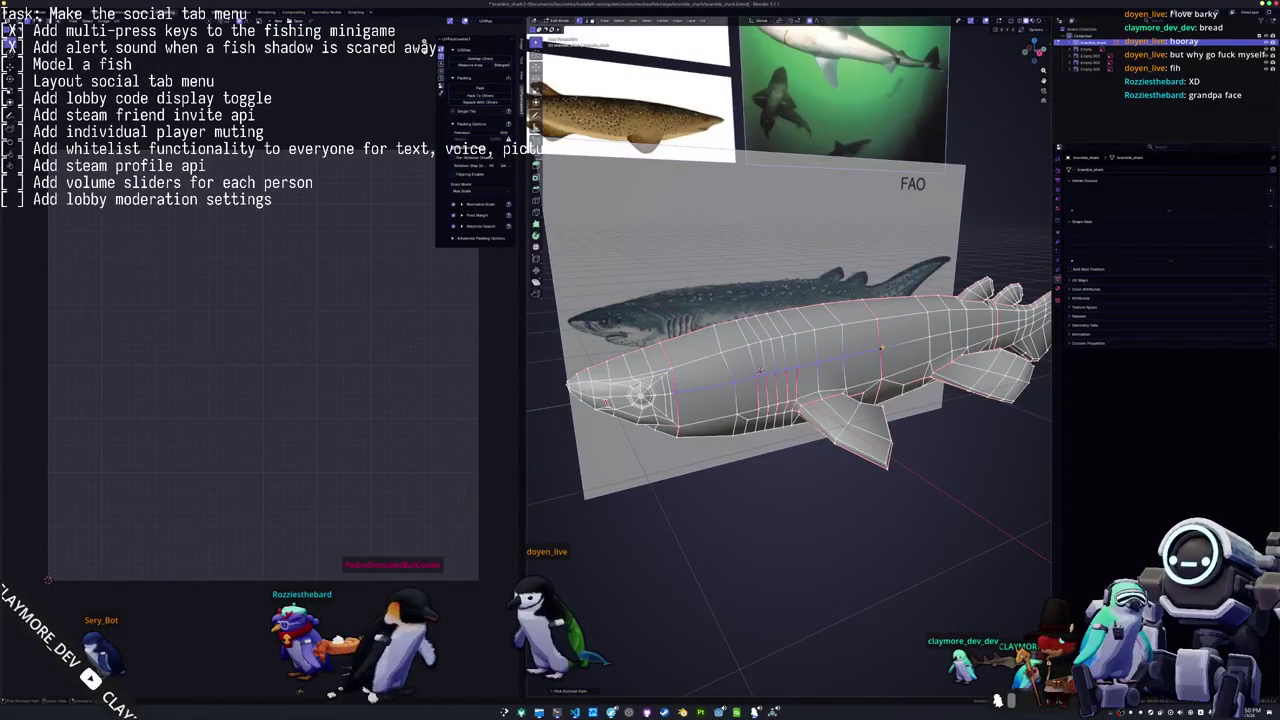
pyautogui.scroll(2, 760, 371)
pyautogui.scroll(2, 752, 376)
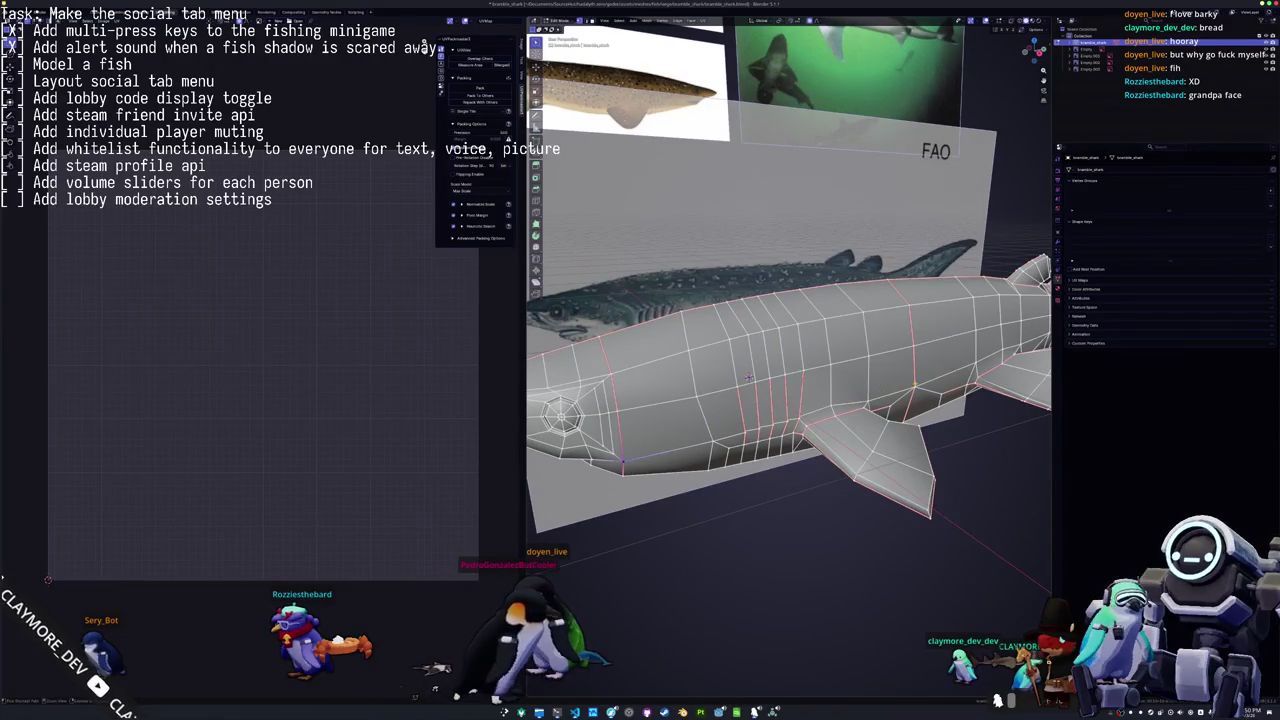
pyautogui.moveTo(749, 377)
pyautogui.mouseDown(button='middle')
pyautogui.moveTo(724, 391)
pyautogui.moveTo(819, 445)
pyautogui.moveTo(770, 400)
pyautogui.mouseUp(button='middle')
# Leave Edit Mode and export the shark model as an FBX file.
pyautogui.press('Tab')
pyautogui.scroll(-3, 724, 391)
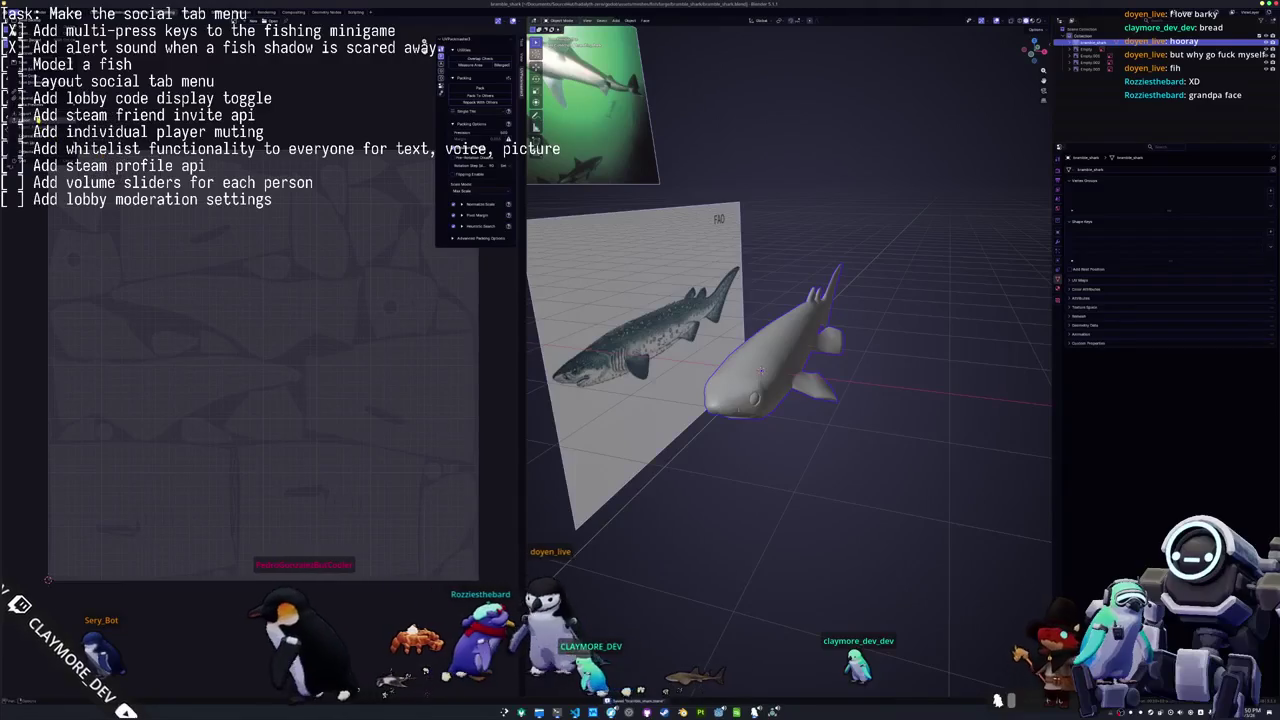
pyautogui.hotkey('ctrl', 'shift', 'e')
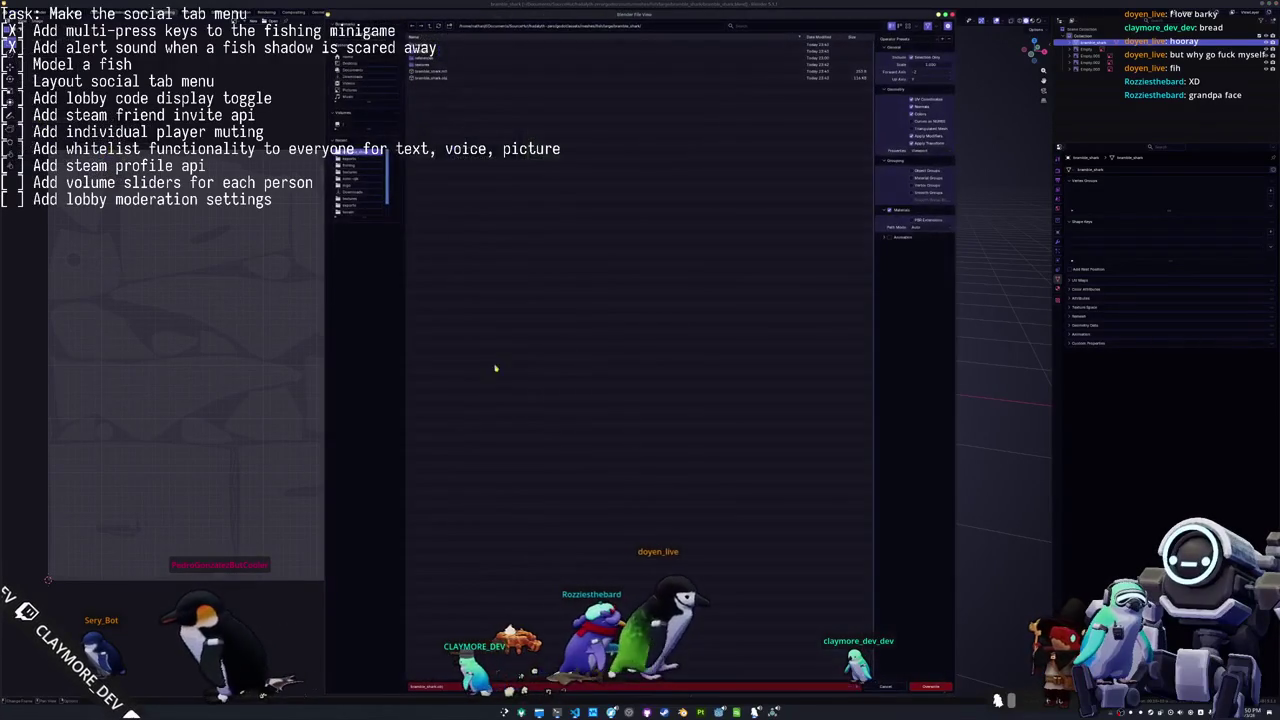
pyautogui.click(929, 687)
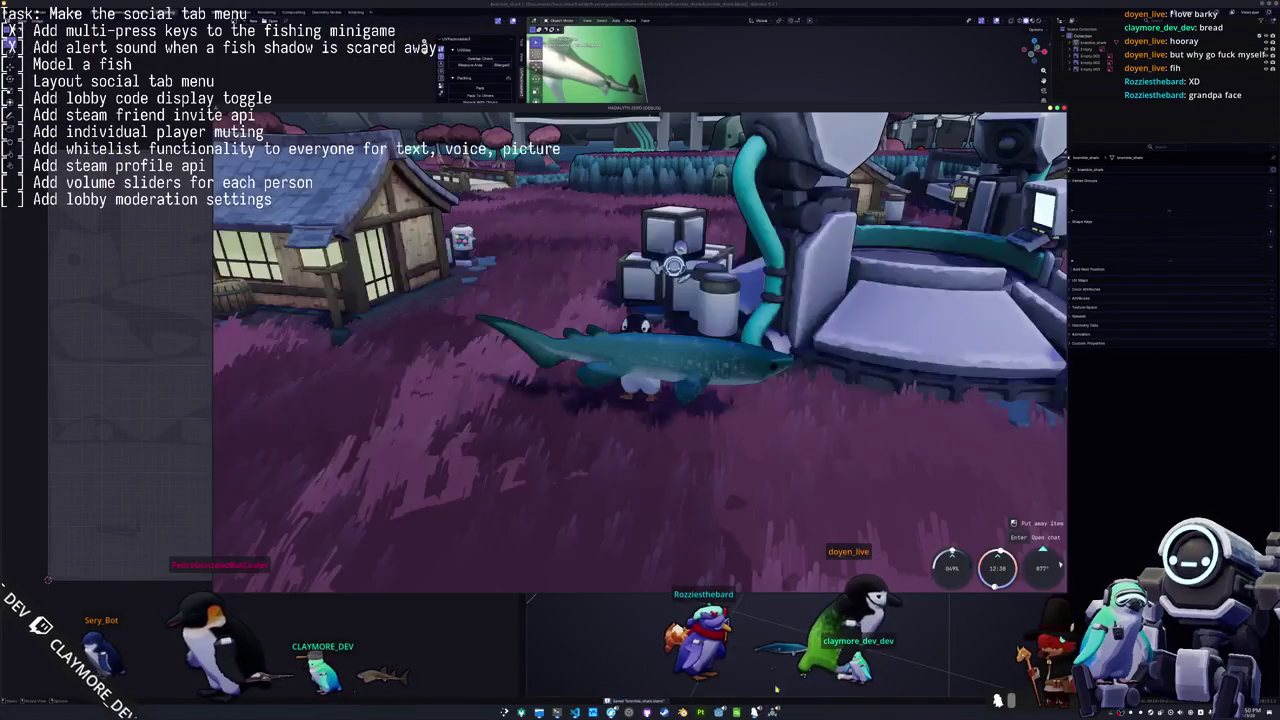
# Reimport the updated shark in Godot, rerun the game, screenshot the shark, and bring up Dolphin.
pyautogui.hotkey('alt', 'Tab')
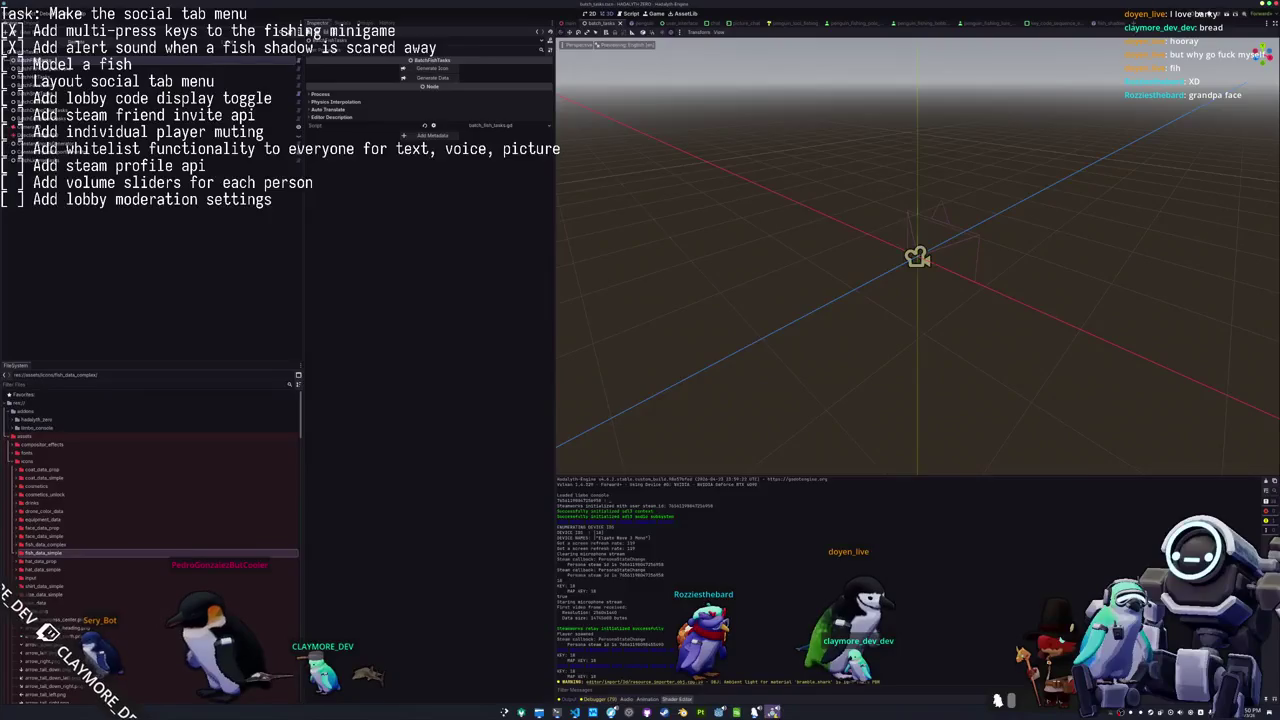
pyautogui.hotkey('alt', 'Tab')
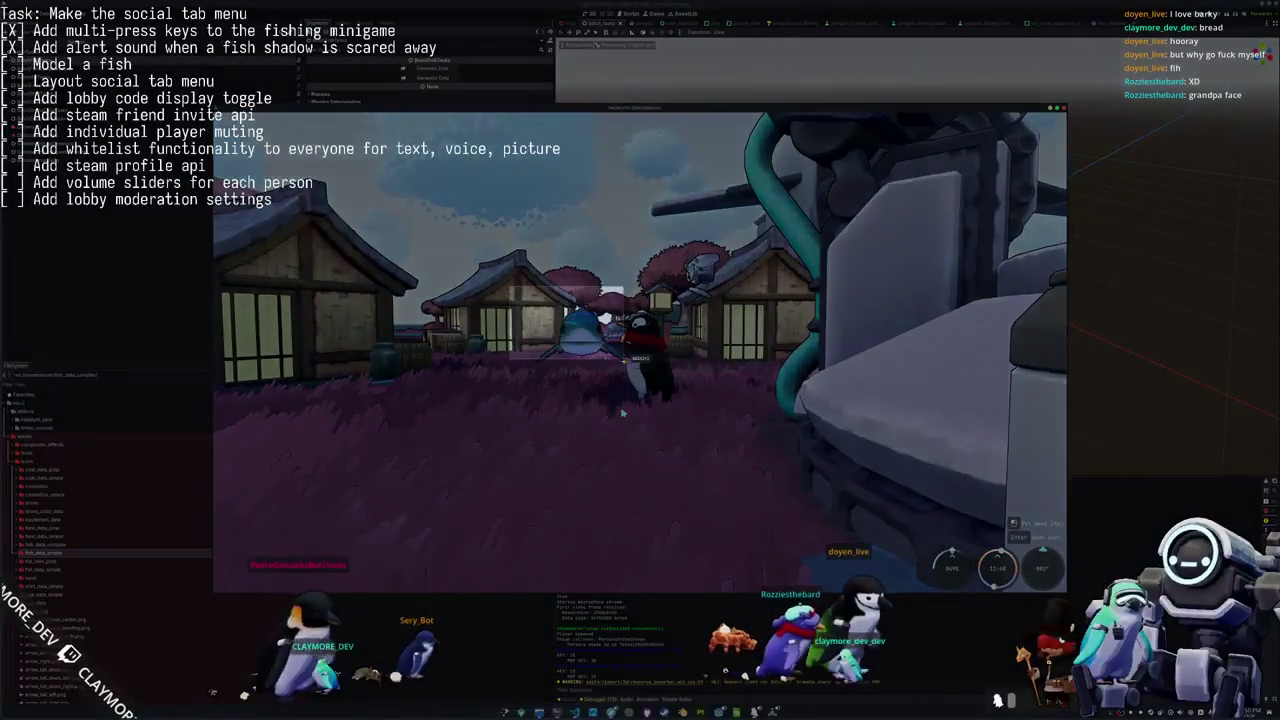
pyautogui.moveTo(621, 411); pyautogui.dragTo(680, 400)
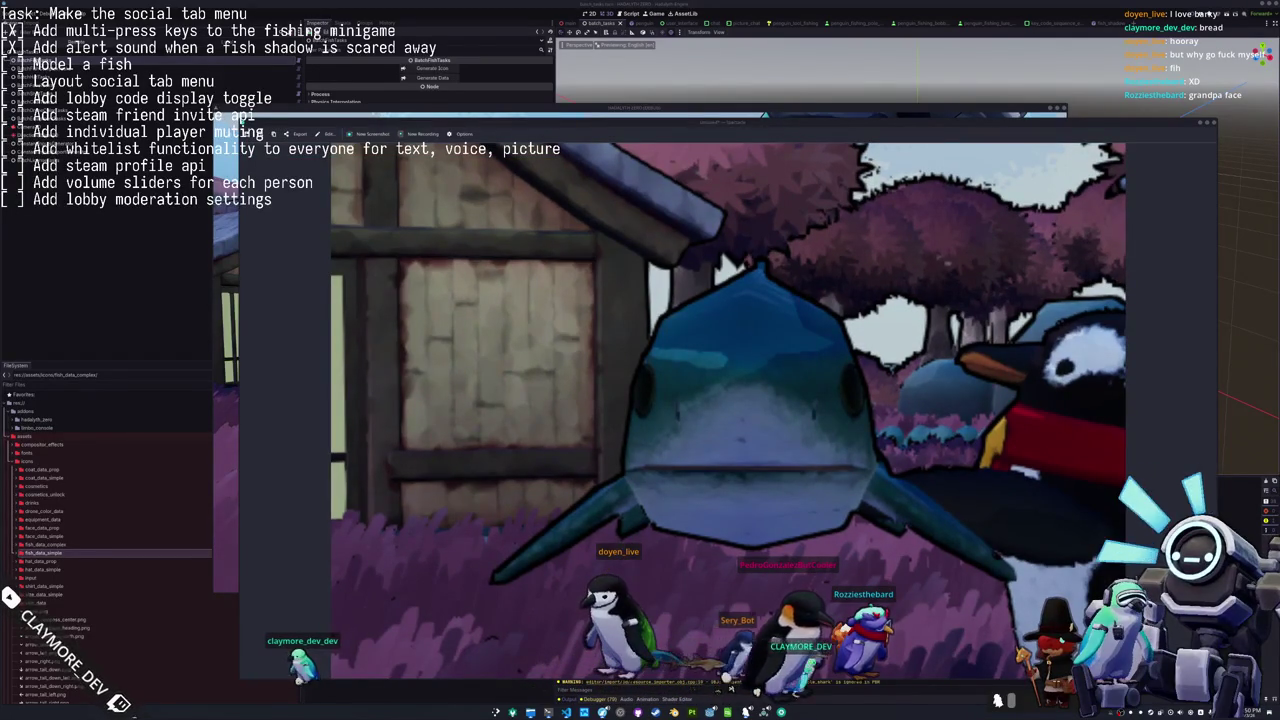
pyautogui.hotkey('alt', 'Tab')
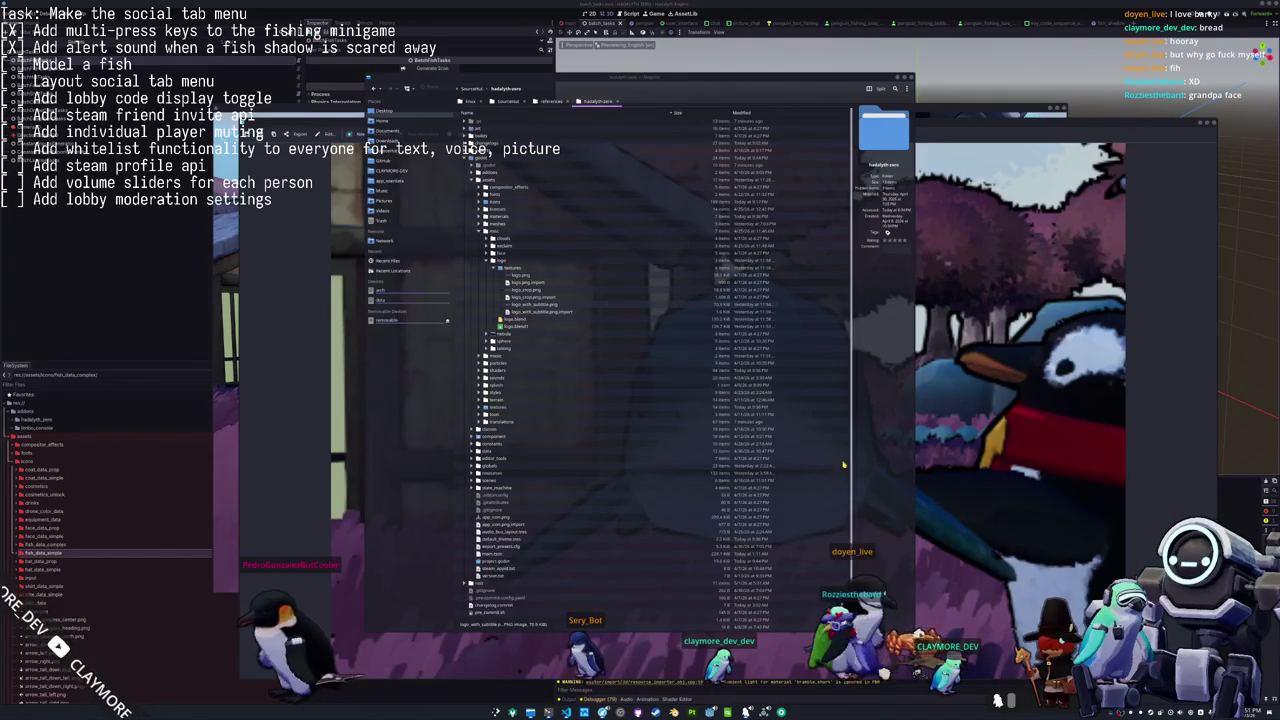
# Open the Downloads folder and scroll through its fish images.
pyautogui.click(396, 142)
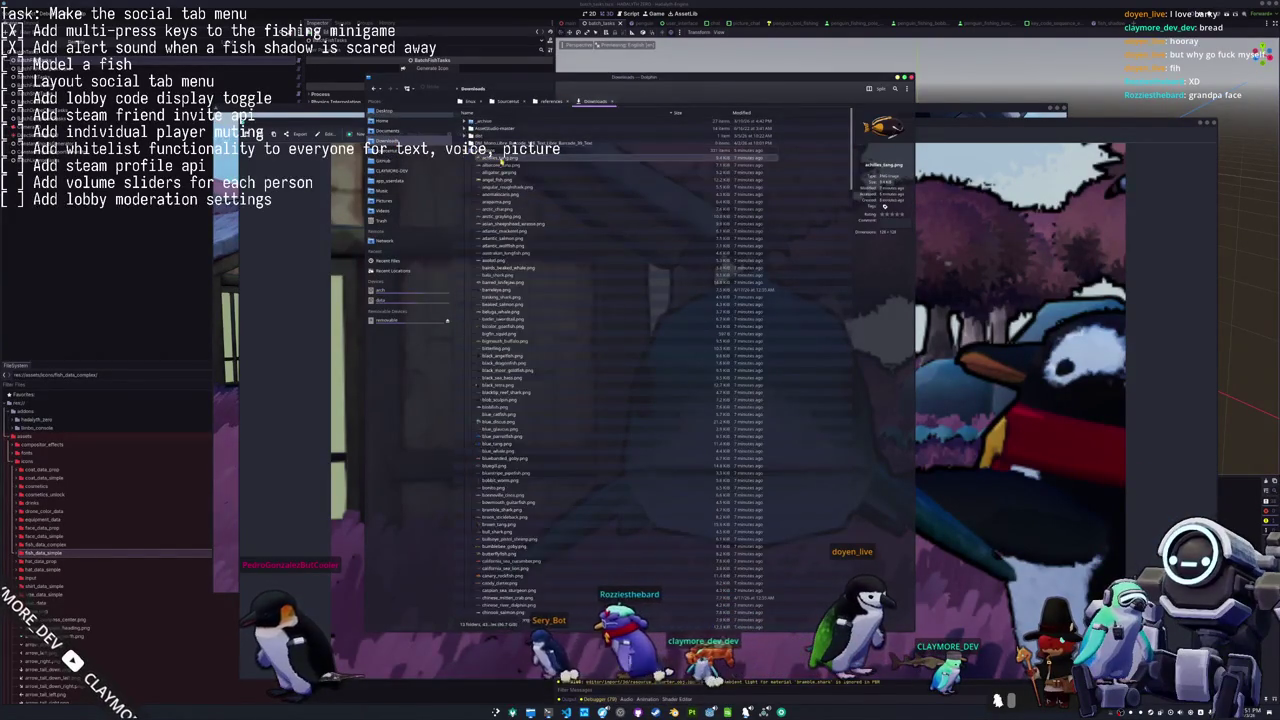
pyautogui.scroll(-10, 503, 441)
pyautogui.scroll(-10, 503, 441)
pyautogui.scroll(-5, 503, 441)
pyautogui.scroll(-5, 500, 450)
pyautogui.scroll(-5, 496, 460)
pyautogui.scroll(-5, 491, 476)
pyautogui.scroll(3, 489, 476)
pyautogui.scroll(2, 509, 440)
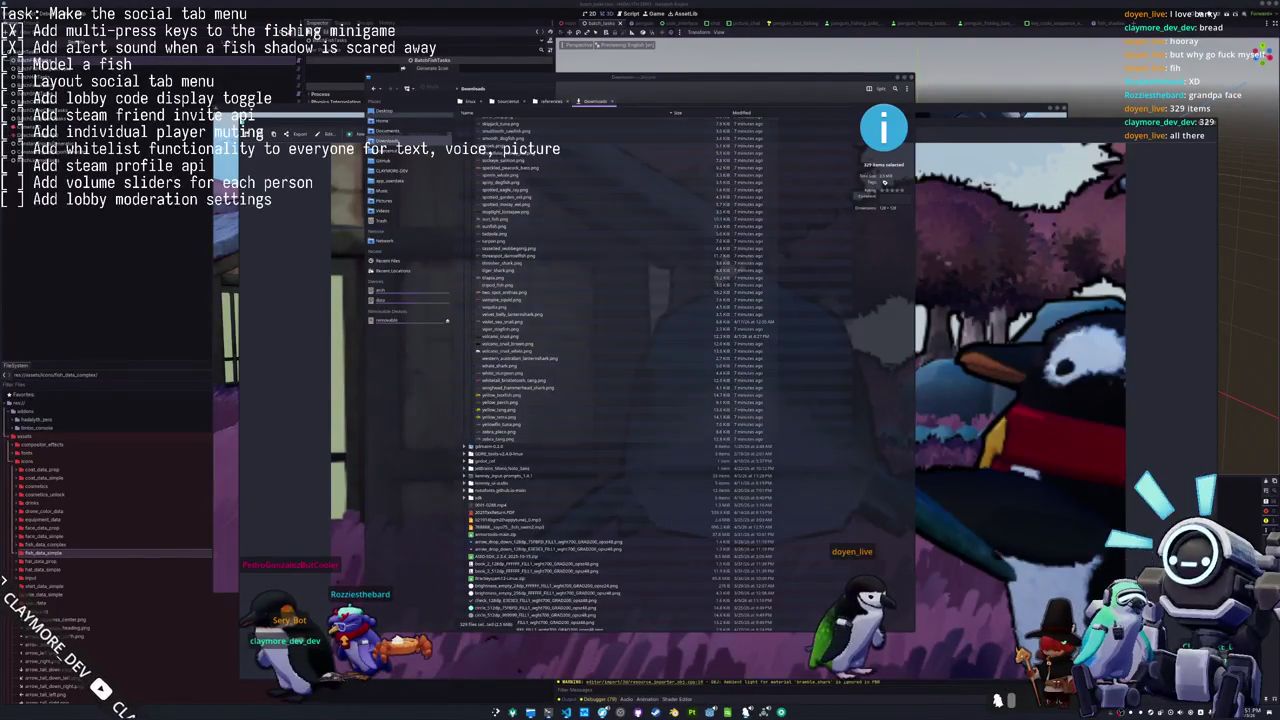
pyautogui.scroll(5, 610, 412)
pyautogui.scroll(5, 575, 402)
pyautogui.scroll(5, 530, 390)
pyautogui.scroll(5, 524, 387)
pyautogui.scroll(5, 523, 395)
pyautogui.scroll(5, 522, 402)
pyautogui.scroll(5, 521, 410)
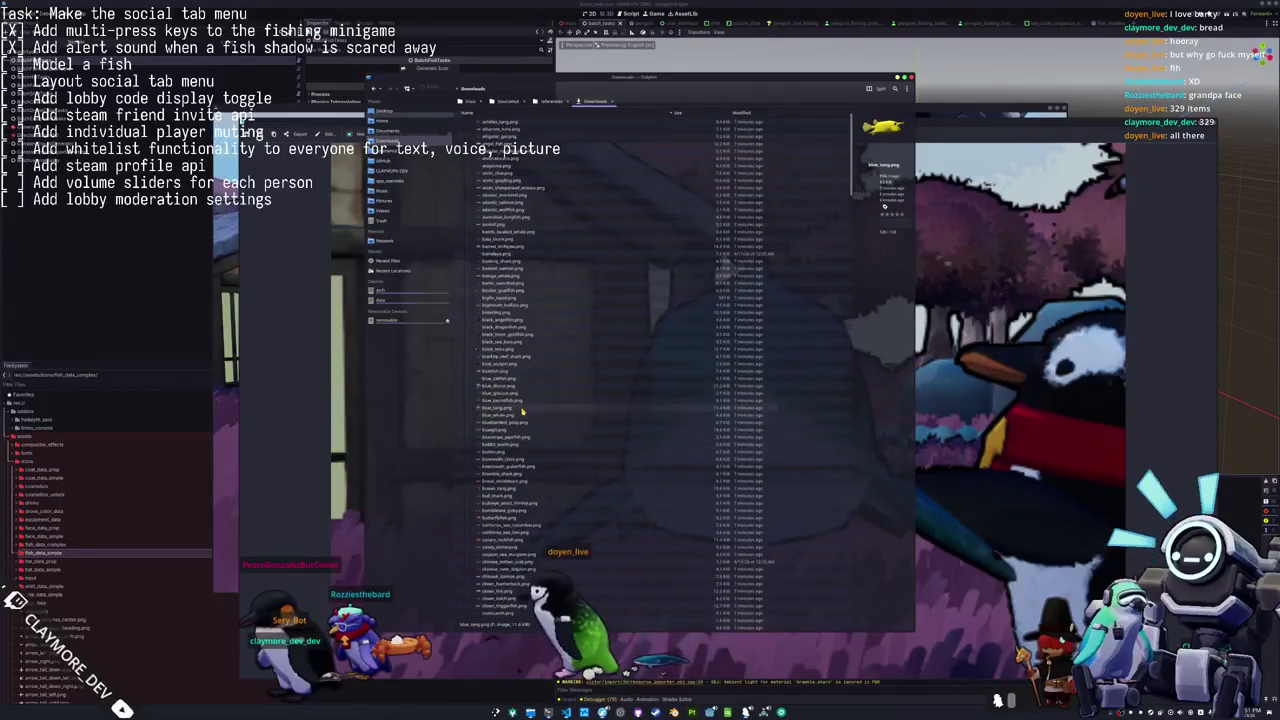
pyautogui.keyDown('ctrl'); pyautogui.scroll(3, 540, 414); pyautogui.keyUp('ctrl')
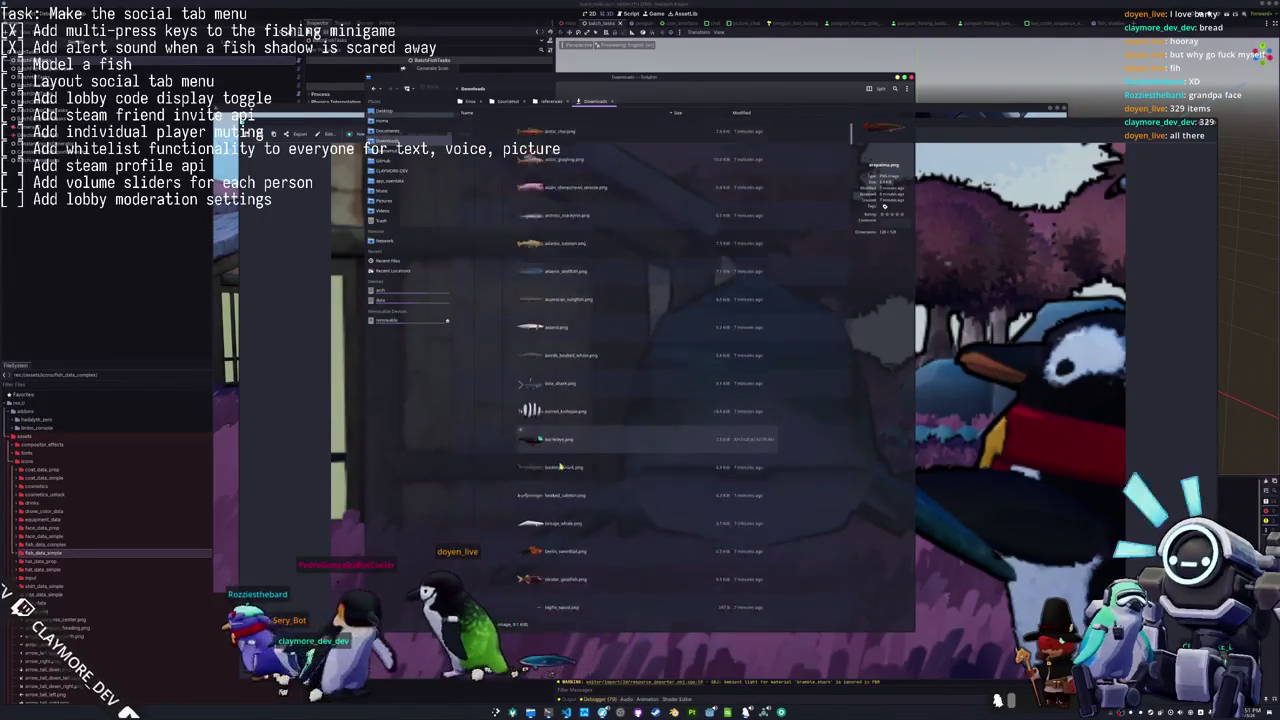
pyautogui.scroll(-5, 550, 402)
pyautogui.scroll(-3, 549, 410)
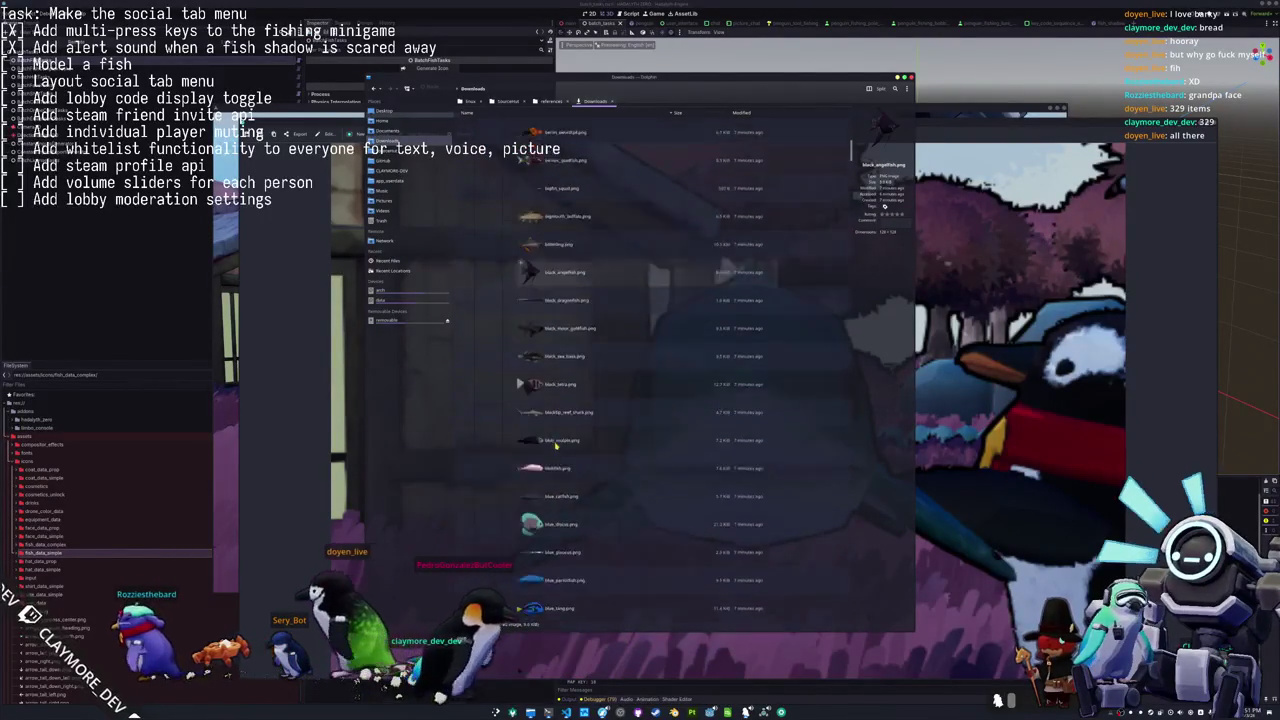
pyautogui.scroll(-2, 551, 422)
pyautogui.scroll(-2, 553, 434)
pyautogui.scroll(-2, 556, 450)
pyautogui.scroll(-2, 556, 455)
pyautogui.scroll(-2, 556, 460)
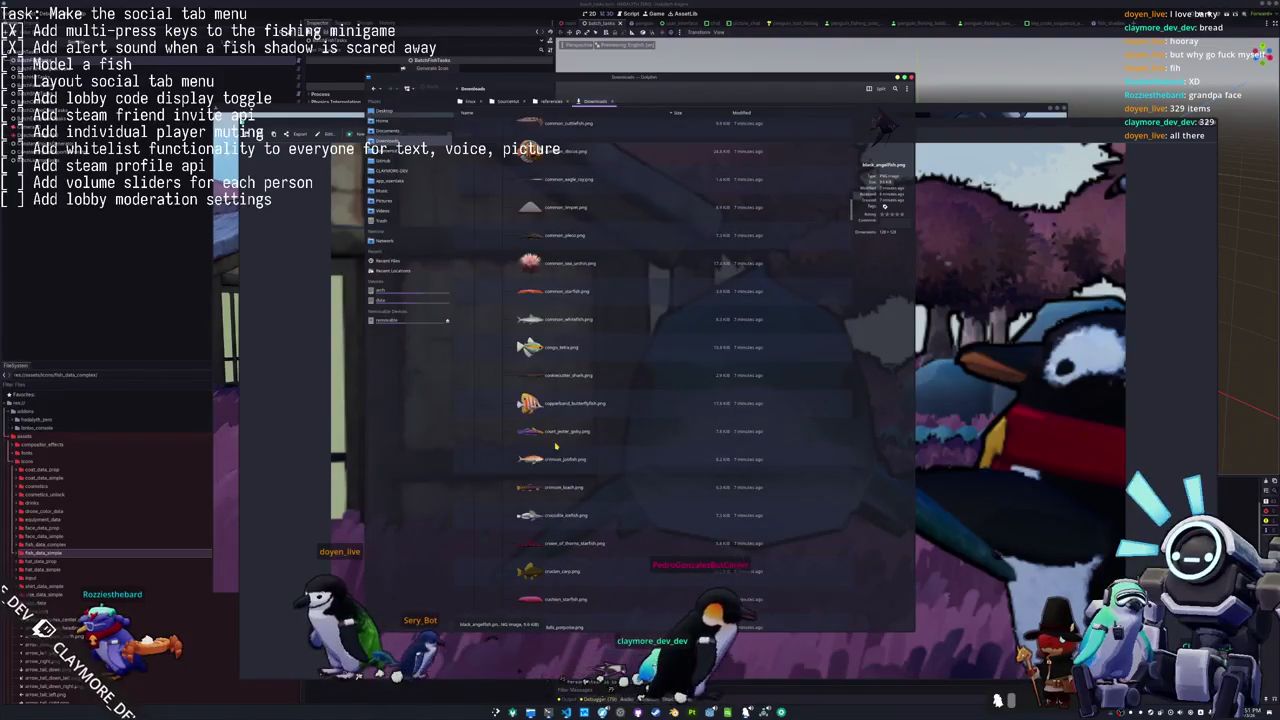
pyautogui.scroll(-2, 595, 440)
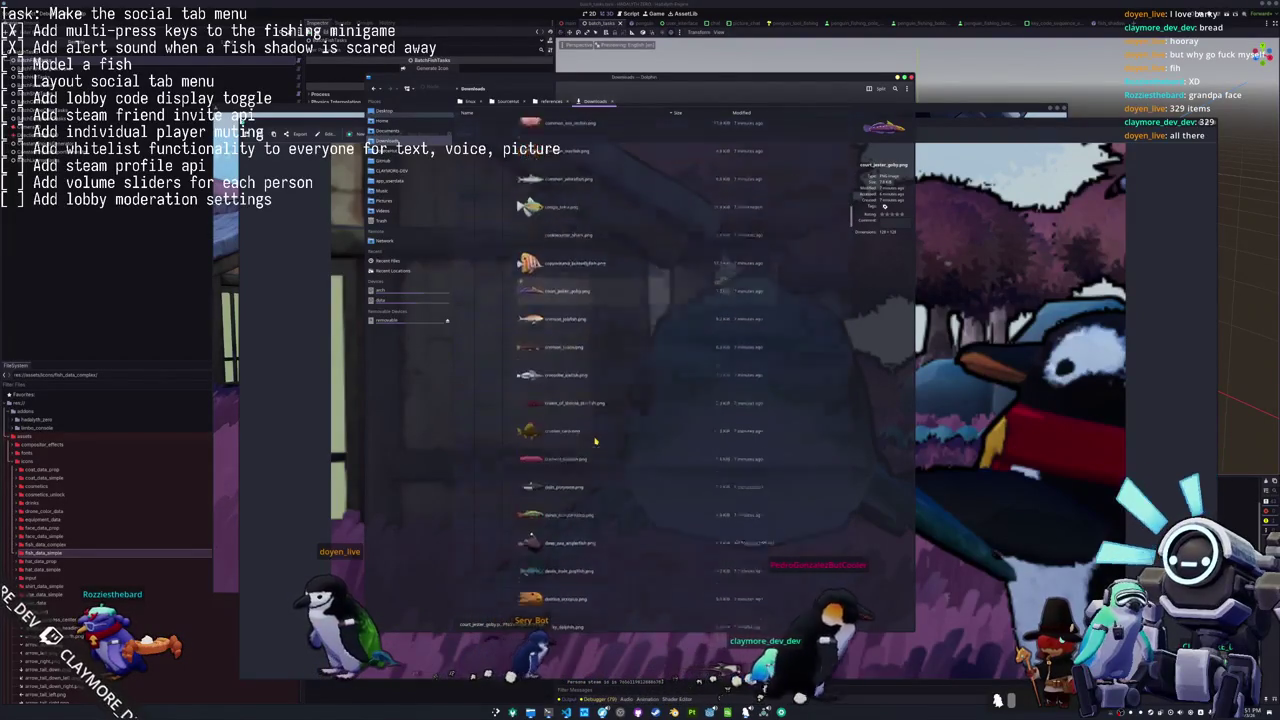
pyautogui.scroll(-2, 595, 440)
pyautogui.scroll(-2, 595, 440)
pyautogui.scroll(-2, 595, 440)
pyautogui.keyDown('ctrl'); pyautogui.scroll(2, 595, 440); pyautogui.keyUp('ctrl')
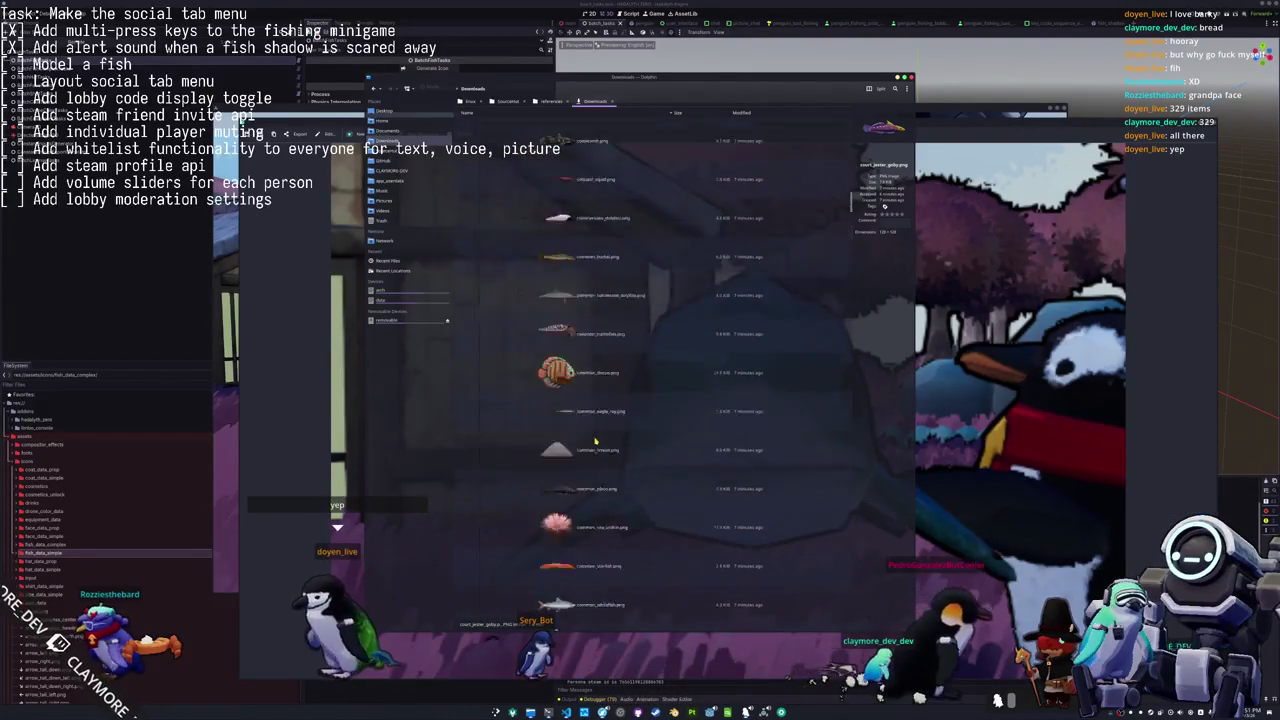
pyautogui.keyDown('ctrl'); pyautogui.scroll(1, 595, 440); pyautogui.keyUp('ctrl')
pyautogui.keyDown('ctrl'); pyautogui.scroll(1, 595, 440); pyautogui.keyUp('ctrl')
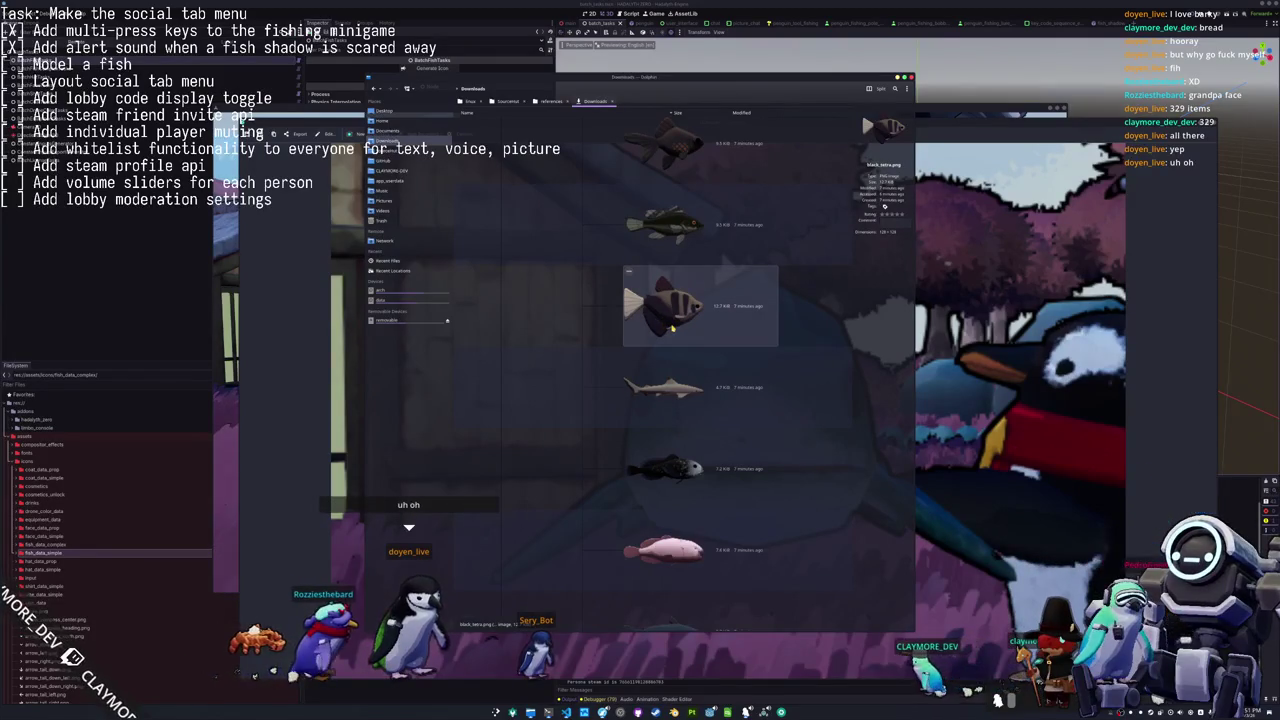
# View black_tetra.png enlarged, then close it and return to the file list.
pyautogui.doubleClick(673, 327)
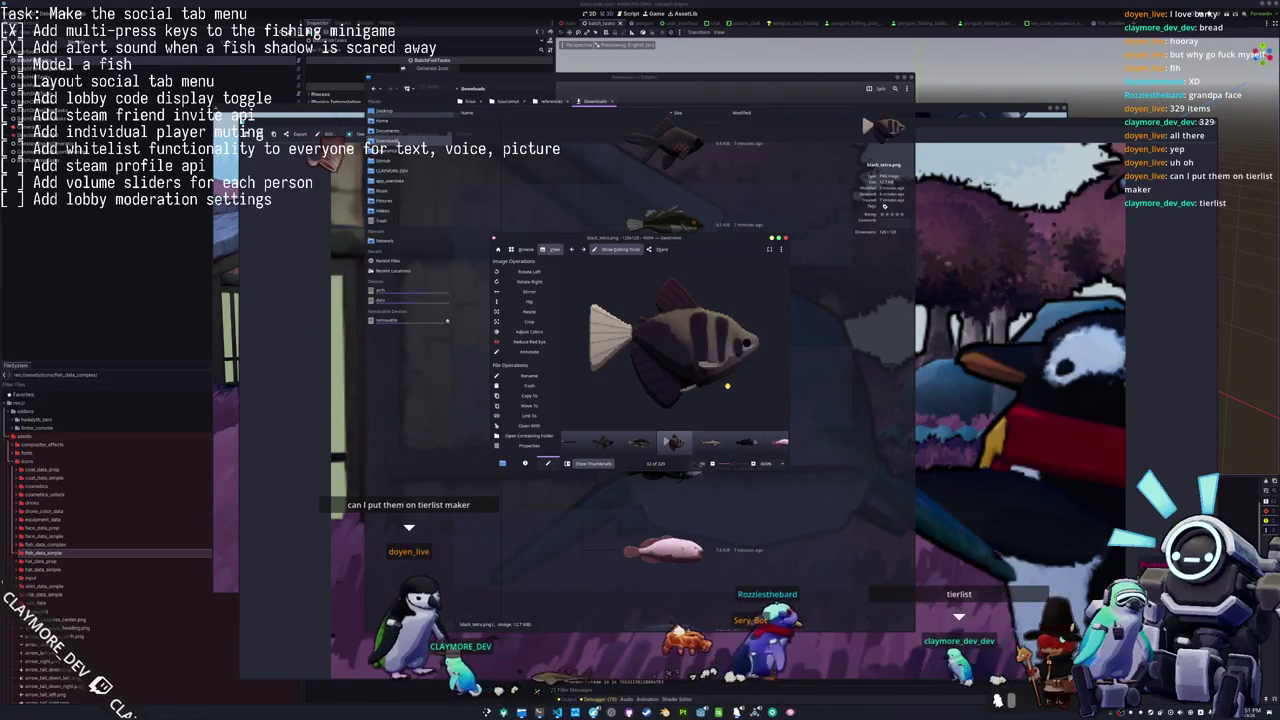
pyautogui.hotkey('ctrl', 'w')
pyautogui.scroll(-3, 727, 380)
pyautogui.keyDown('ctrl'); pyautogui.scroll(-3, 727, 380); pyautogui.keyUp('ctrl')
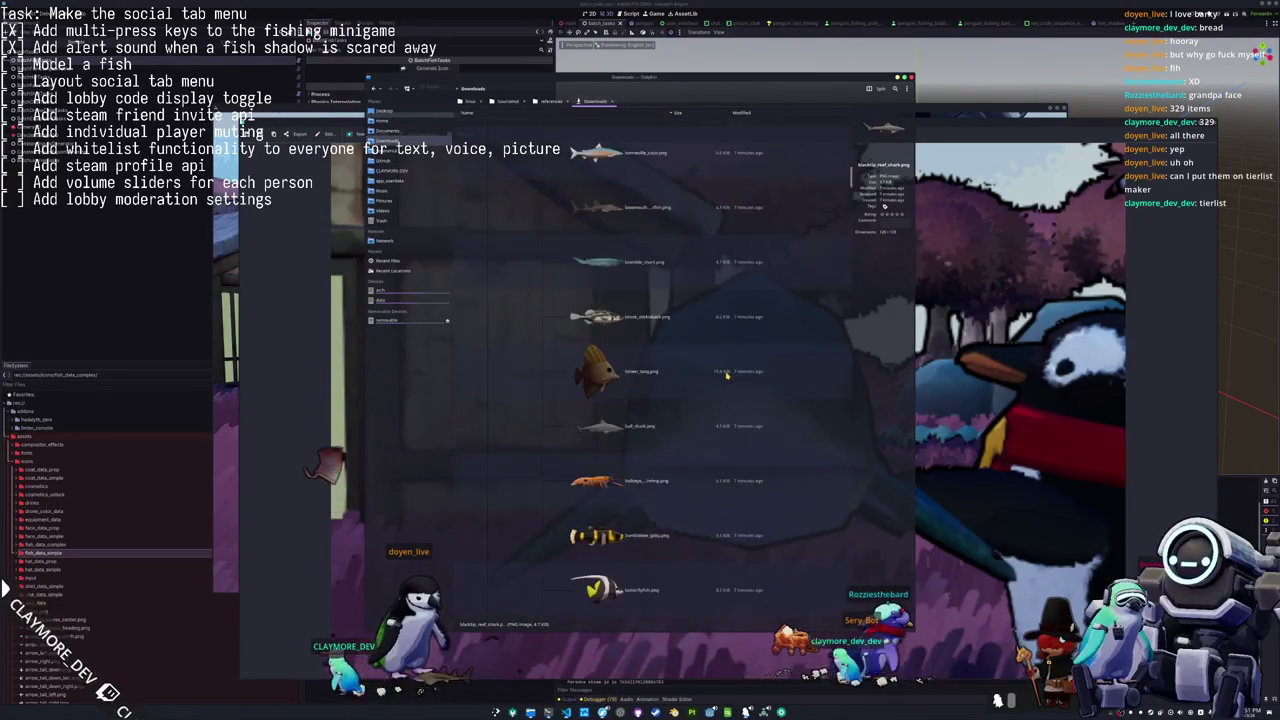
pyautogui.keyDown('ctrl'); pyautogui.scroll(-2, 727, 377); pyautogui.keyUp('ctrl')
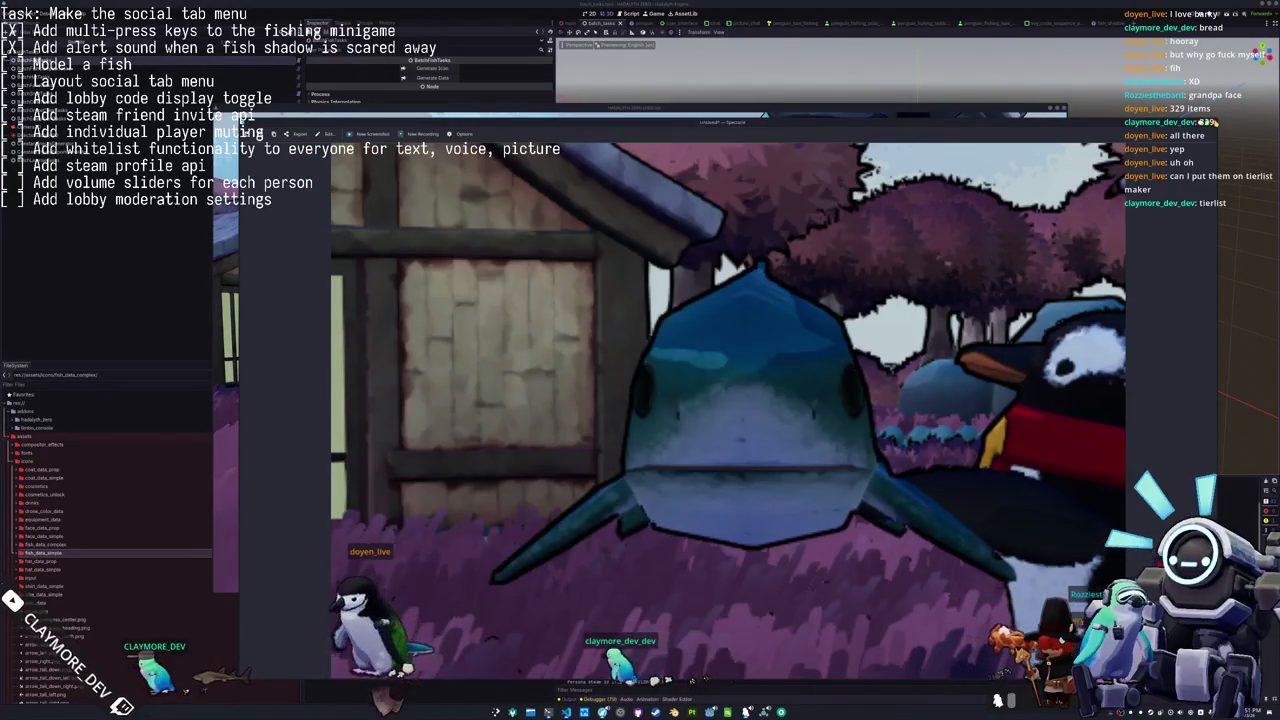
# Close the shark screenshot, turn the camera, and walk the penguin onto the platform rim.
pyautogui.press('Escape')
pyautogui.moveTo(786, 343)
pyautogui.mouseDown()
pyautogui.moveTo(675, 365)
pyautogui.moveTo(483, 567)
pyautogui.moveTo(483, 657)
pyautogui.mouseUp()
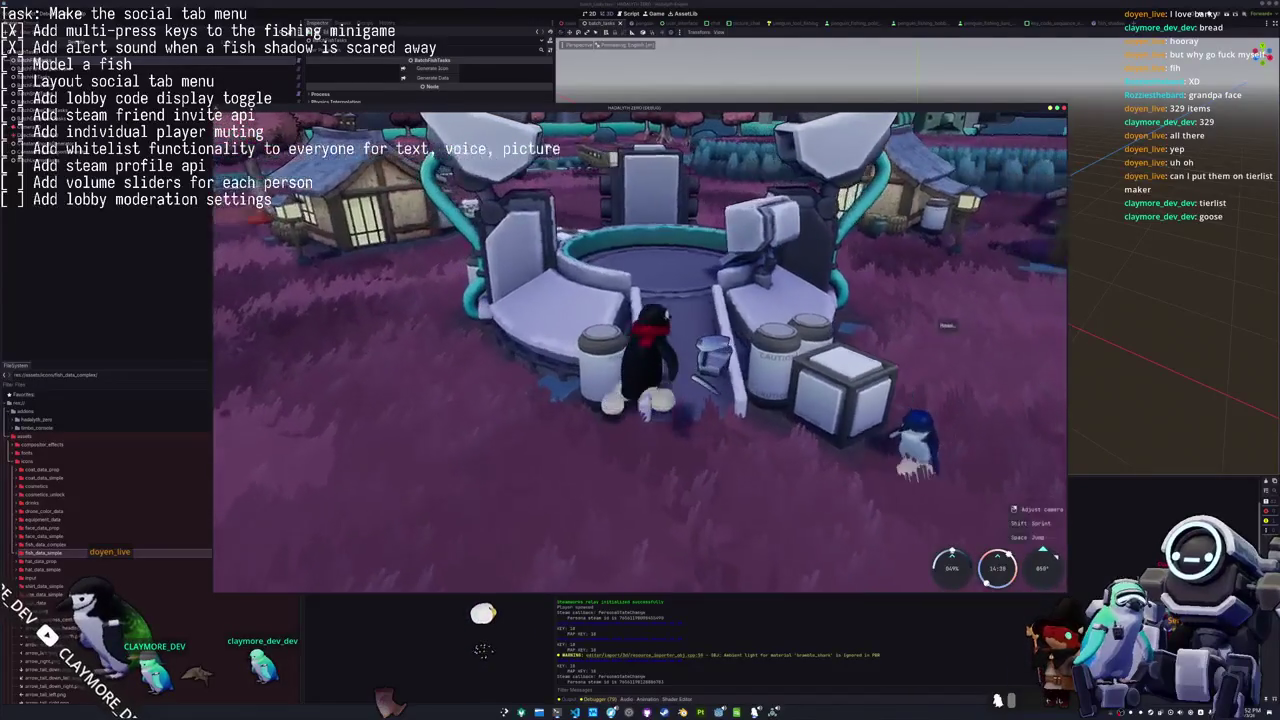
pyautogui.press('w')
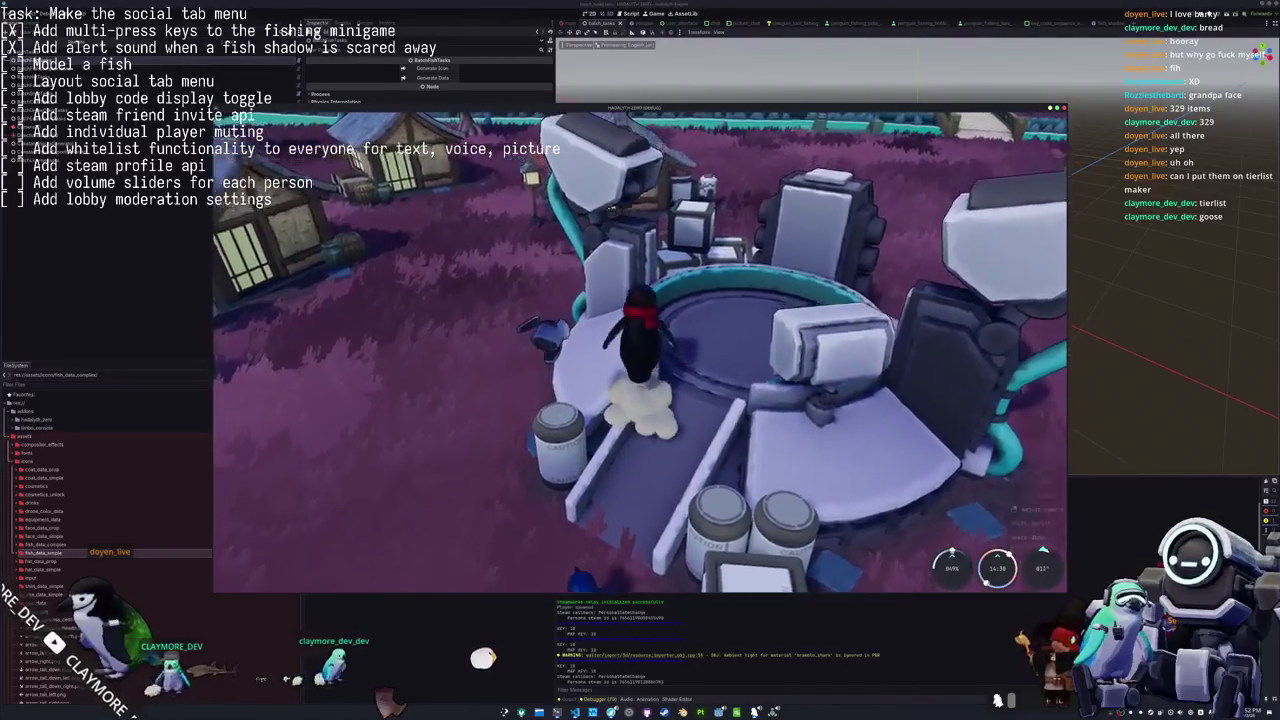
pyautogui.press('w')
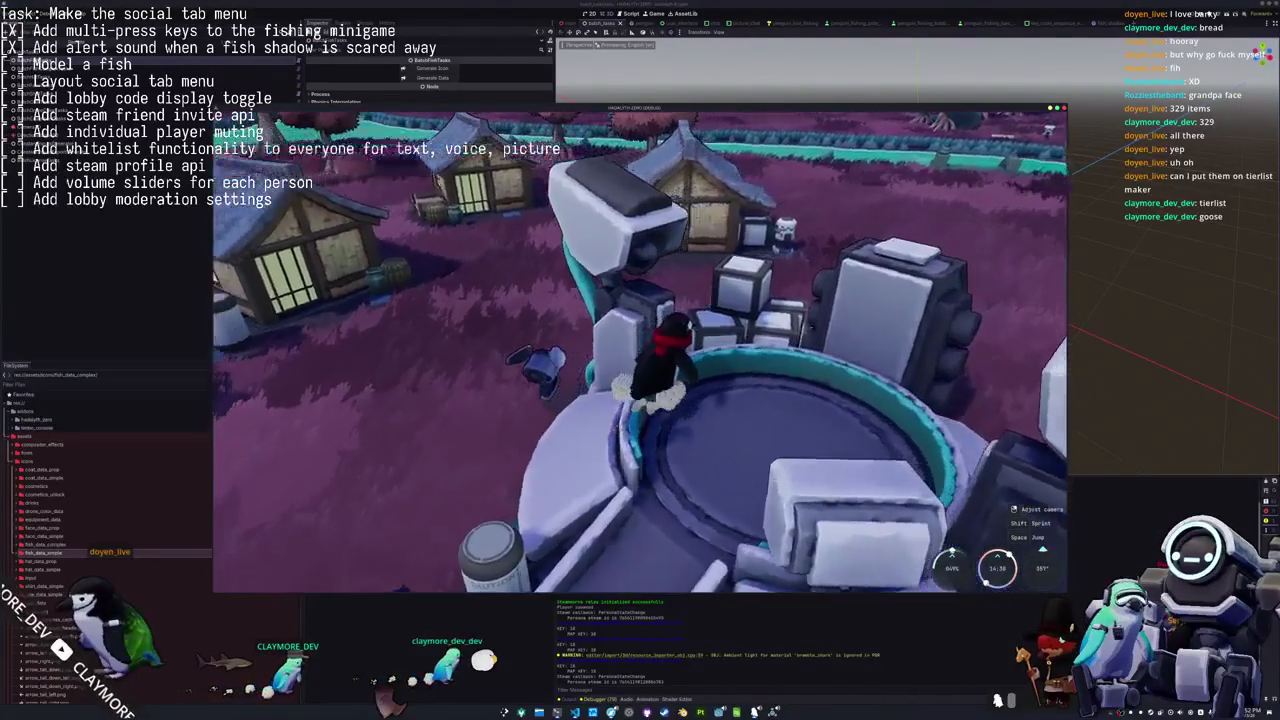
pyautogui.press('d')
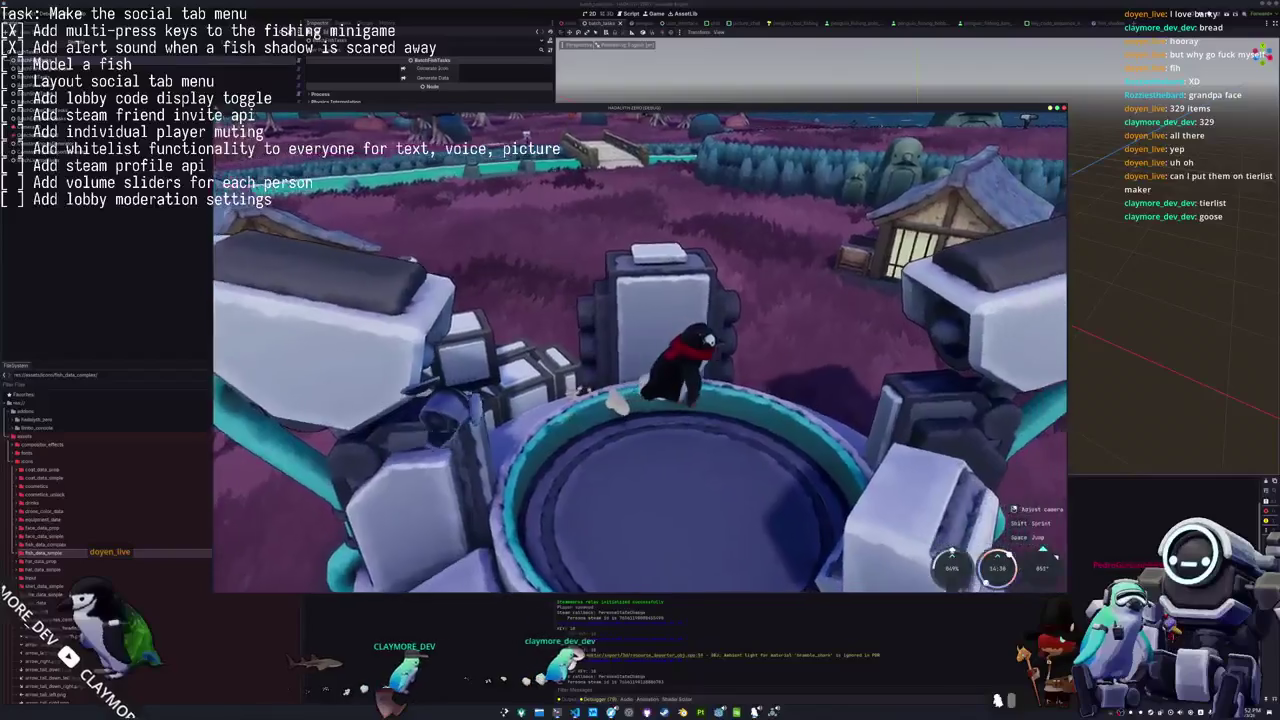
# Drop the penguin into the pool centre, climb onto the crate, then stop the game.
pyautogui.press('s')
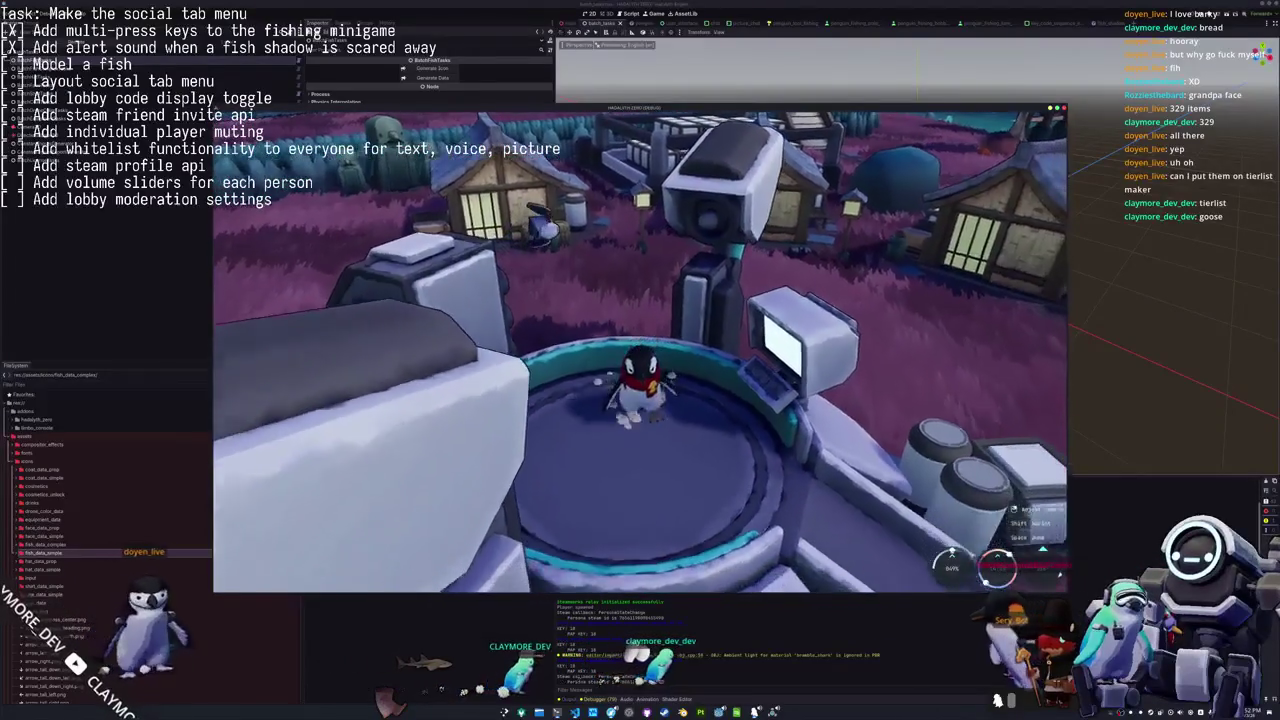
pyautogui.press('w')
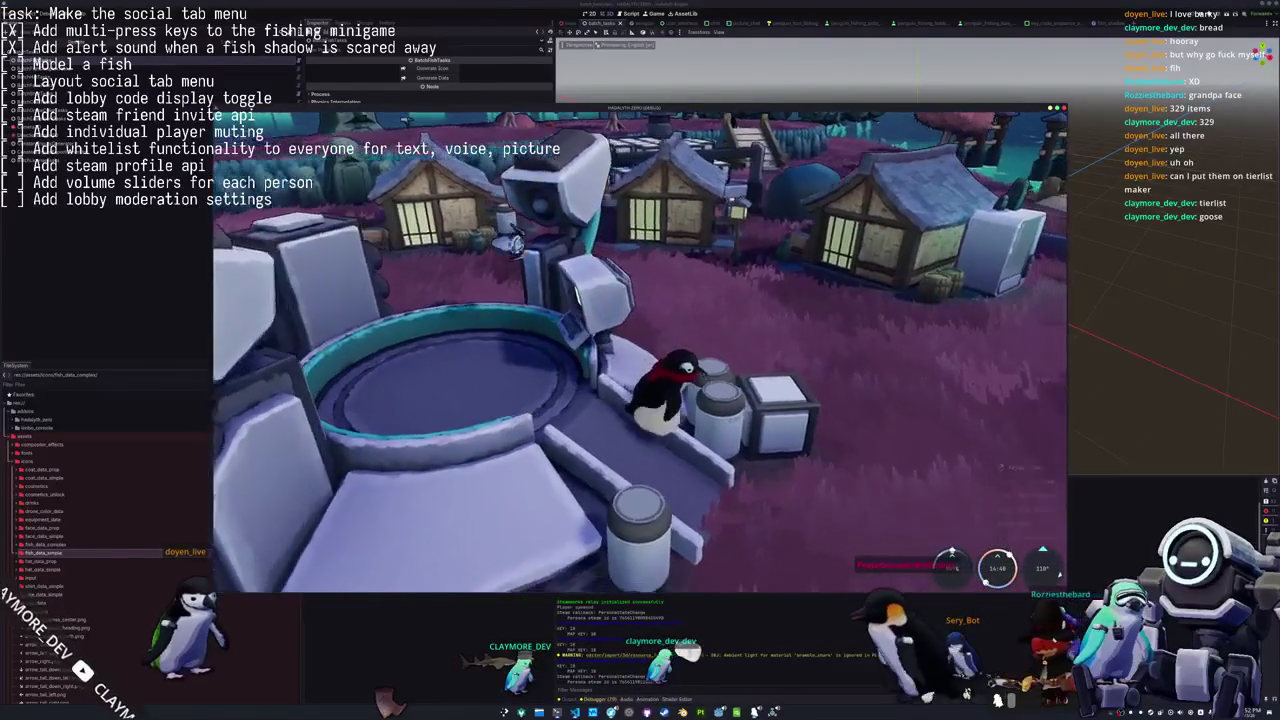
pyautogui.press('w')
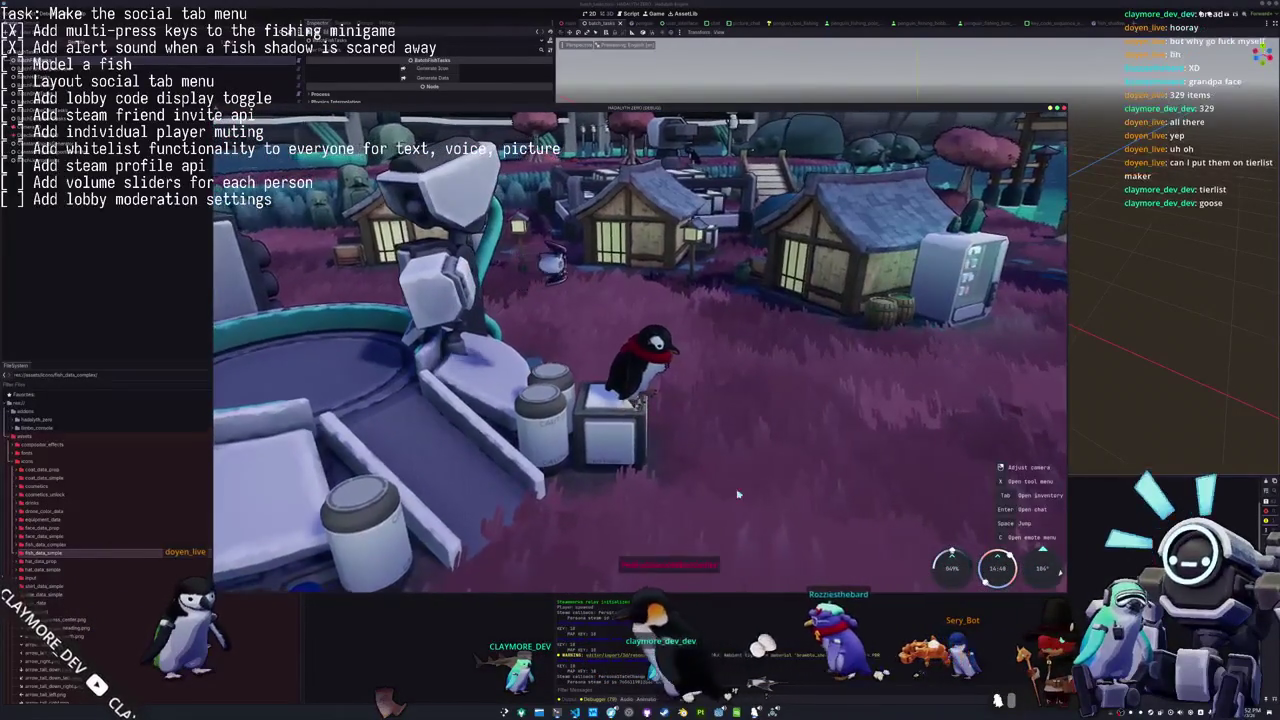
pyautogui.press('F5')
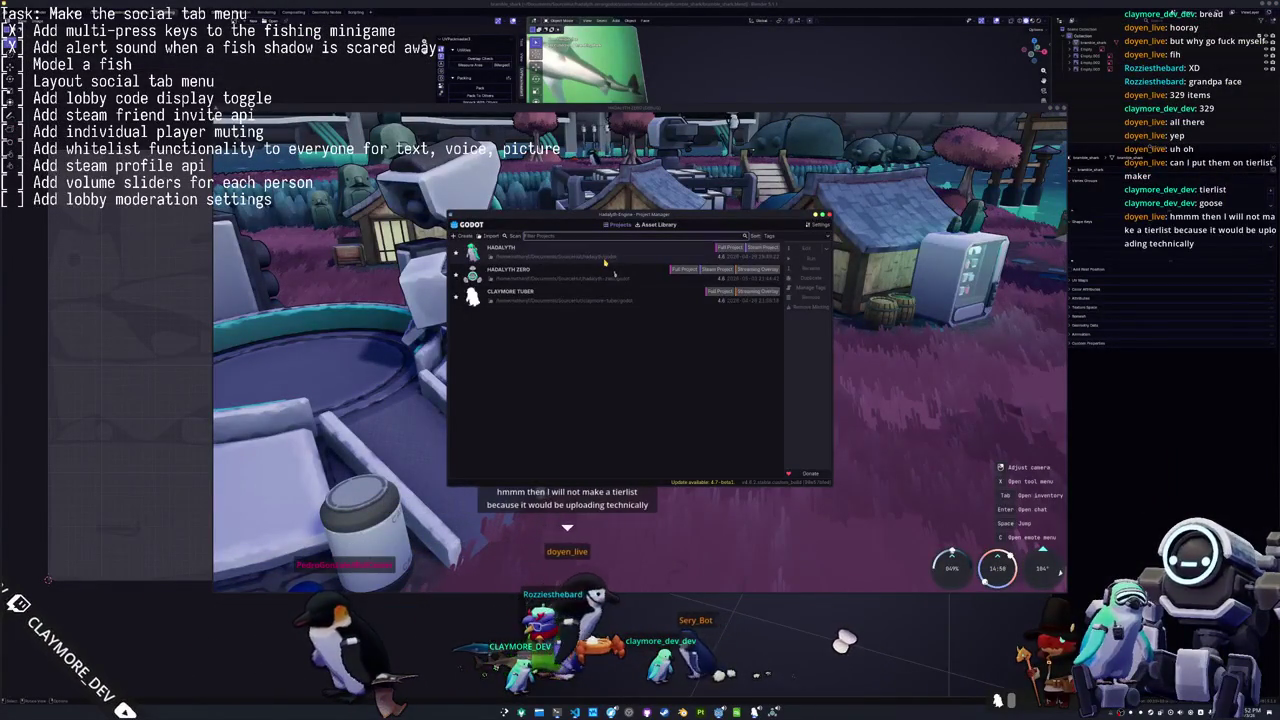
# Select the HADALYTH project, then launch GIMP from the app search and start a new image.
pyautogui.click(604, 260)
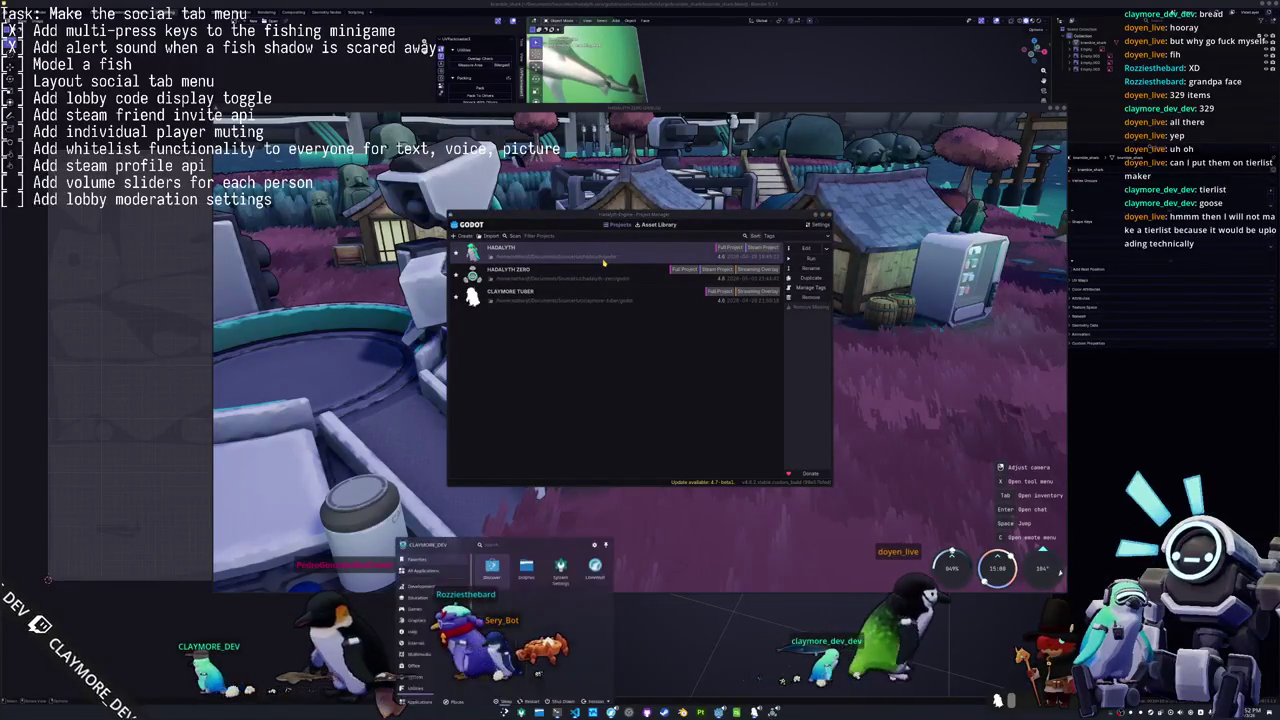
pyautogui.press('super')
pyautogui.write('gimp')
pyautogui.press('Return')
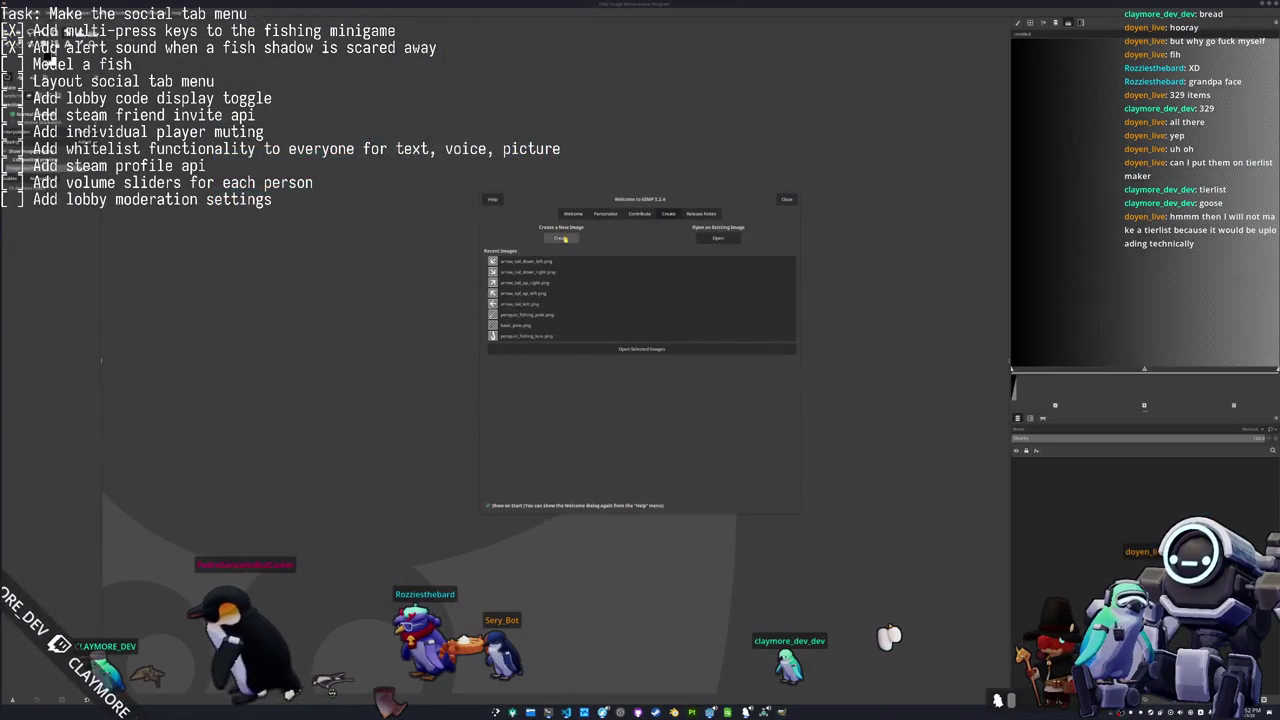
pyautogui.click(561, 237)
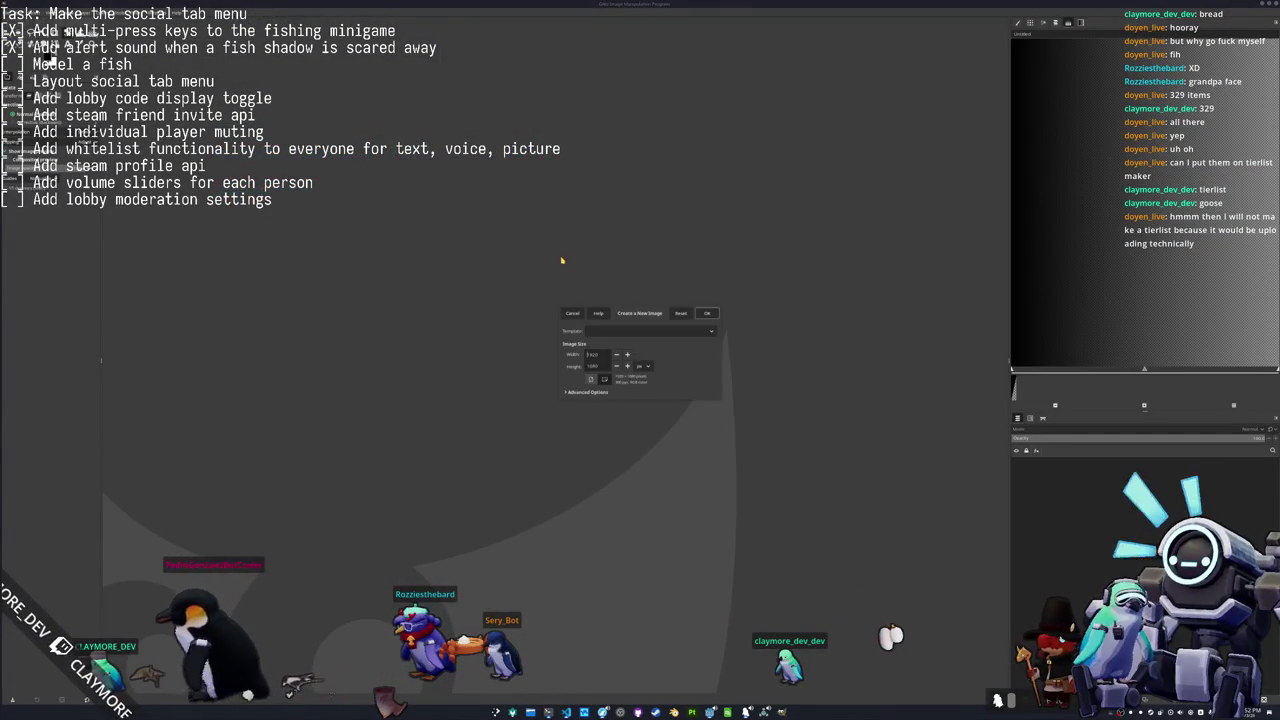
# Create a blank white canvas and browse to the fish images folder in Downloads.
pyautogui.click(707, 314)
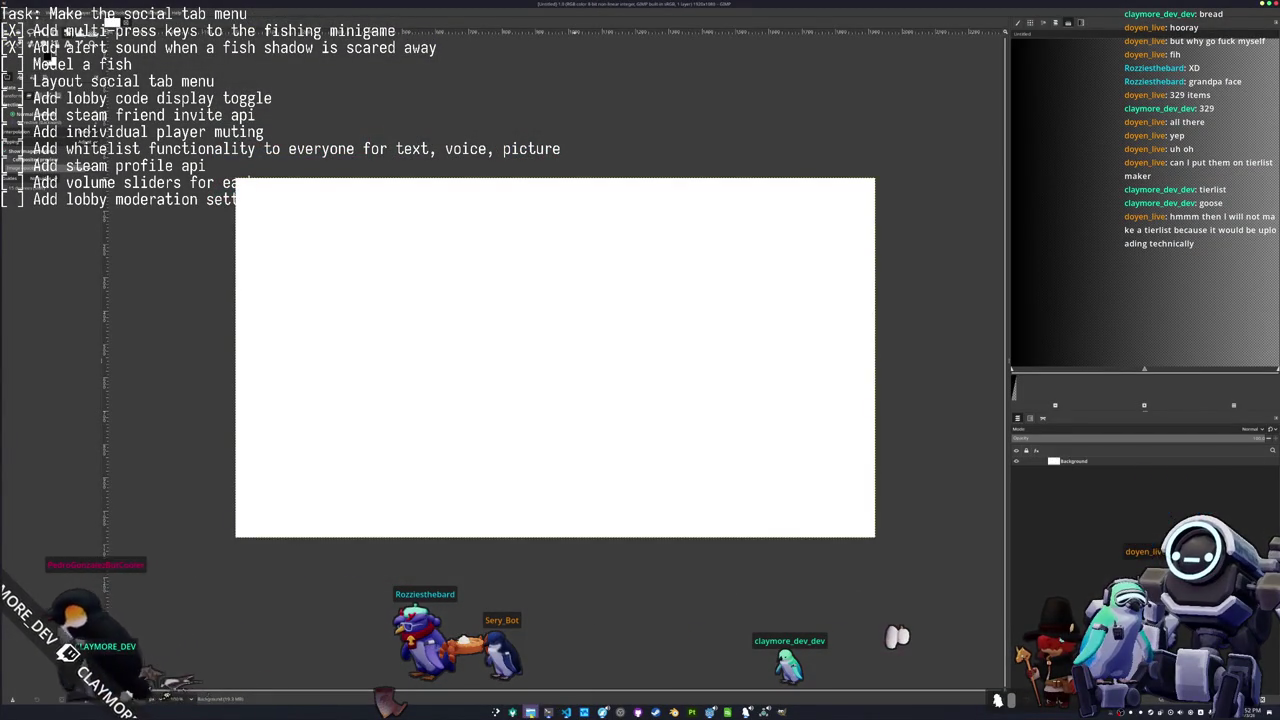
pyautogui.click(584, 711)
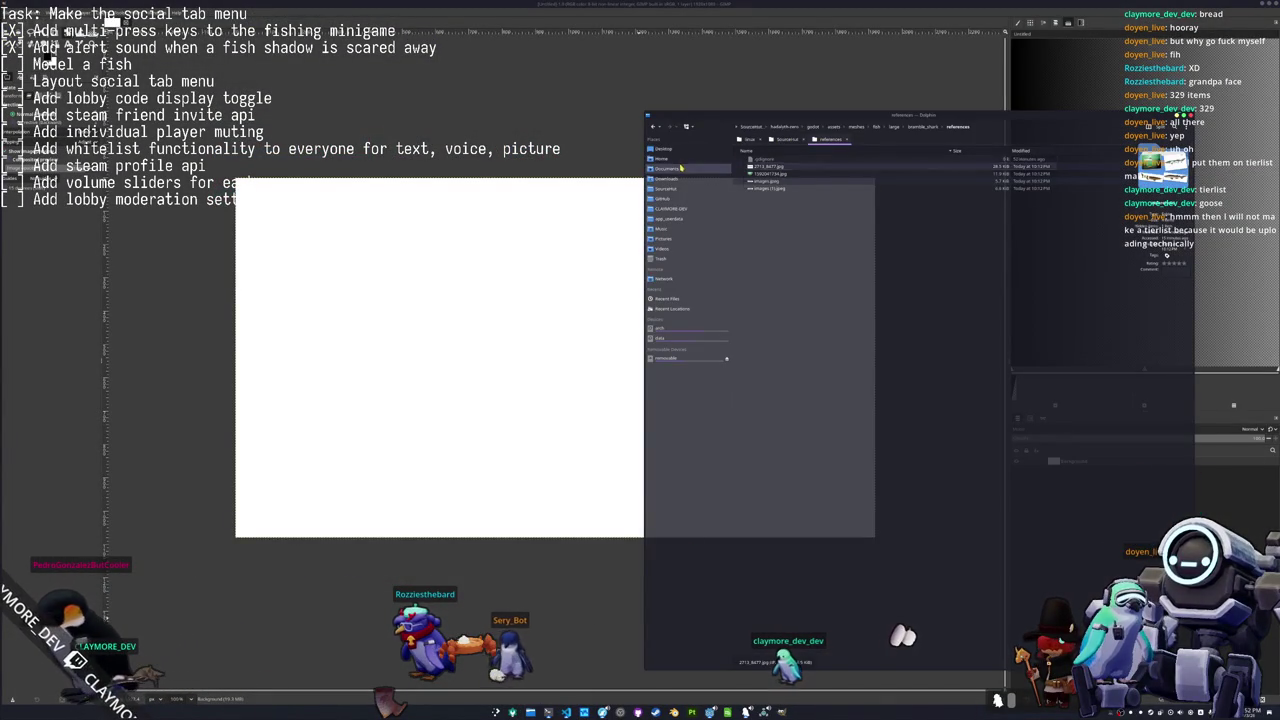
pyautogui.click(668, 178)
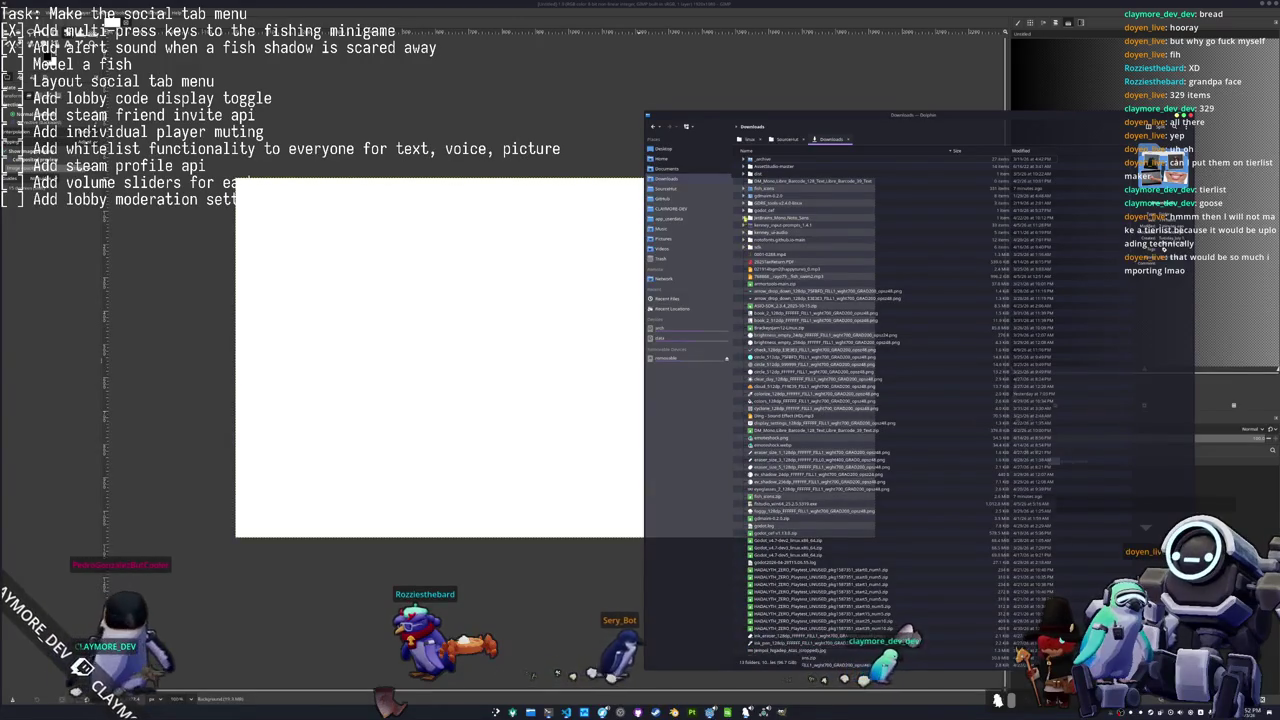
pyautogui.click(746, 188)
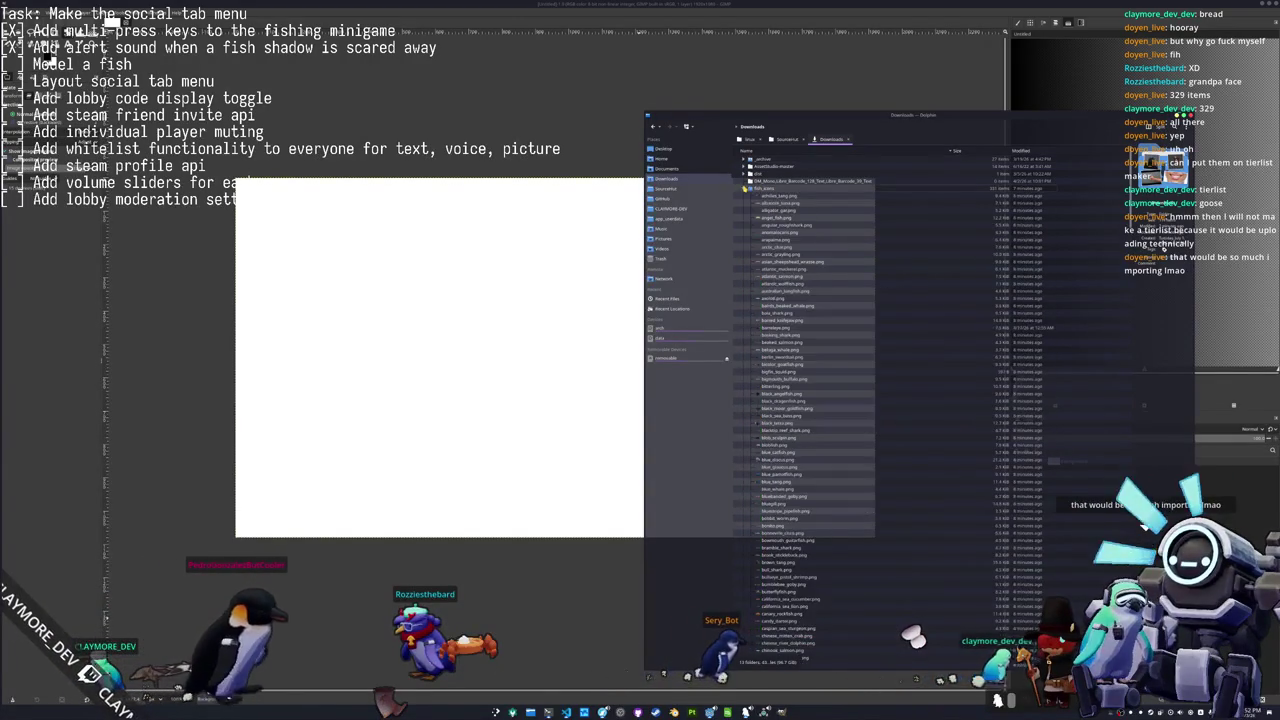
# Add achilles_tang.png as a layer, move it up-left, then quit GIMP discarding the image.
pyautogui.moveTo(773, 199); pyautogui.dragTo(507, 312)
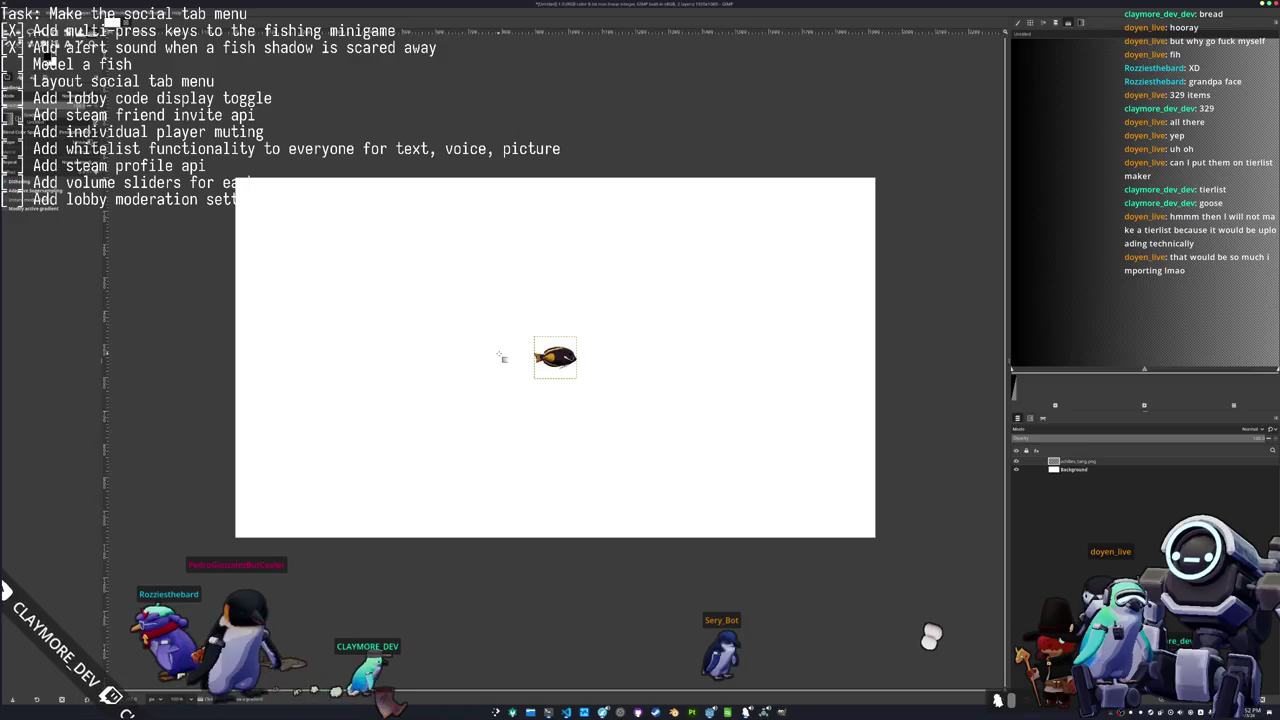
pyautogui.moveTo(507, 359); pyautogui.dragTo(325, 248)
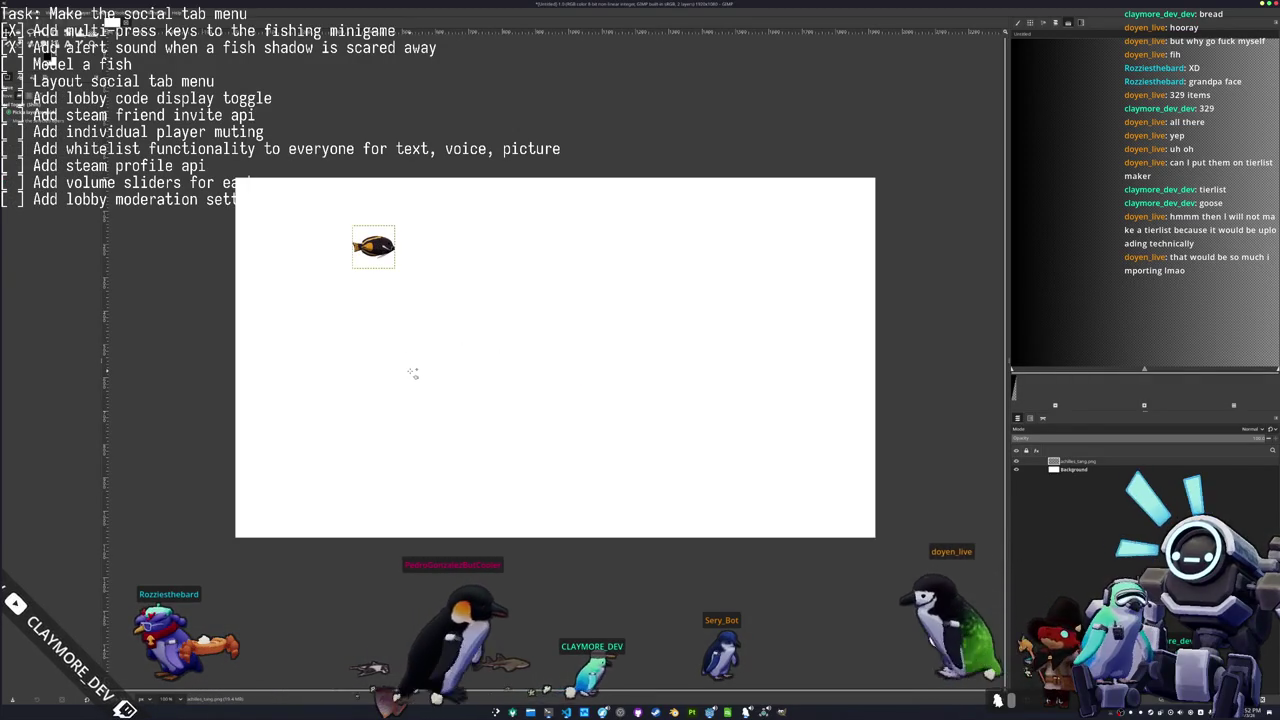
pyautogui.hotkey('ctrl', 'q')
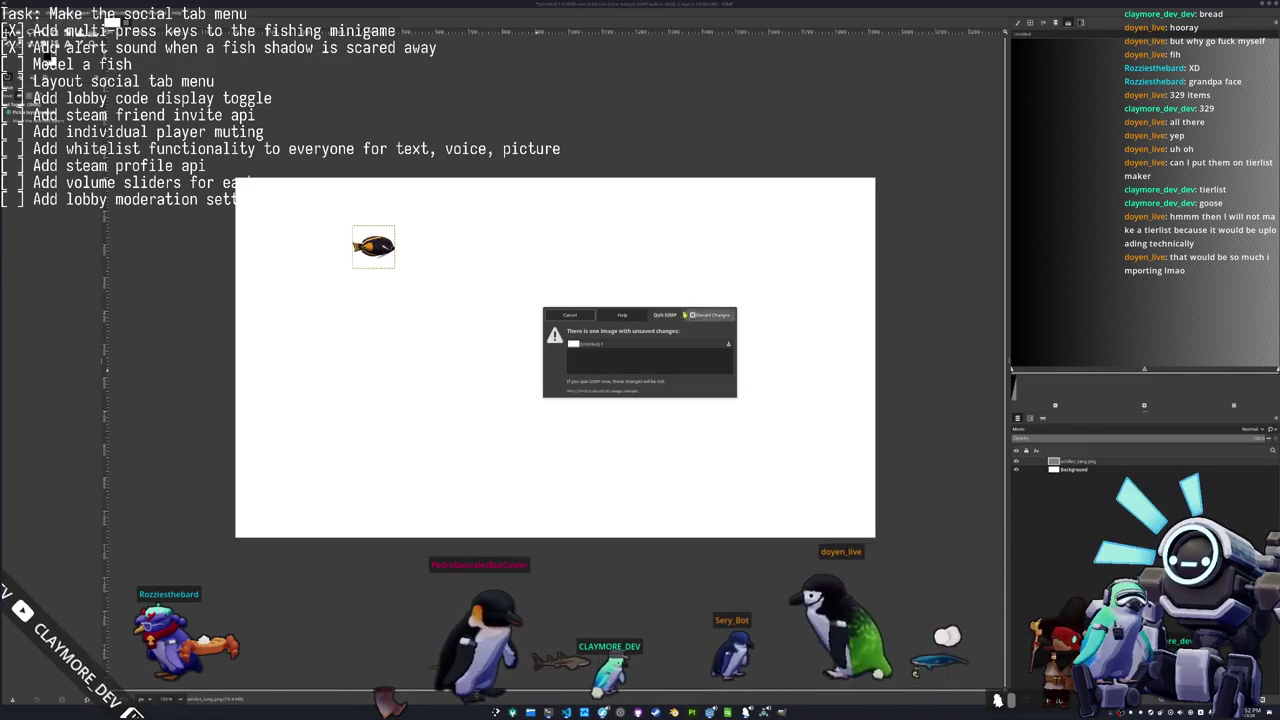
pyautogui.hotkey('ctrl', 'd')
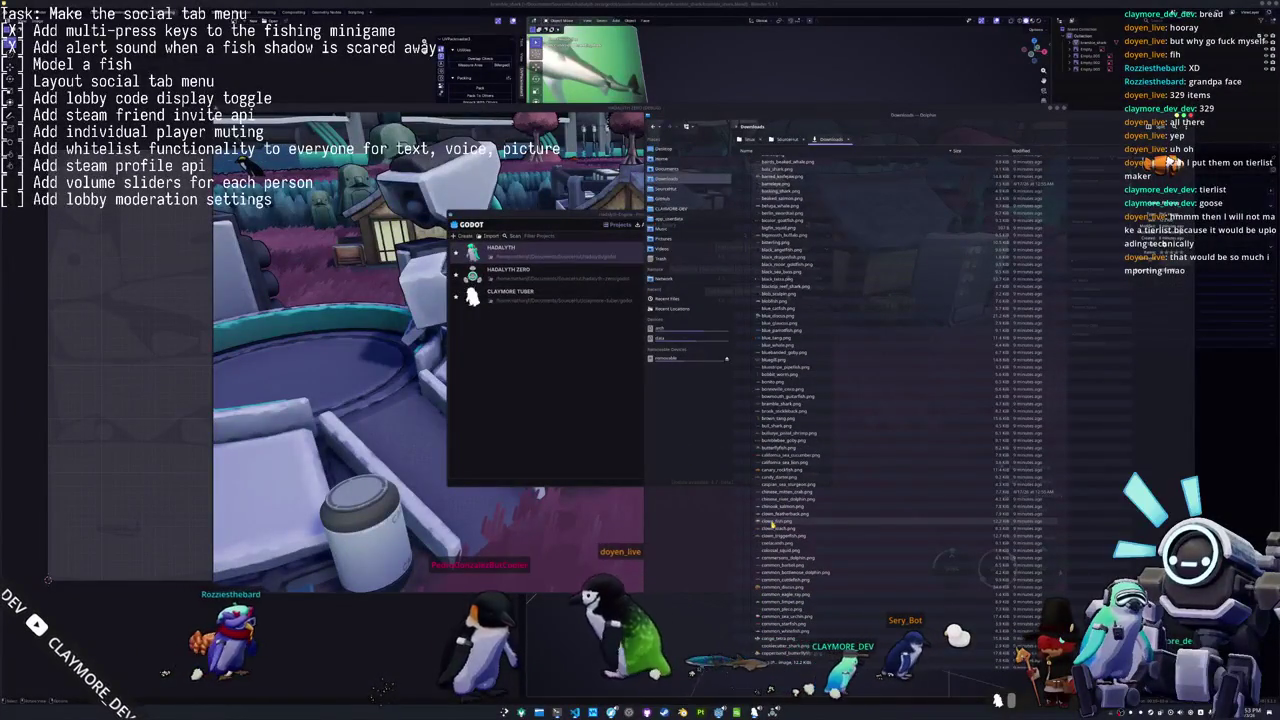
pyautogui.moveTo(773, 521); pyautogui.dragTo(770, 660)
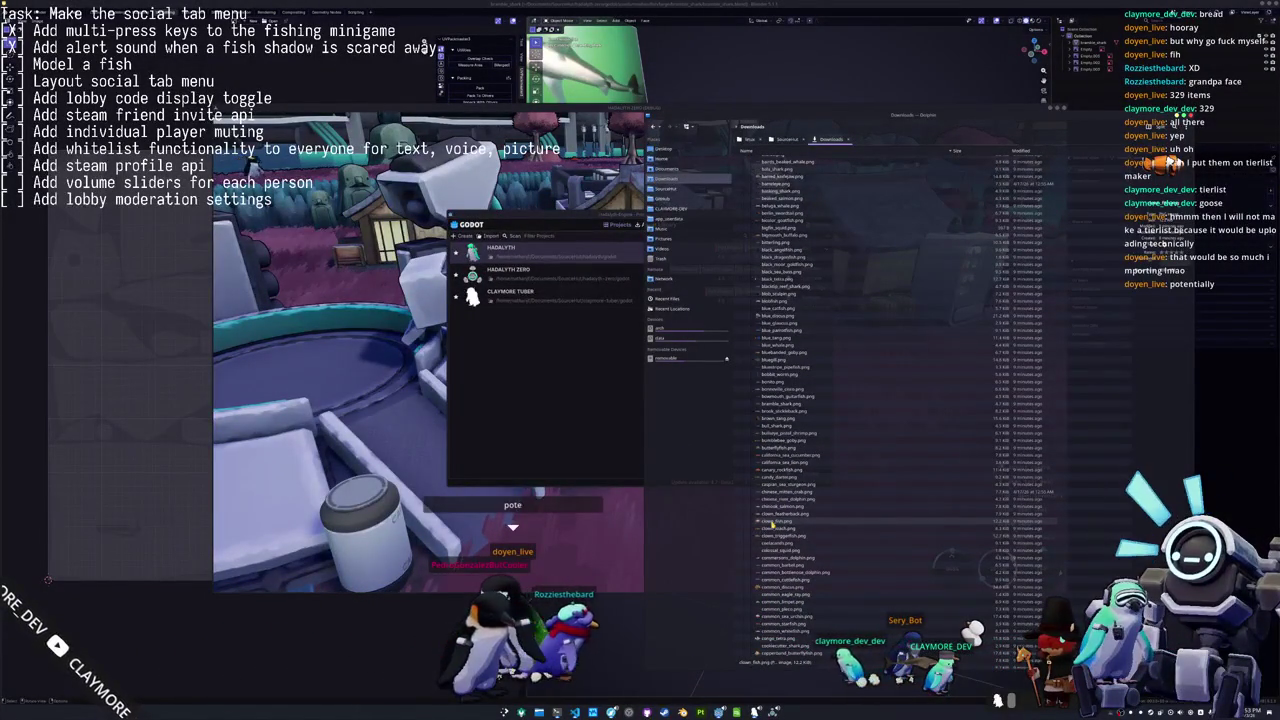
pyautogui.scroll(-2, 806, 370)
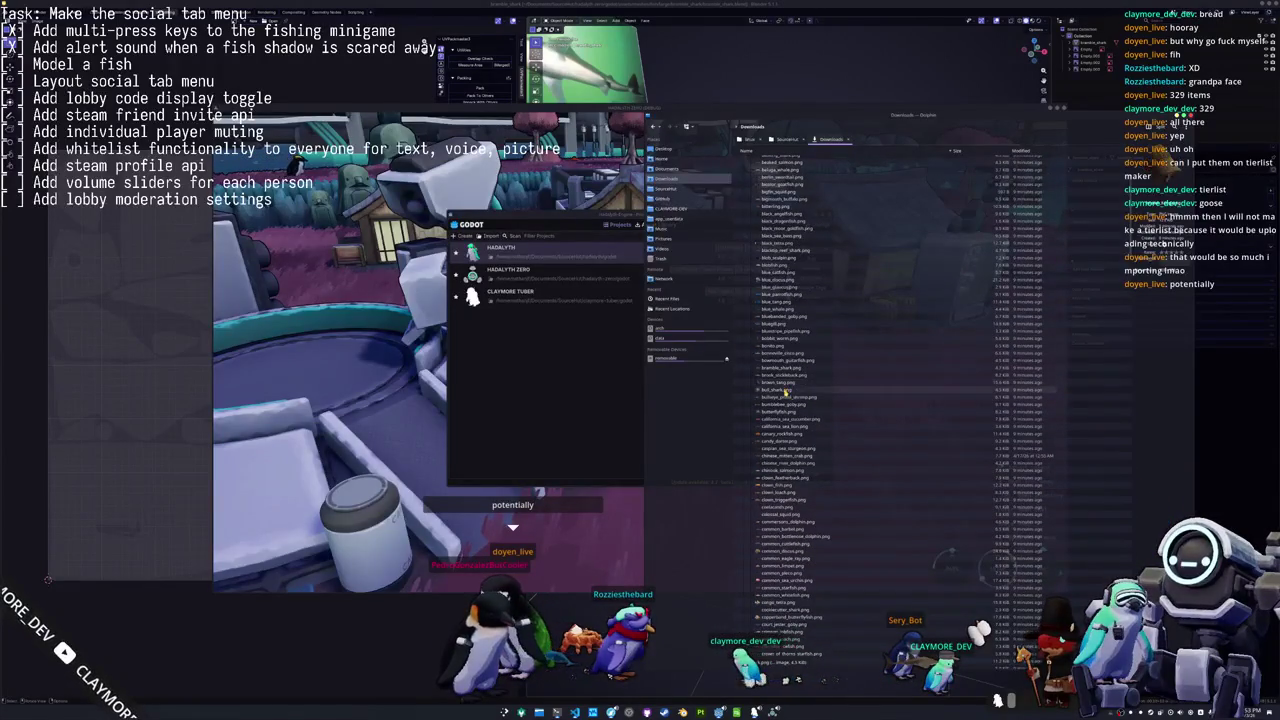
pyautogui.keyDown('ctrl'); pyautogui.scroll(2, 787, 392); pyautogui.keyUp('ctrl')
pyautogui.keyDown('ctrl'); pyautogui.scroll(1, 787, 392); pyautogui.keyUp('ctrl')
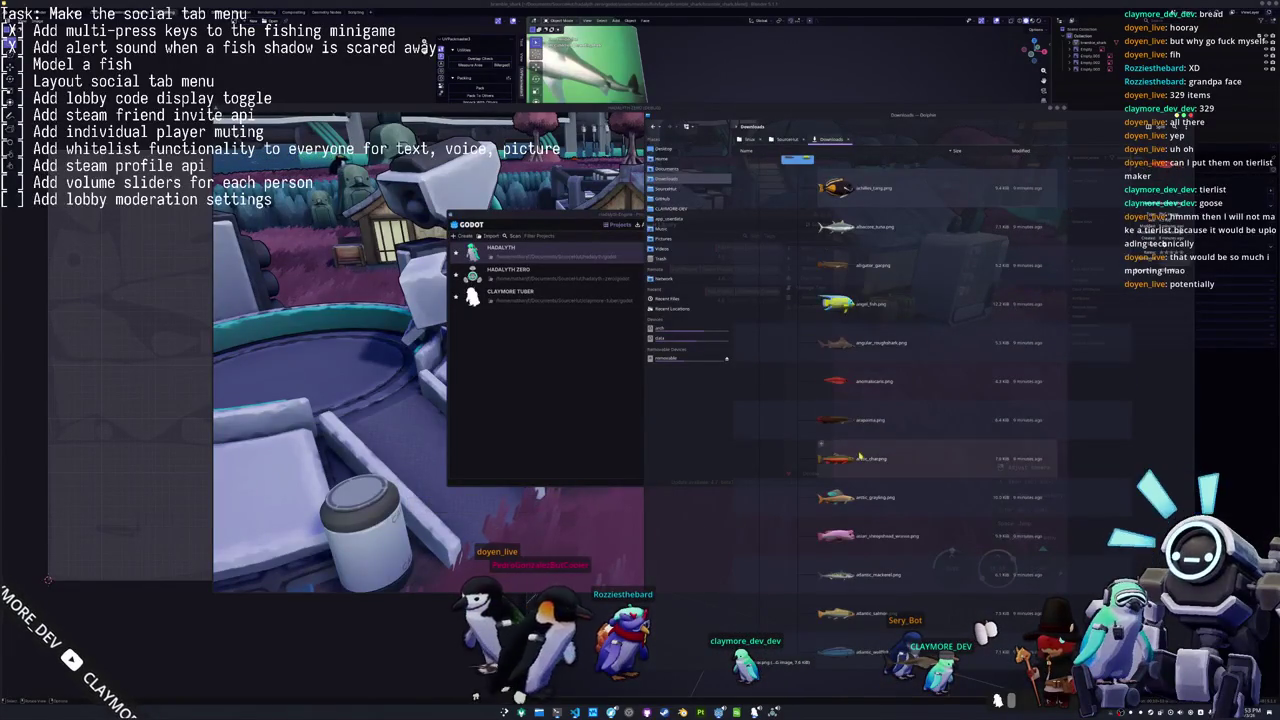
pyautogui.keyDown('ctrl'); pyautogui.scroll(-3, 859, 456); pyautogui.keyUp('ctrl')
pyautogui.keyDown('ctrl'); pyautogui.scroll(-1, 859, 456); pyautogui.keyUp('ctrl')
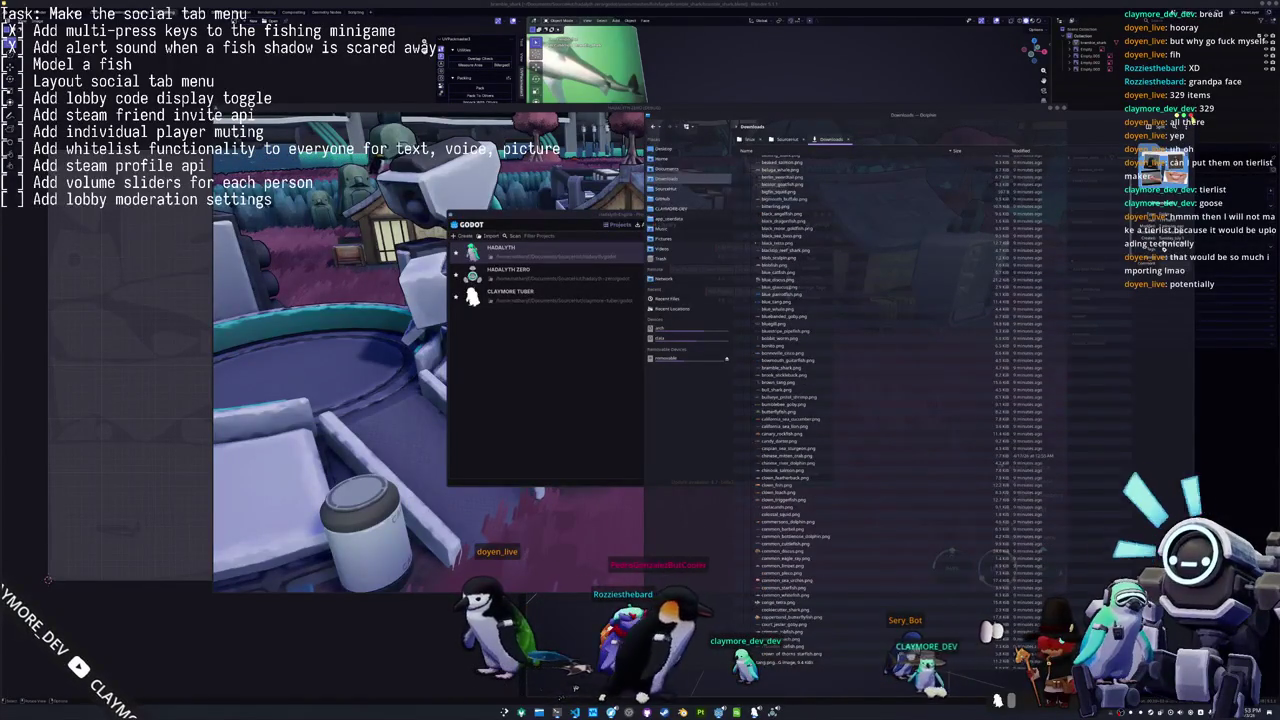
pyautogui.doubleClick(616, 272)
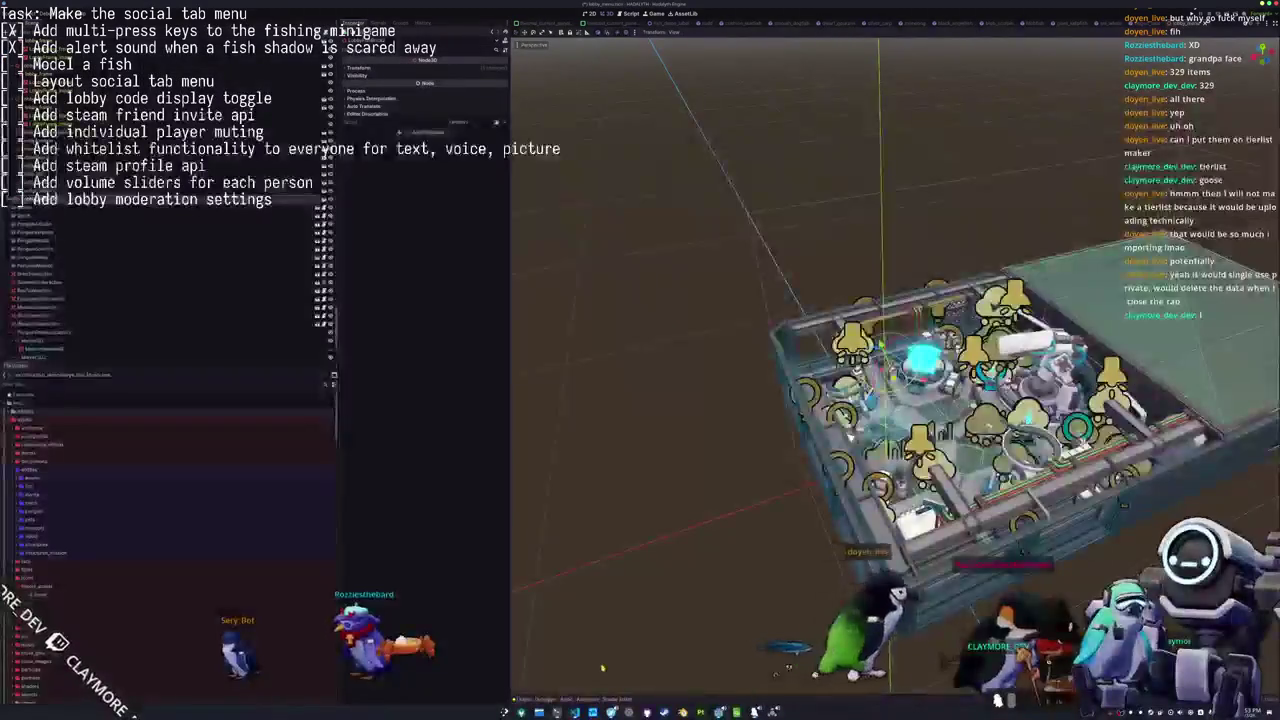
# Expand the fish folder in the FileSystem dock and open its large subfolder.
pyautogui.doubleClick(42, 487)
pyautogui.click(45, 512)
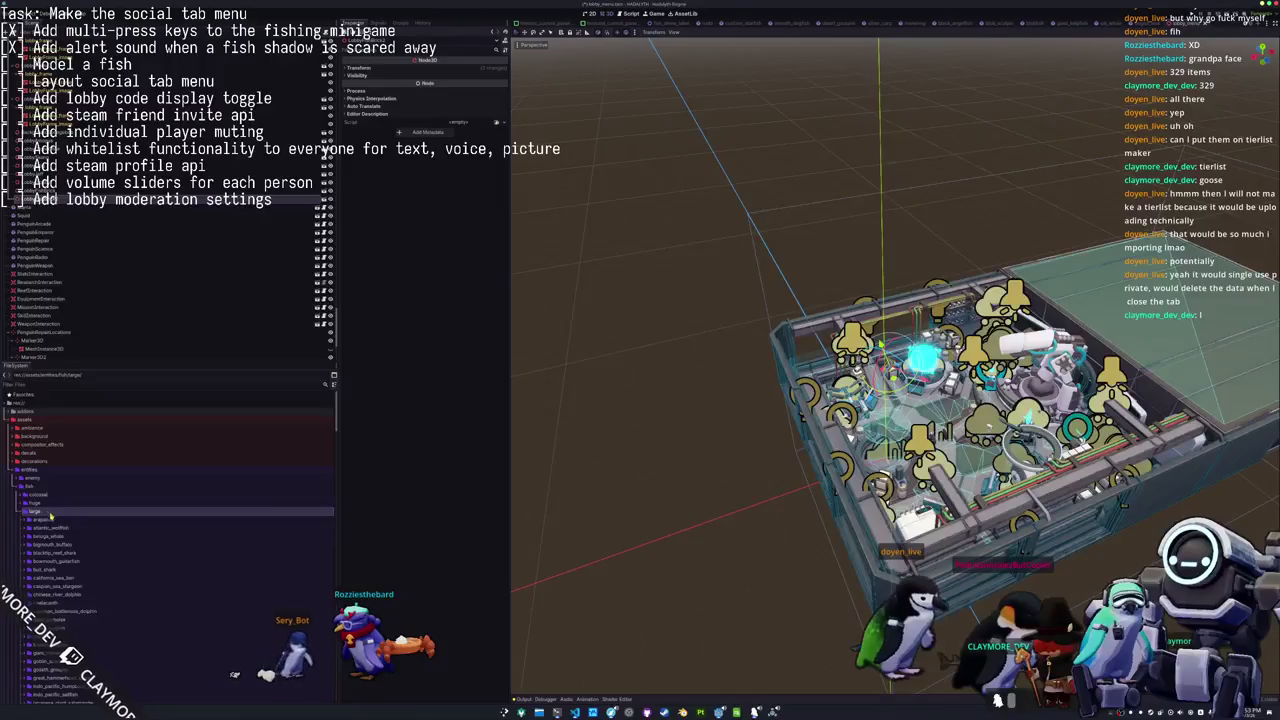
pyautogui.click(539, 712)
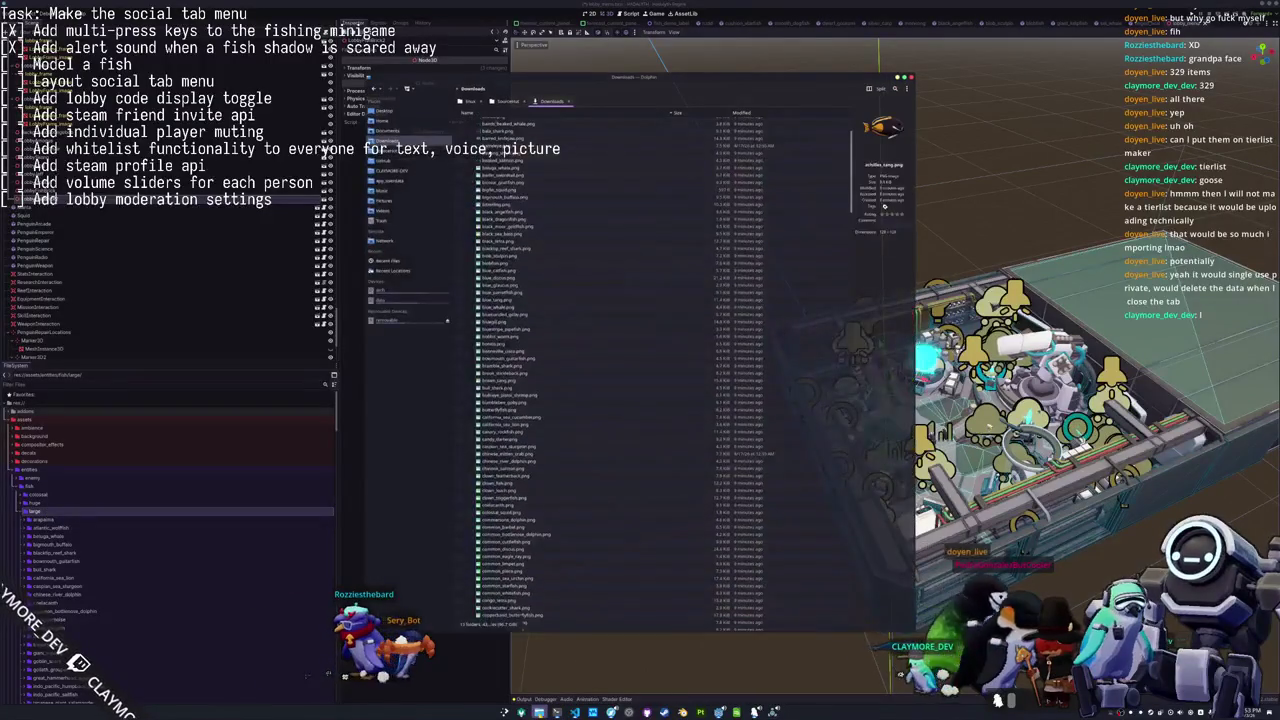
# Open a second Dolphin window beside the first and enter the hadalyth godot project folder.
pyautogui.rightClick(539, 712)
pyautogui.click(556, 601)
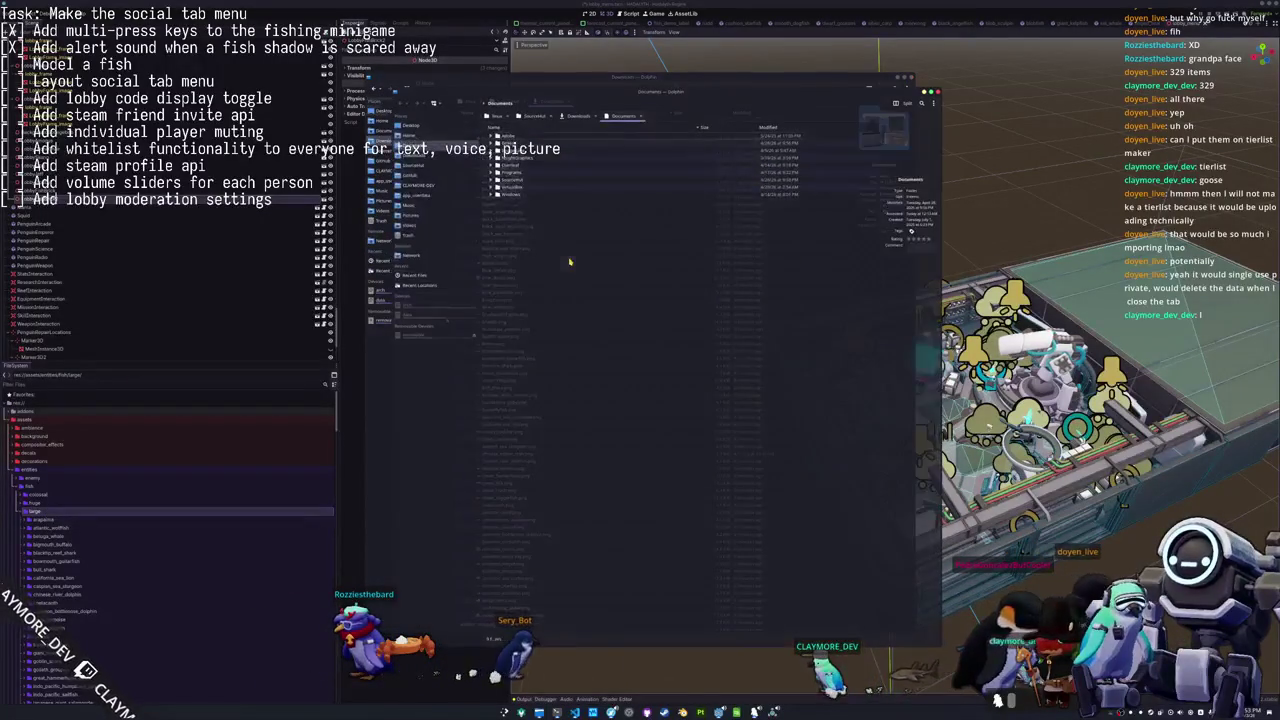
pyautogui.moveTo(648, 95)
pyautogui.mouseDown()
pyautogui.moveTo(555, 117)
pyautogui.moveTo(572, 130)
pyautogui.mouseUp()
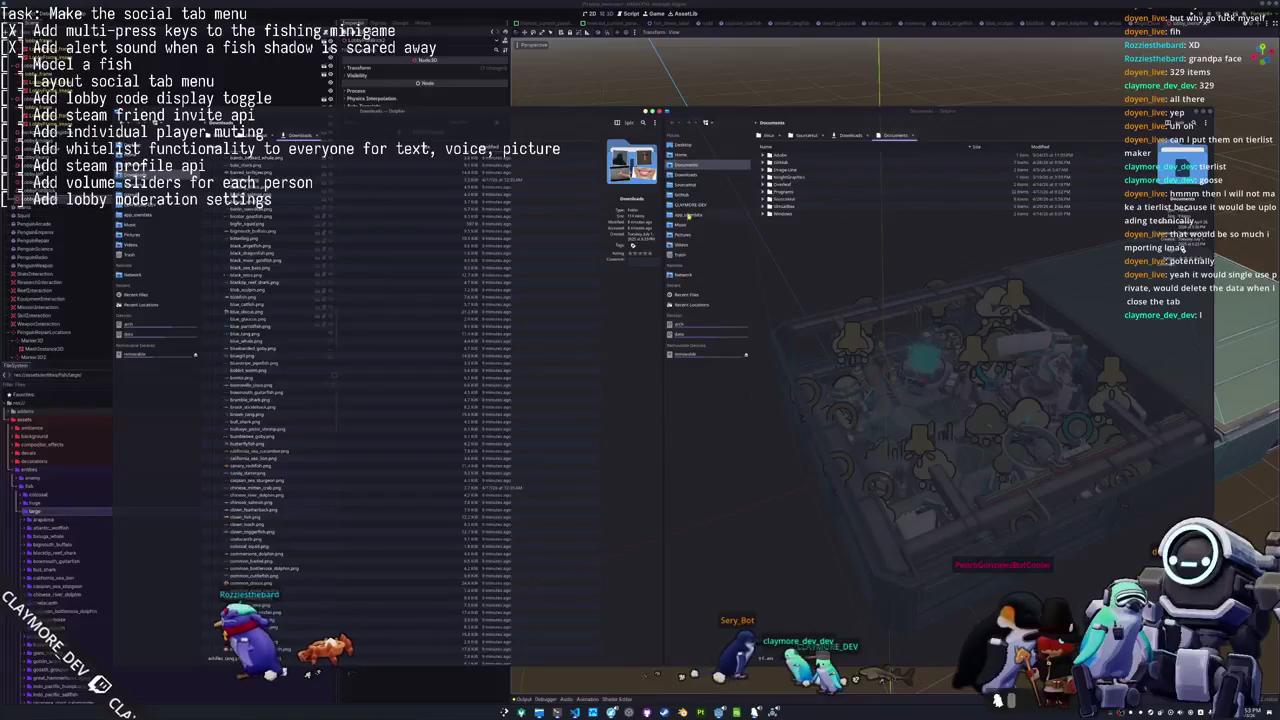
pyautogui.click(693, 186)
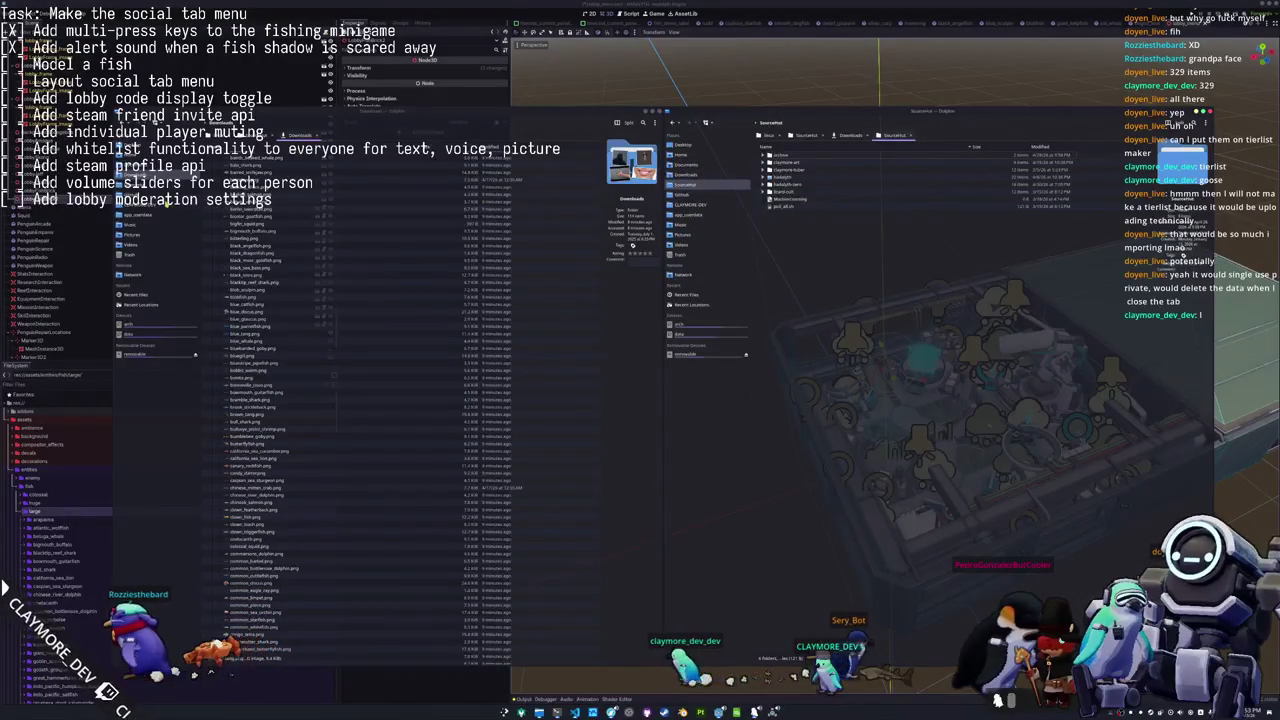
pyautogui.press('BackSpace')
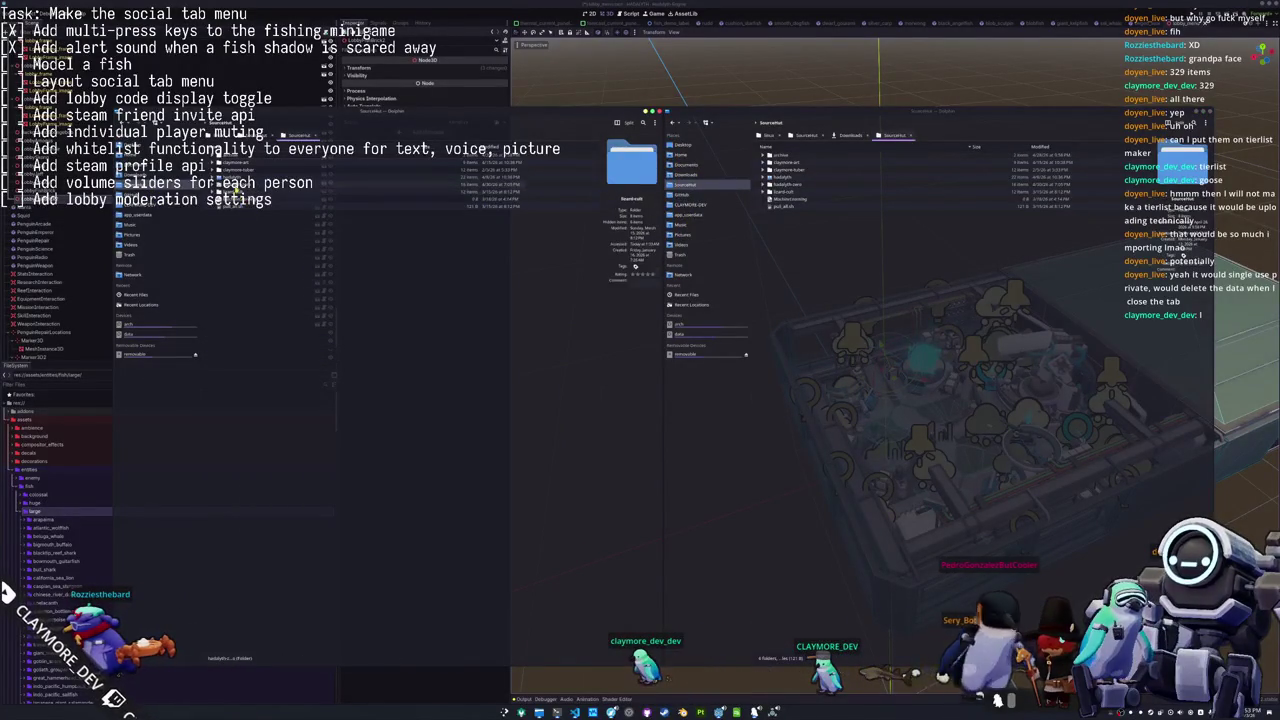
pyautogui.press('Return')
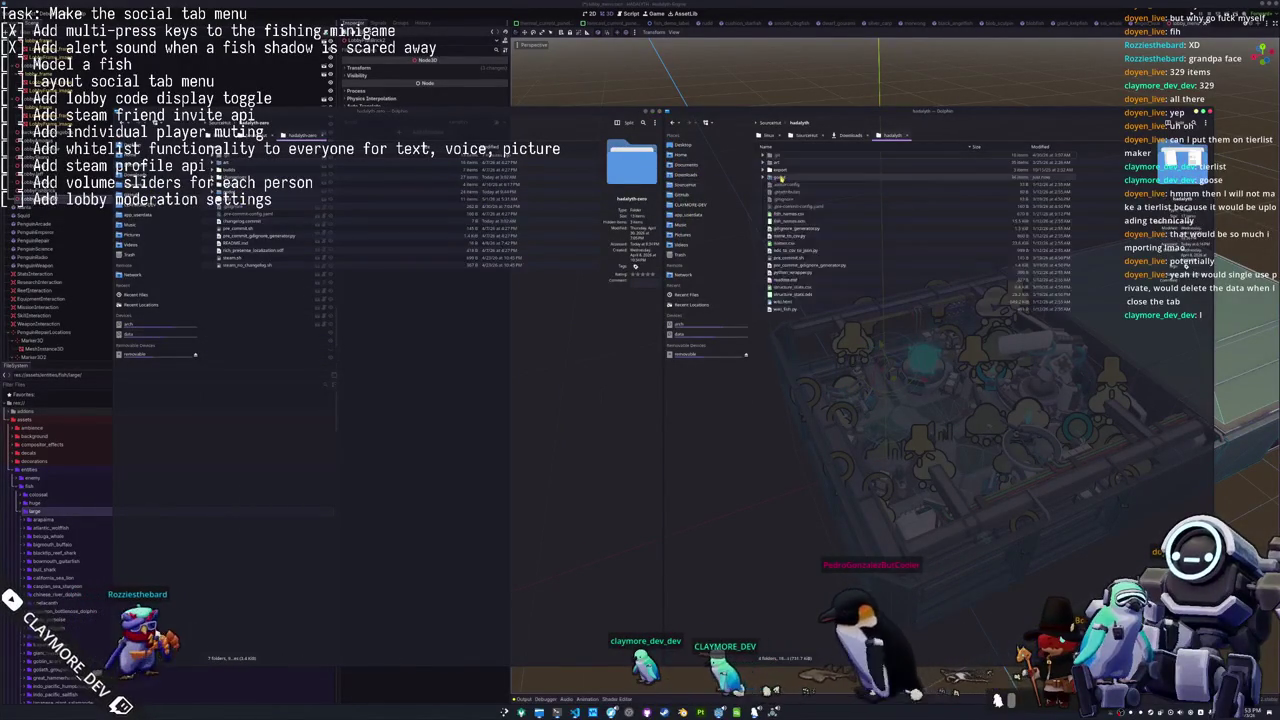
pyautogui.press('Return')
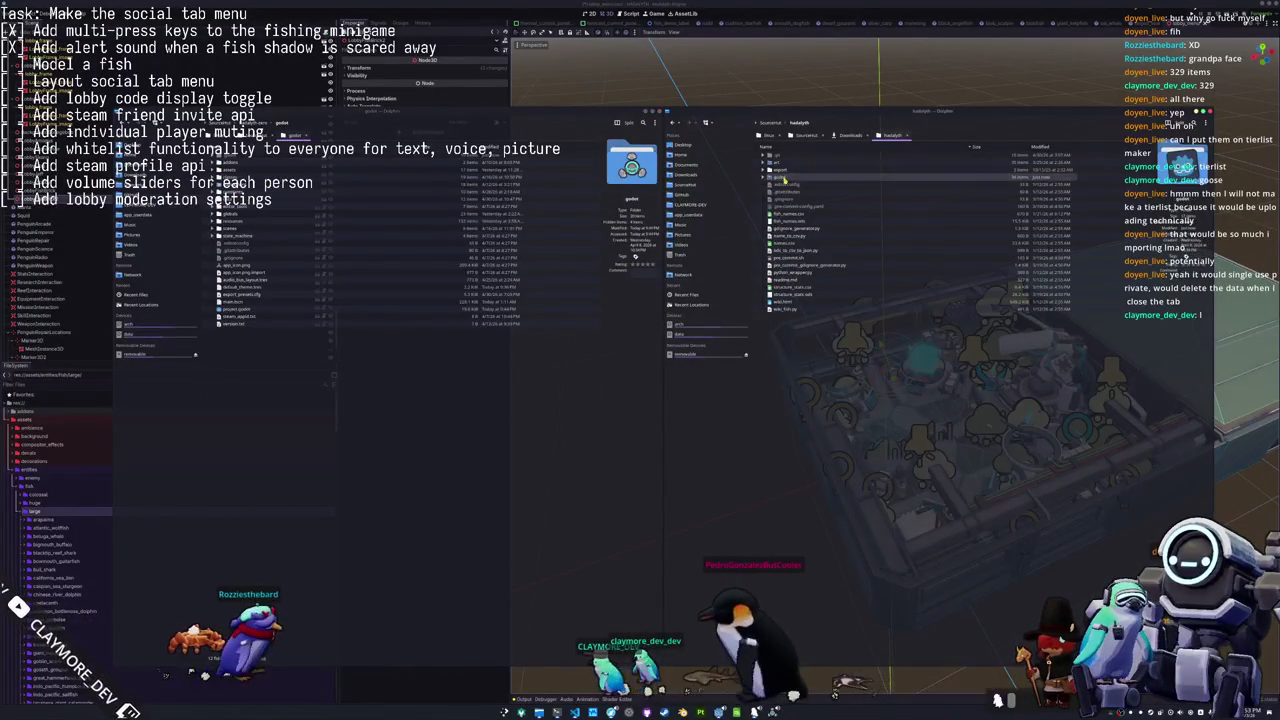
# Browse both windows to assets/entities/fish/large and copy the bramble_shark folder into it.
pyautogui.doubleClick(786, 180)
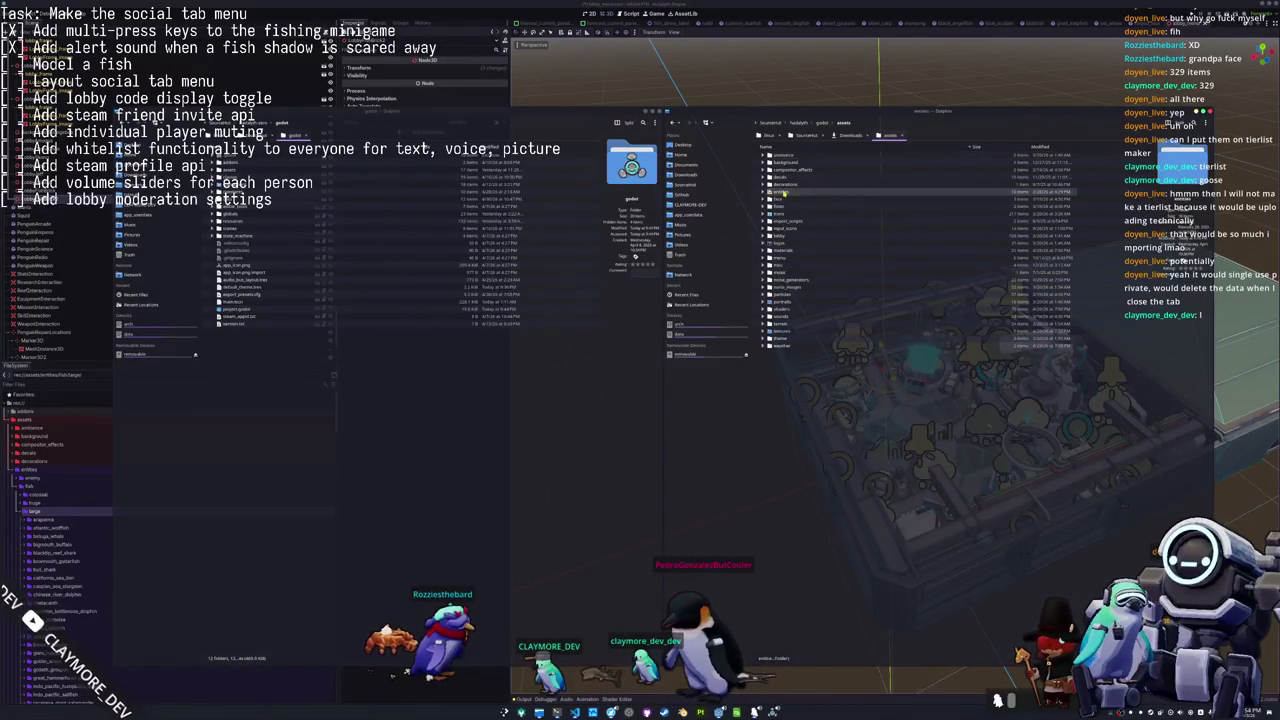
pyautogui.doubleClick(784, 192)
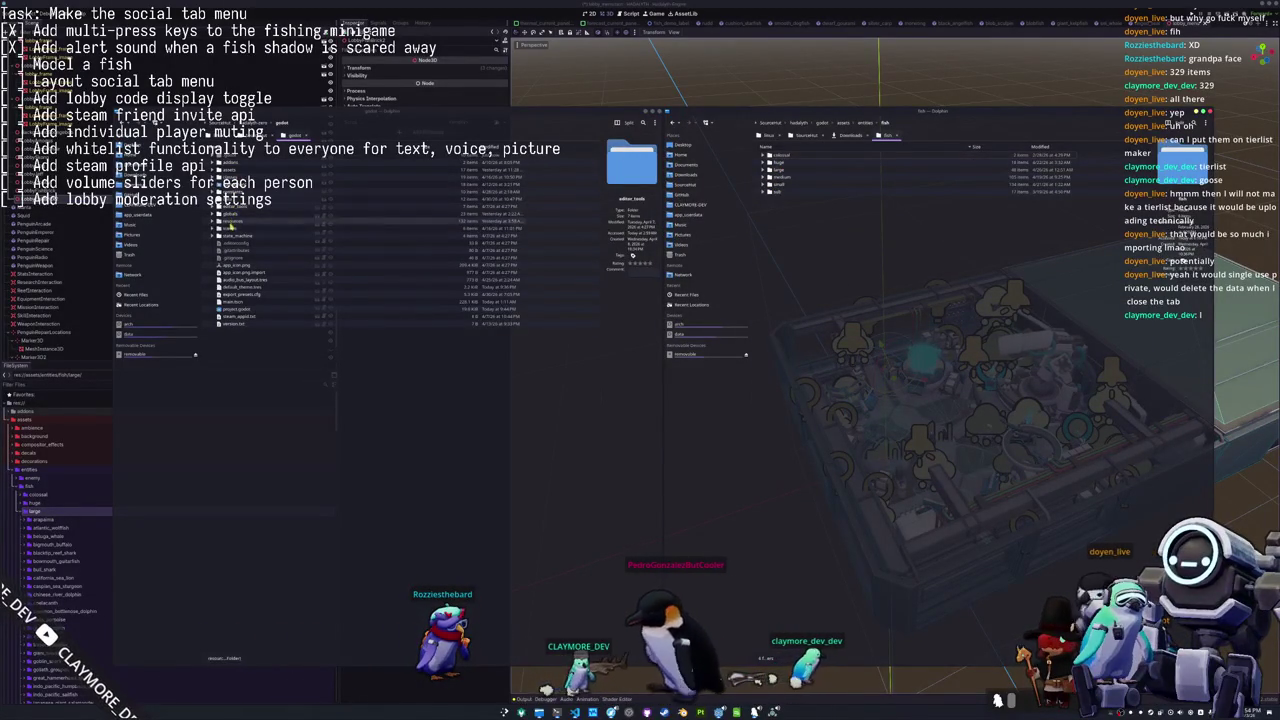
pyautogui.doubleClick(232, 222)
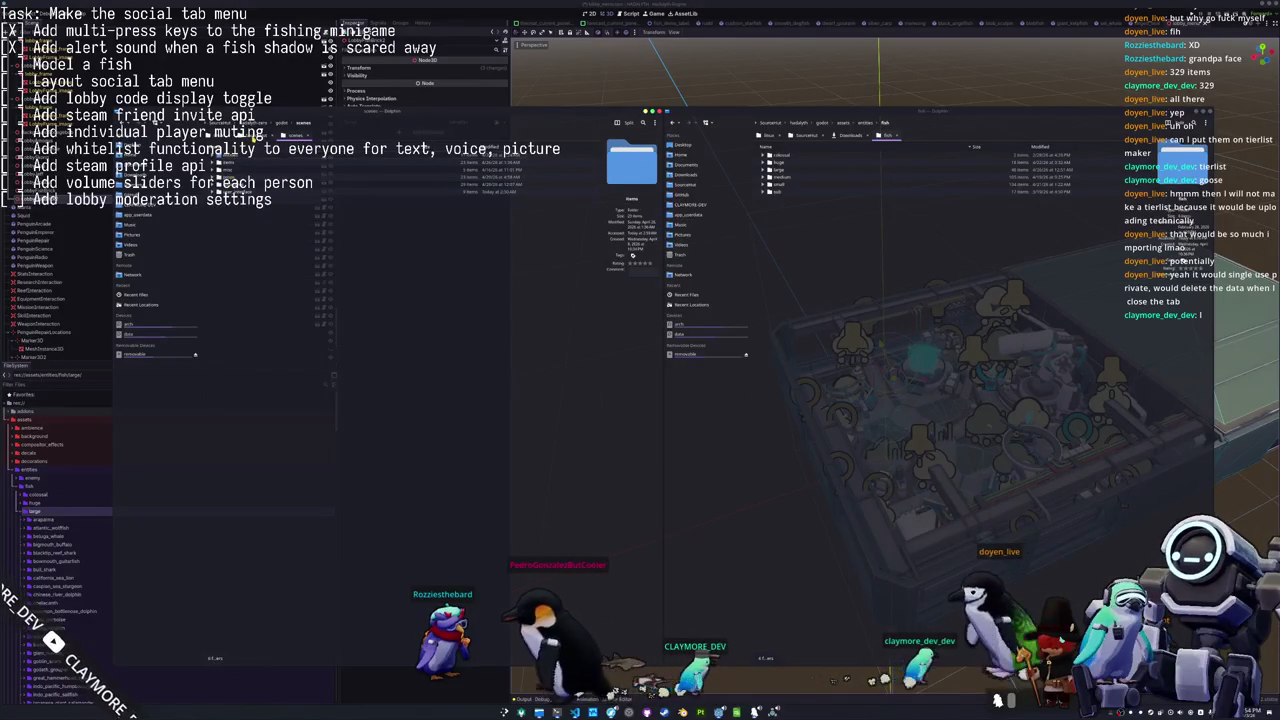
pyautogui.hotkey('alt', 'Left')
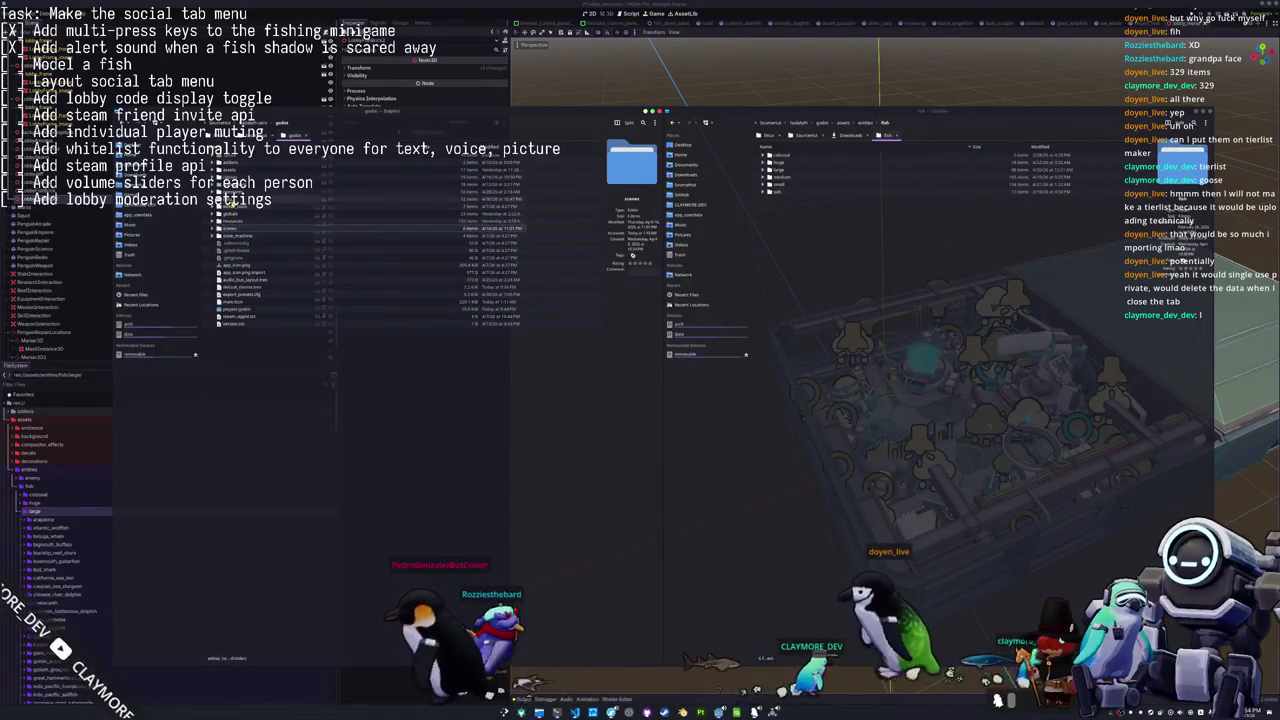
pyautogui.doubleClick(234, 170)
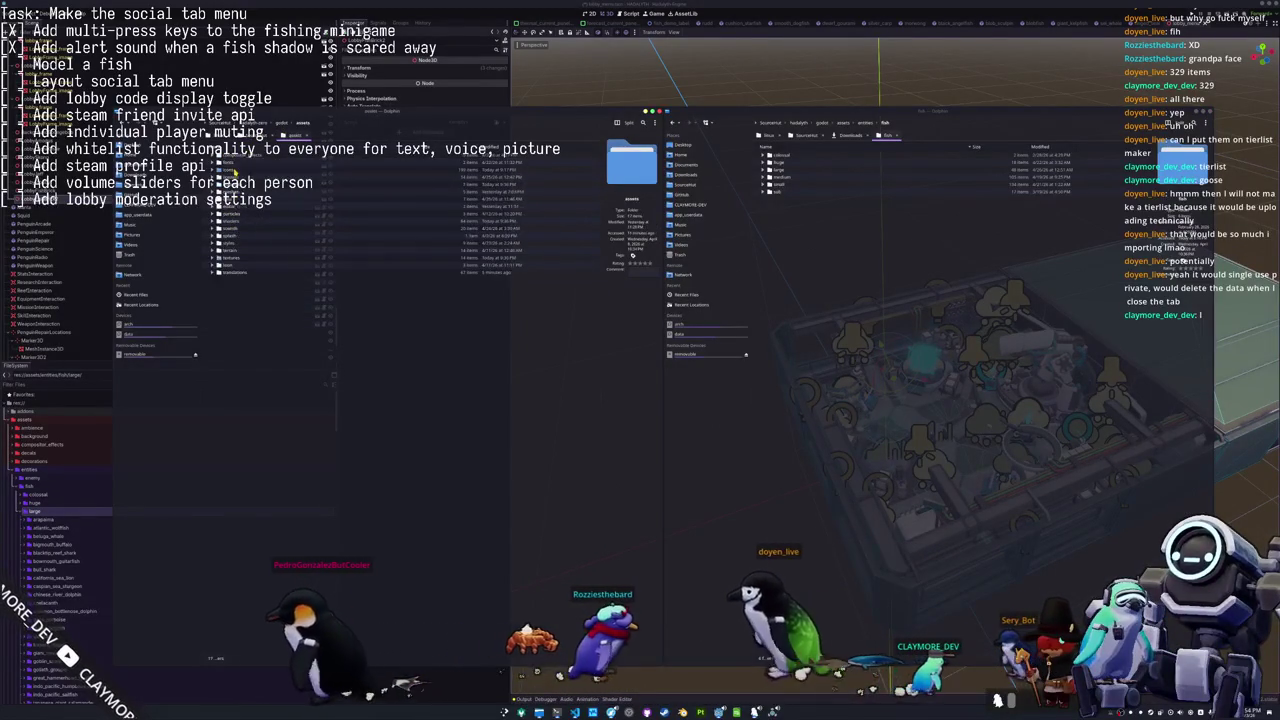
pyautogui.doubleClick(234, 170)
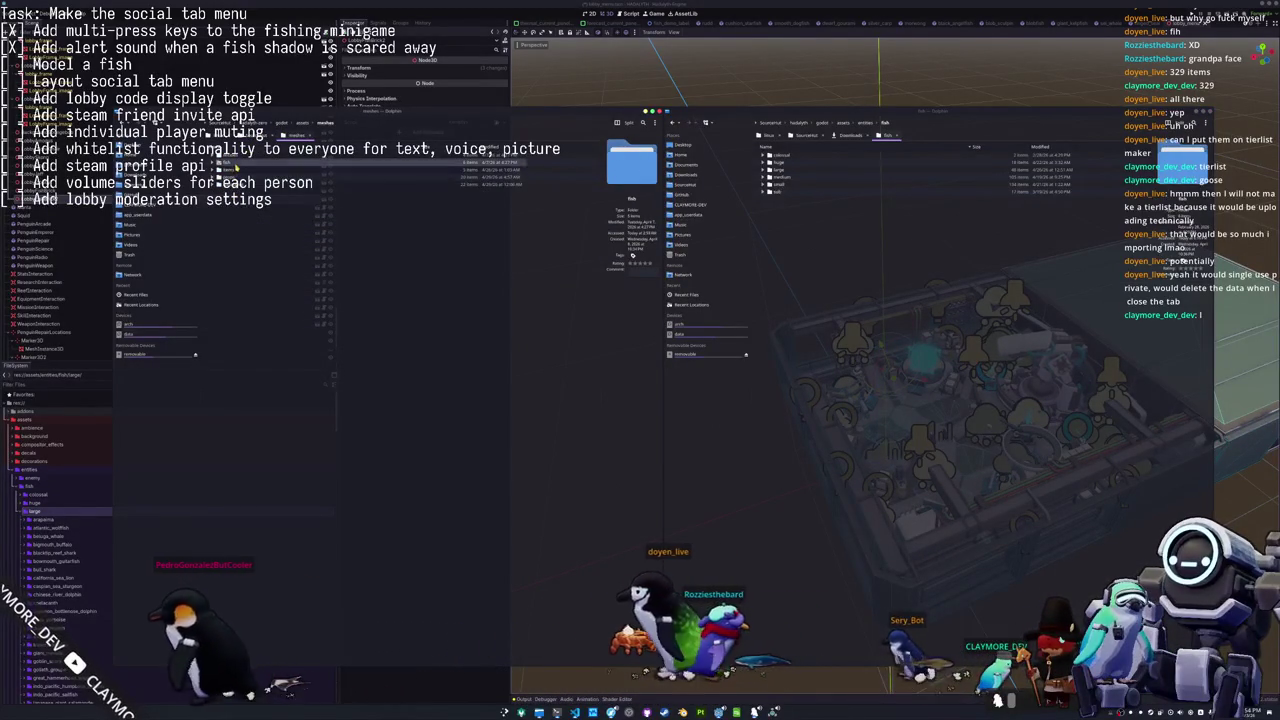
pyautogui.doubleClick(236, 168)
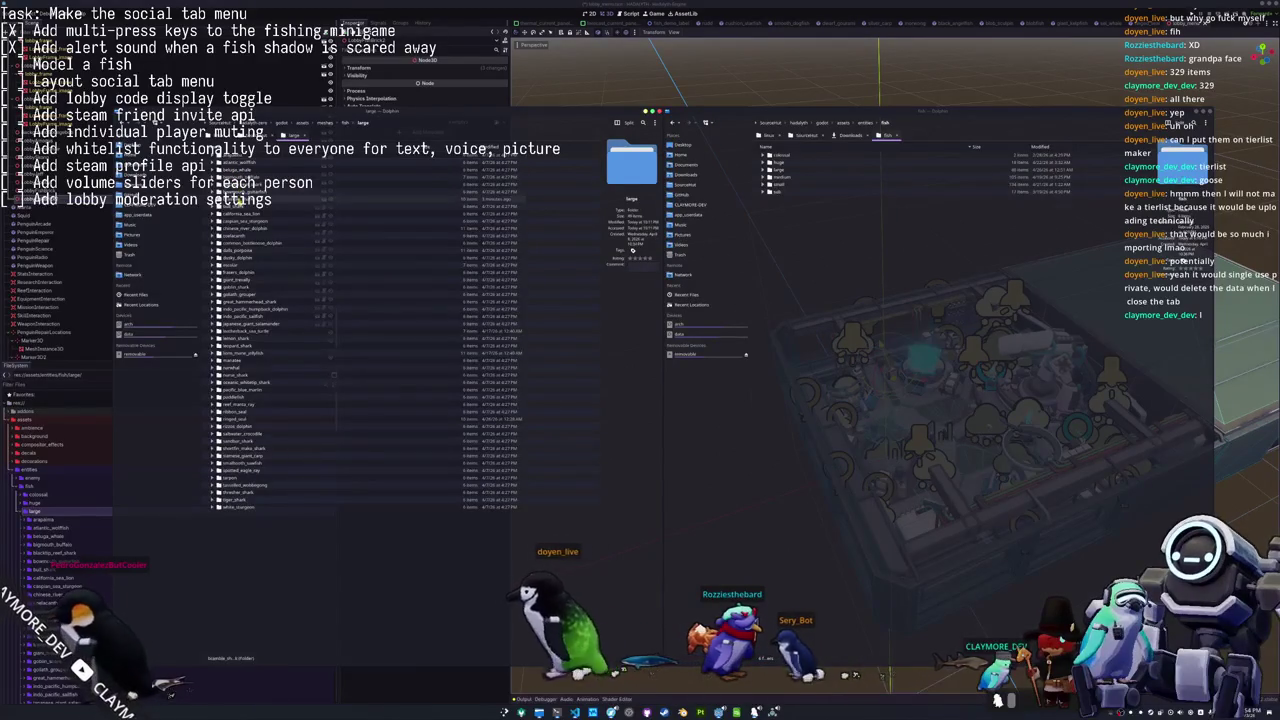
pyautogui.doubleClick(776, 176)
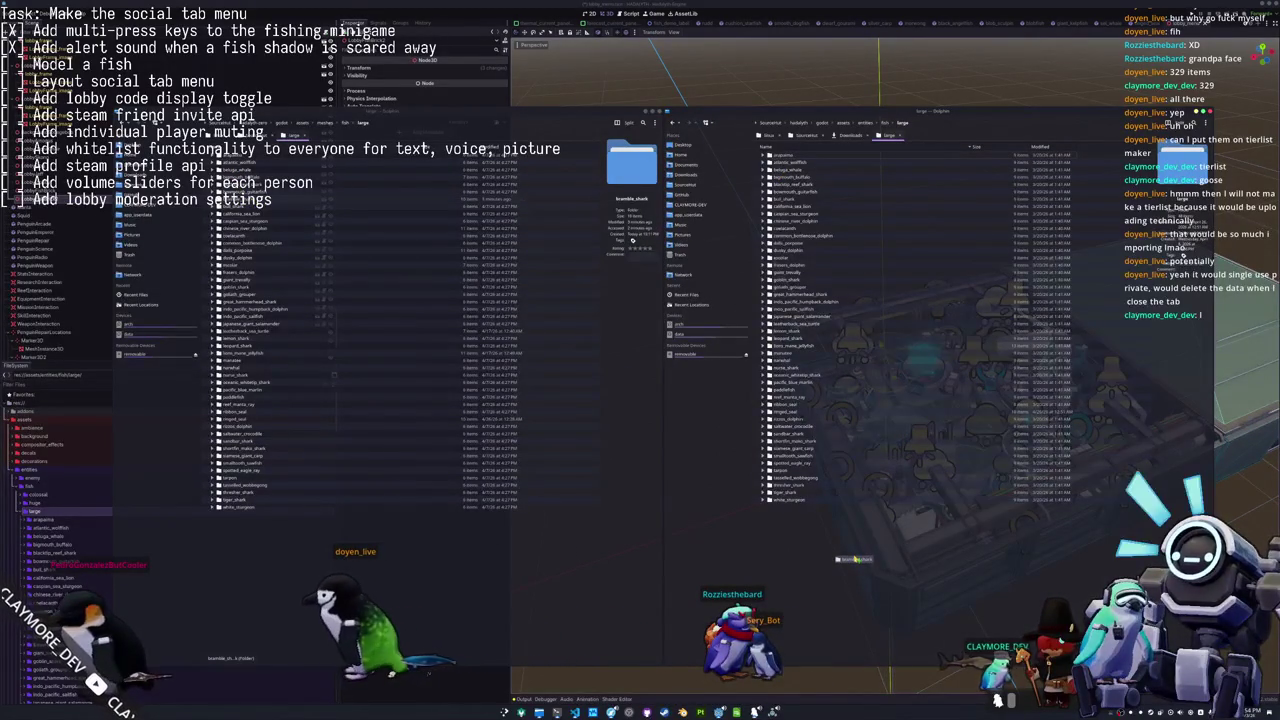
pyautogui.moveTo(855, 559); pyautogui.dragTo(855, 560)
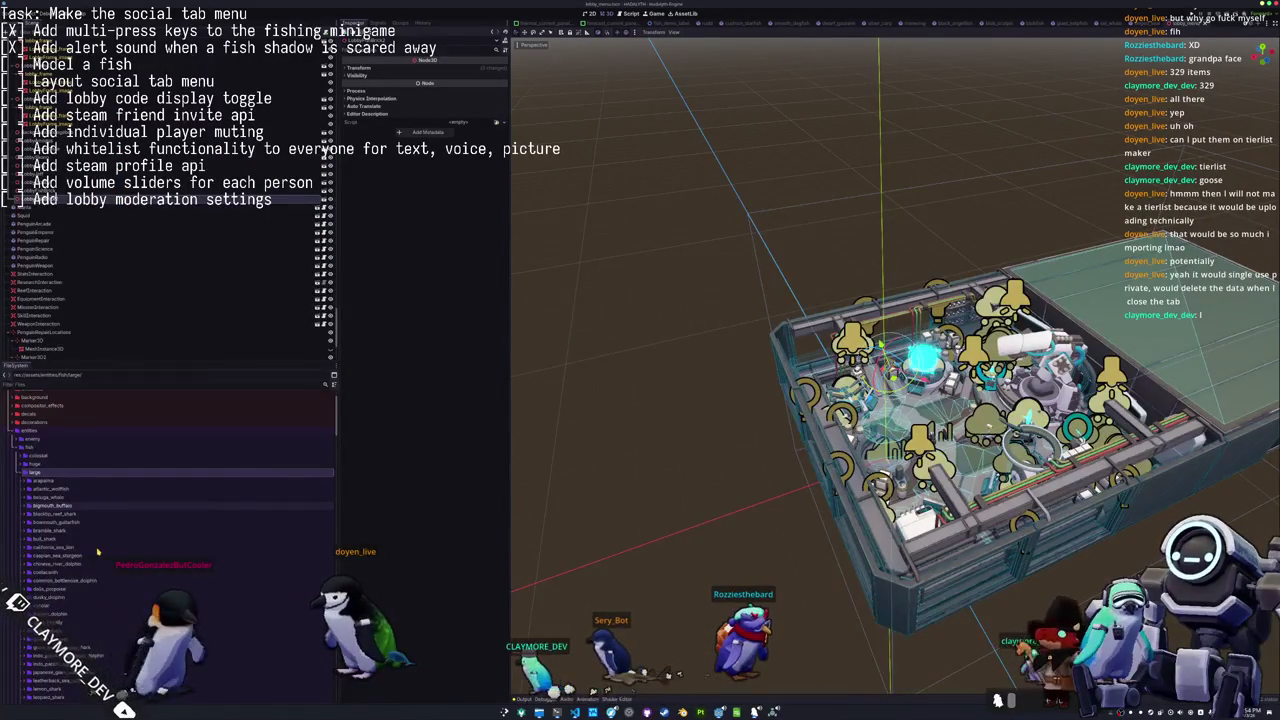
# Scroll the FileSystem dock down to the bull_shark folder and duplicate it with Ctrl+D.
pyautogui.scroll(-1, 98, 551)
pyautogui.scroll(-1, 98, 551)
pyautogui.scroll(-1, 98, 551)
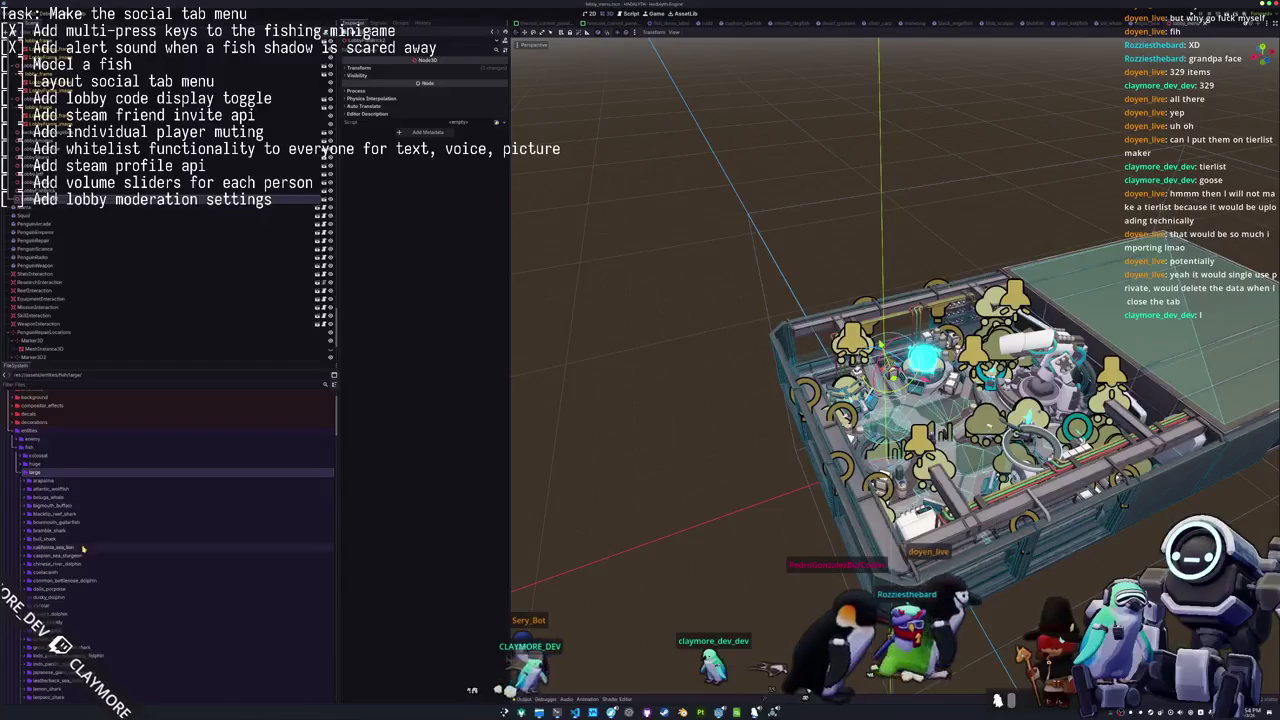
pyautogui.scroll(-5, 100, 540)
pyautogui.scroll(-3, 105, 530)
pyautogui.scroll(-5, 113, 515)
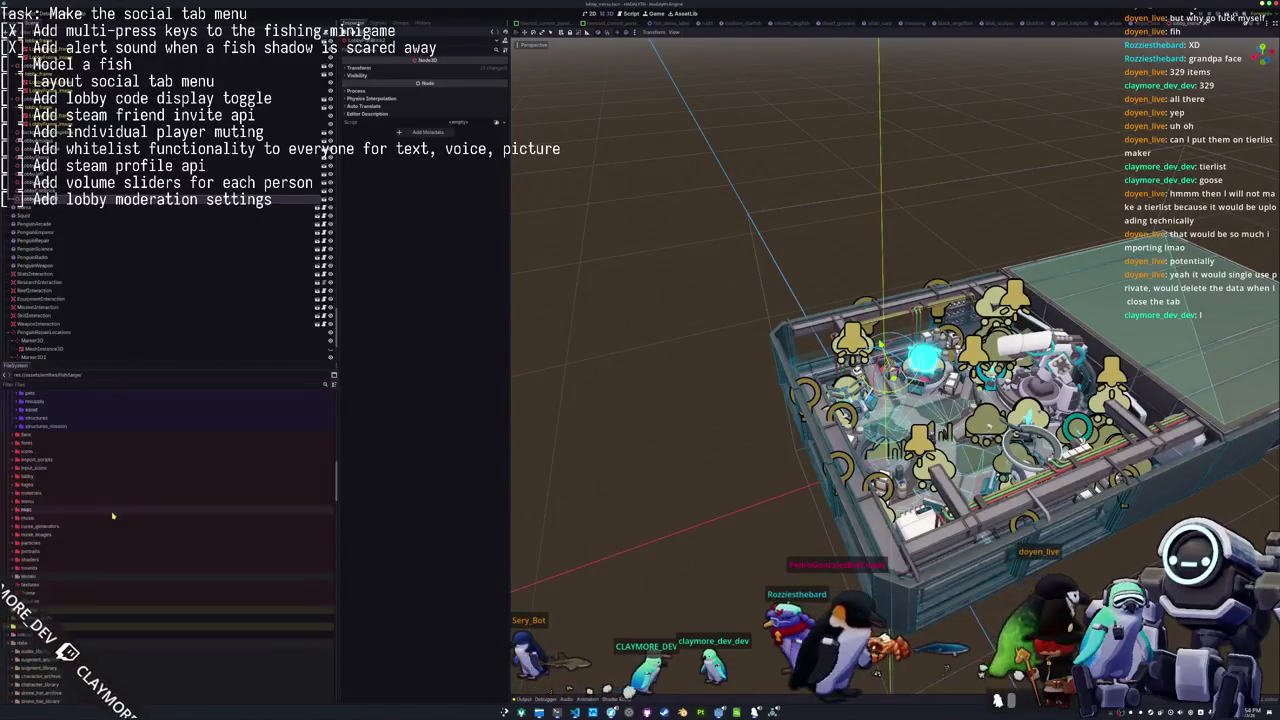
pyautogui.scroll(-5, 100, 530)
pyautogui.scroll(-5, 88, 543)
pyautogui.scroll(2, 70, 520)
pyautogui.scroll(2, 43, 489)
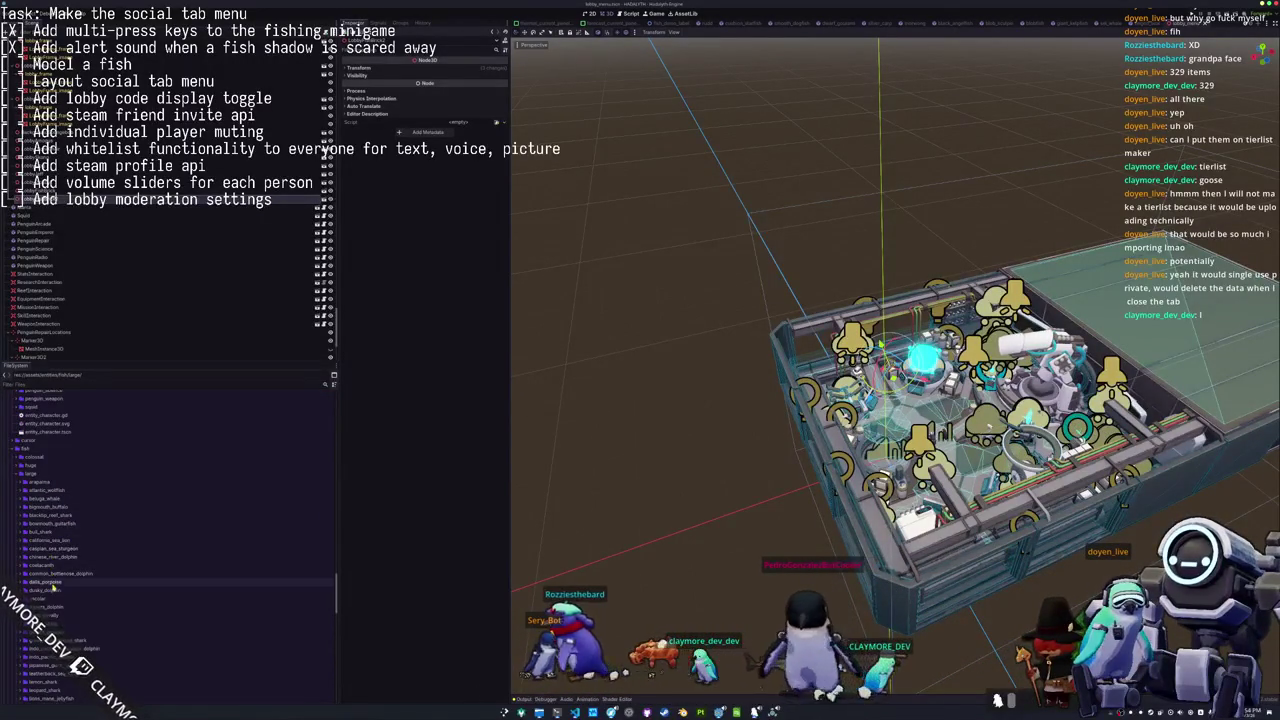
pyautogui.scroll(-2, 54, 592)
pyautogui.scroll(-2, 57, 600)
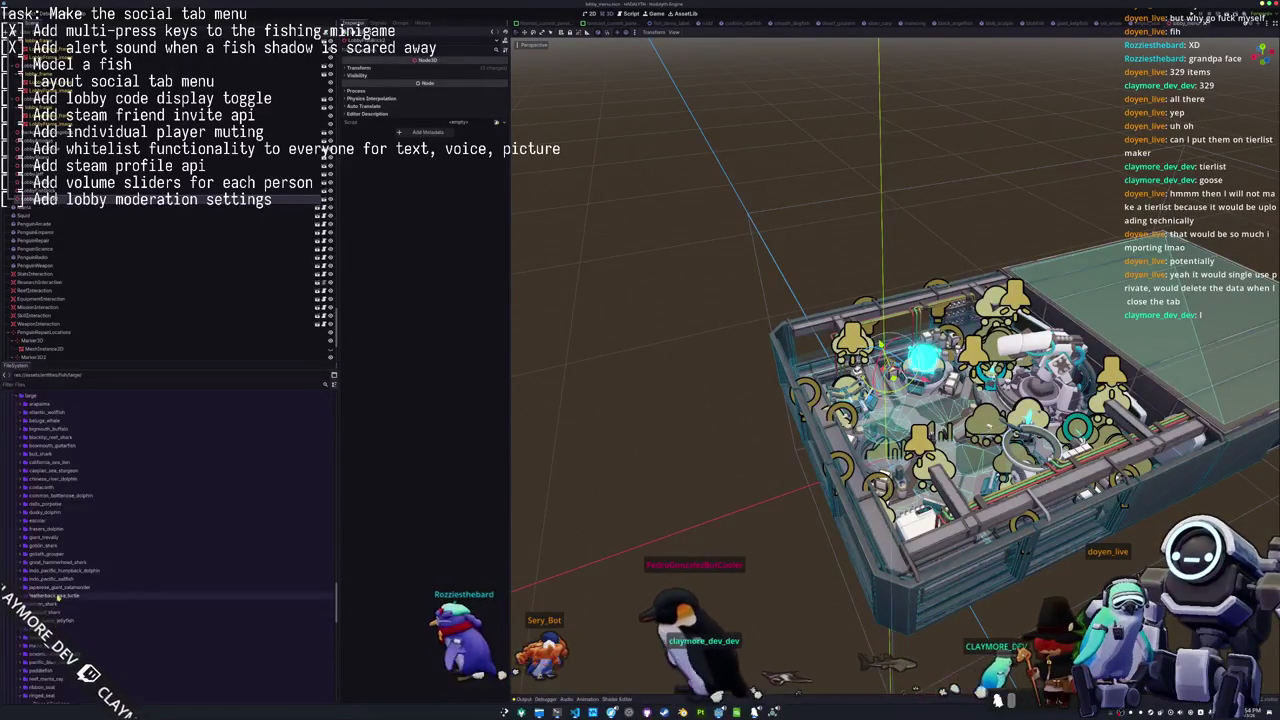
pyautogui.click(83, 456)
pyautogui.hotkey('ctrl', 'd')
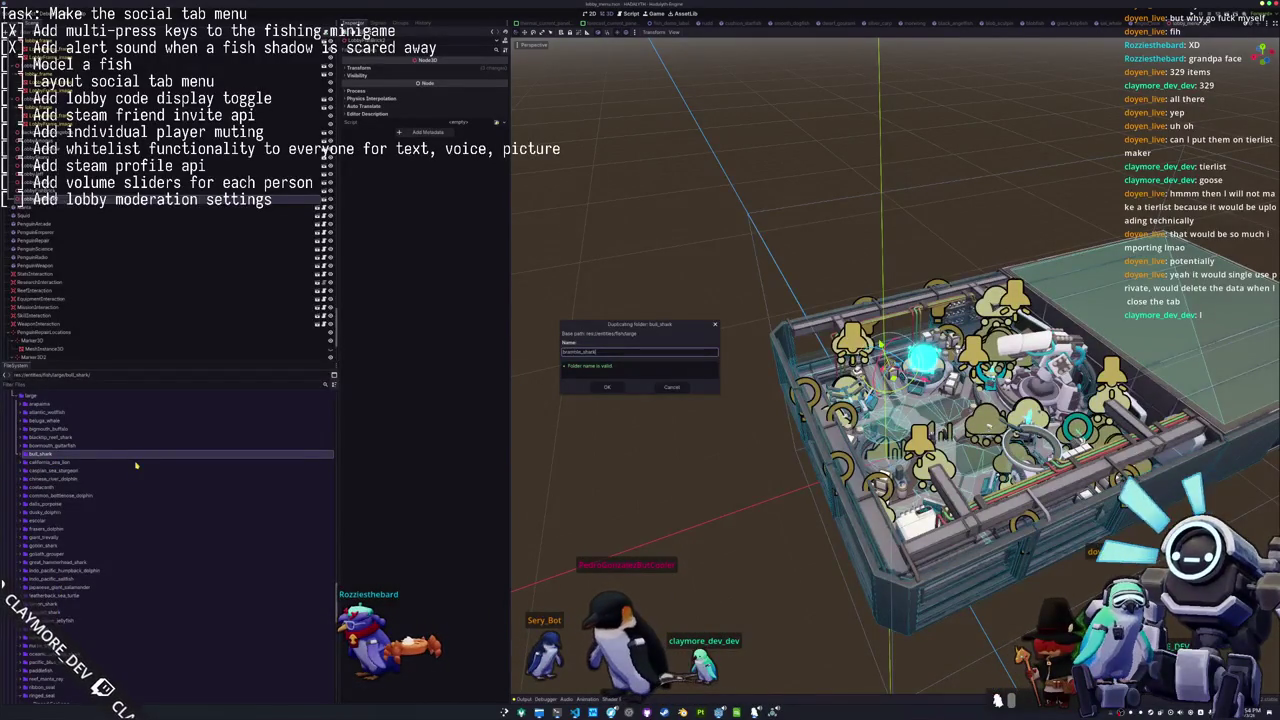
# Confirm the duplicate as bramble_shark and rename its stats file to a bramble_shark name.
pyautogui.press('Return')
pyautogui.click(61, 463)
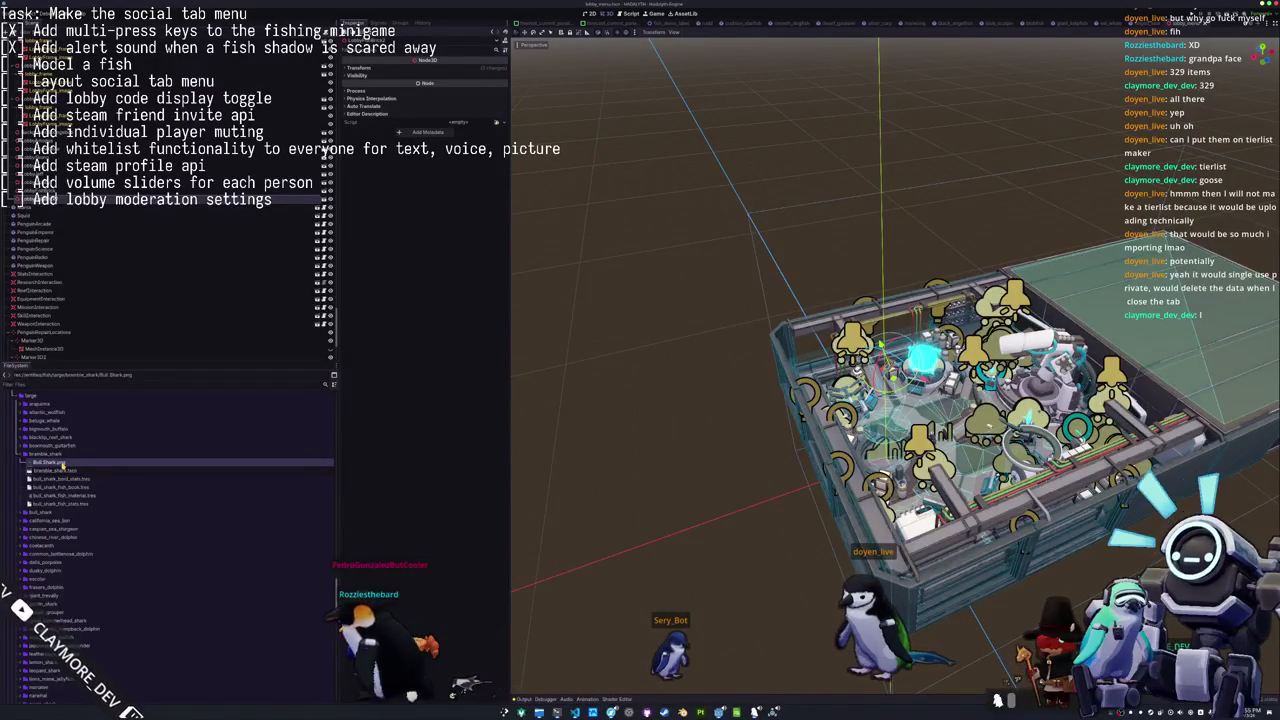
pyautogui.click(61, 463)
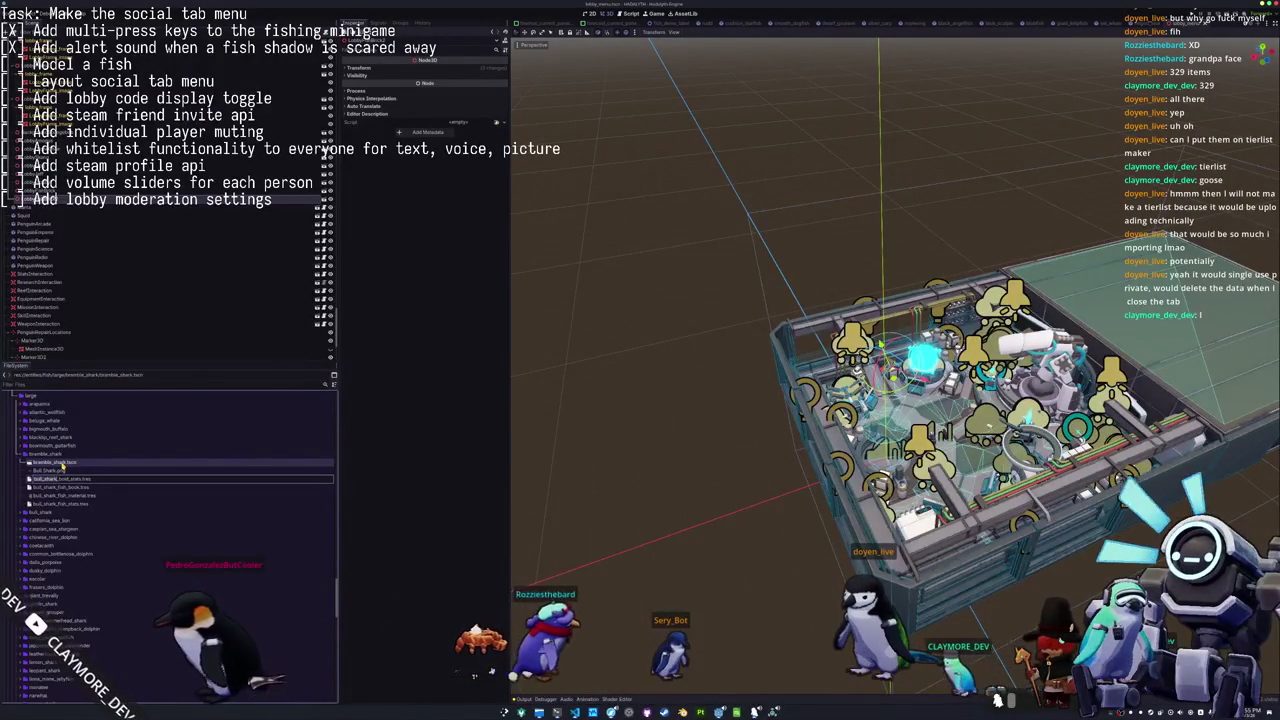
pyautogui.write('ramble')
pyautogui.press('Return')
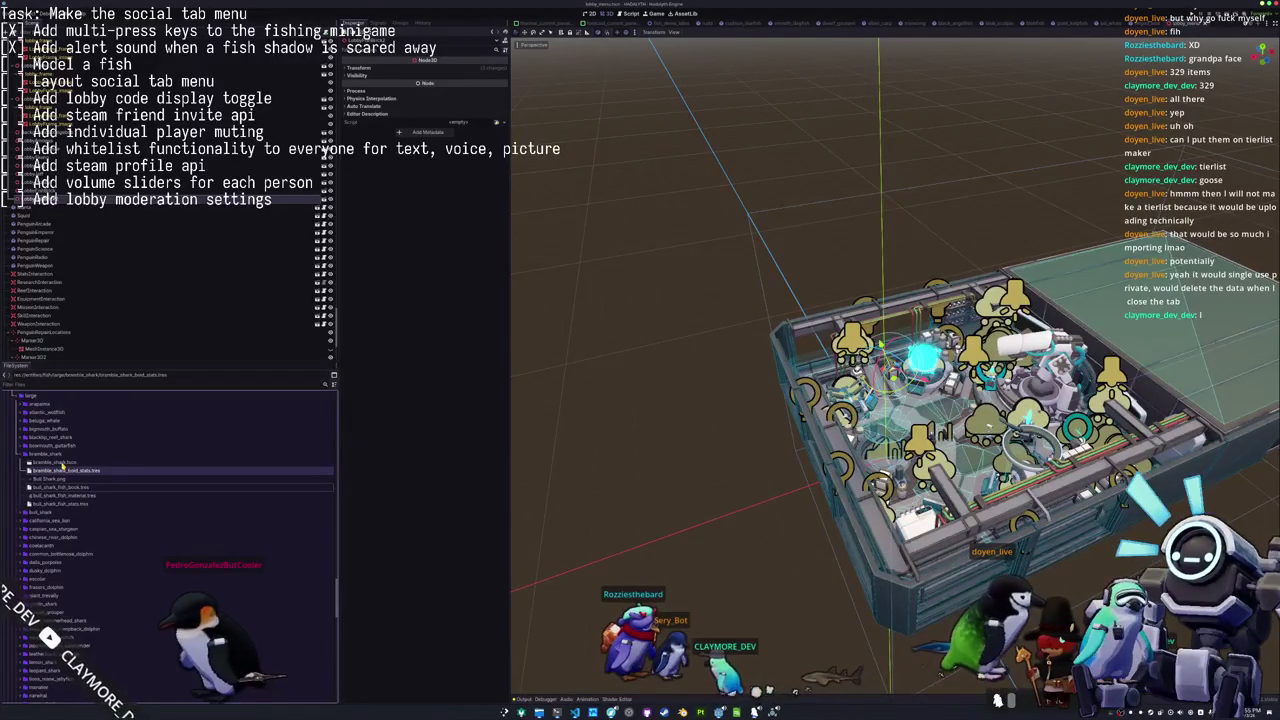
# Rename the fish book, fish material and fish stats files from bull_shark to bramble_shark.
pyautogui.press('Home')
pyautogui.hotkey('shift', 'Right')
pyautogui.hotkey('shift', 'Right')
pyautogui.hotkey('shift', 'Right')
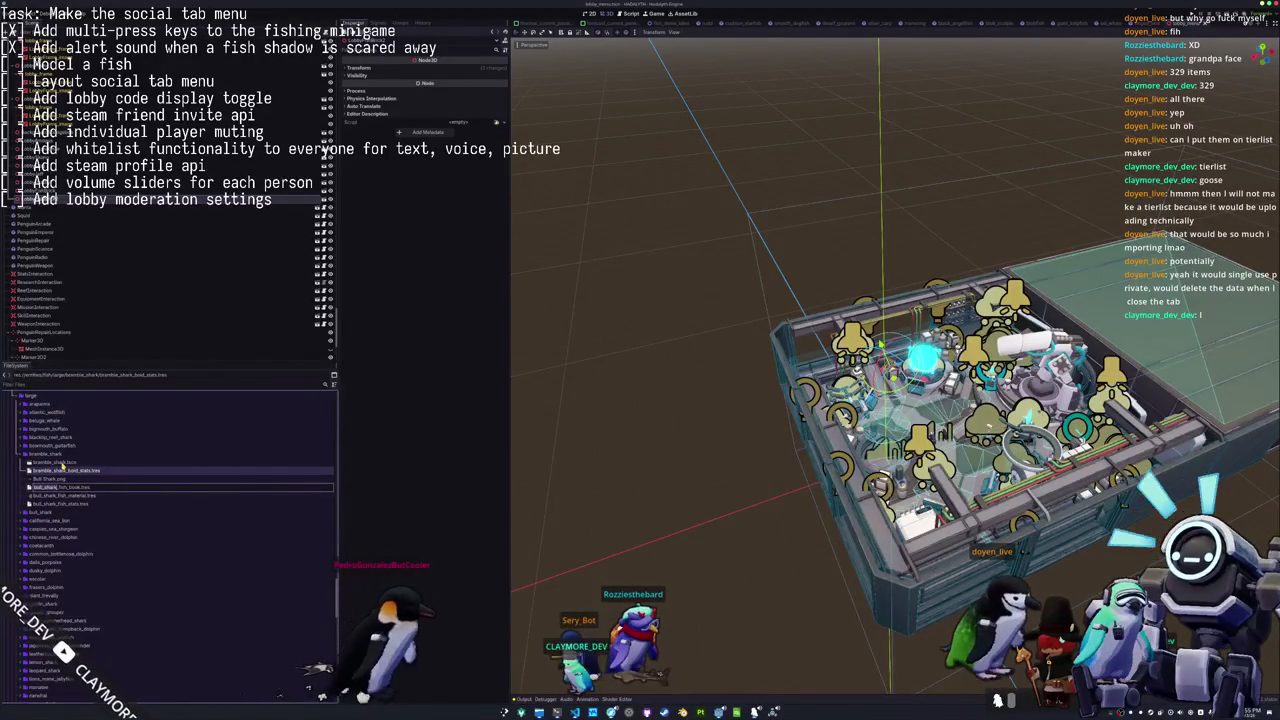
pyautogui.press('Return')
pyautogui.press('Down')
pyautogui.press('F2')
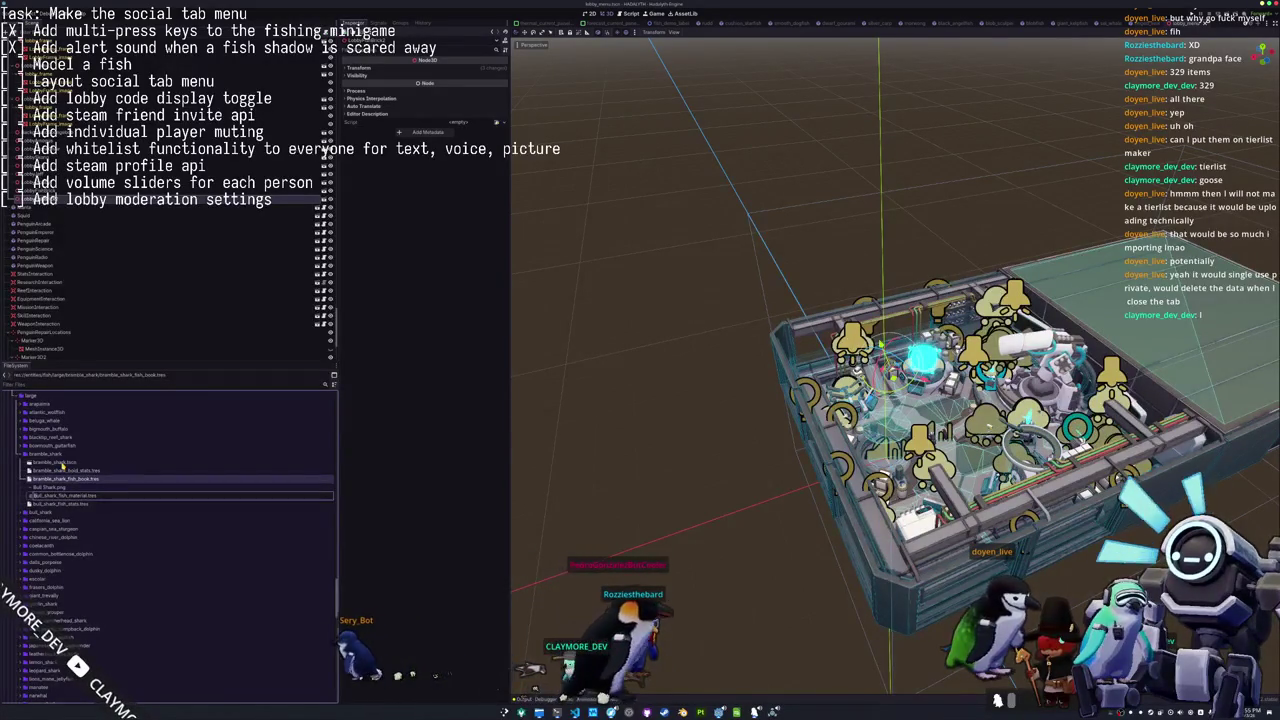
pyautogui.write('bramble')
pyautogui.press('Return')
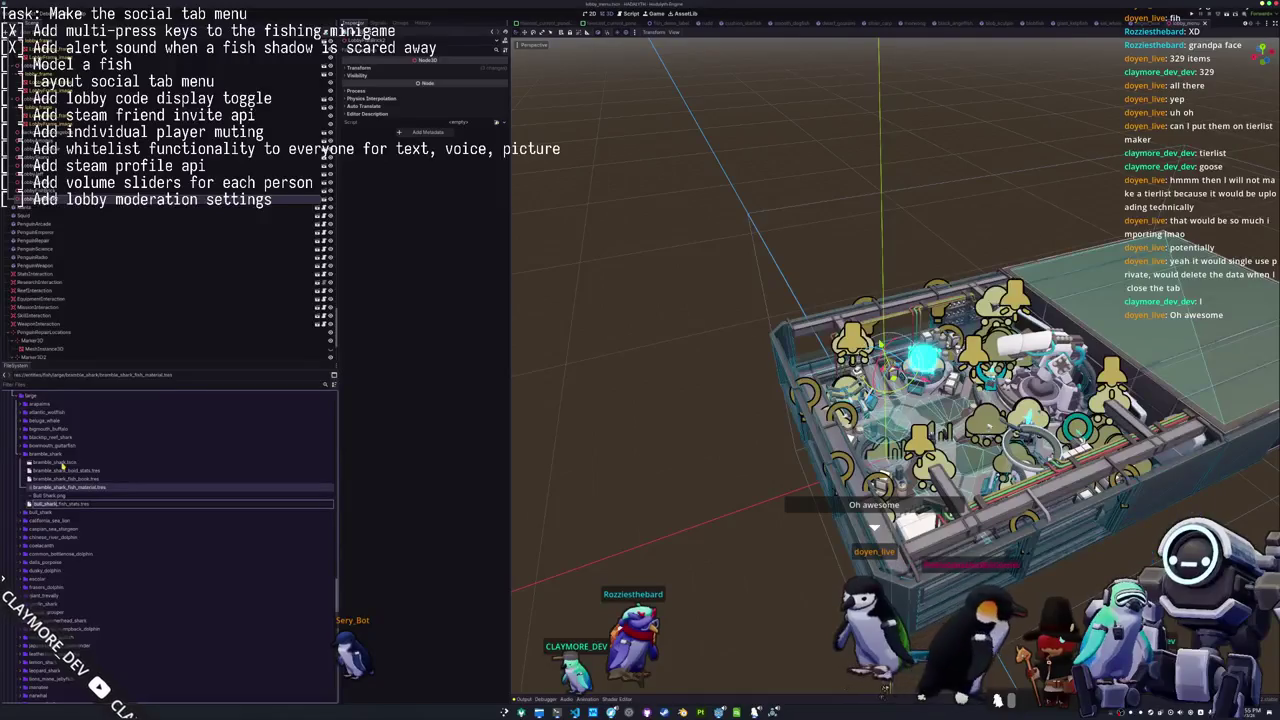
pyautogui.press('Down')
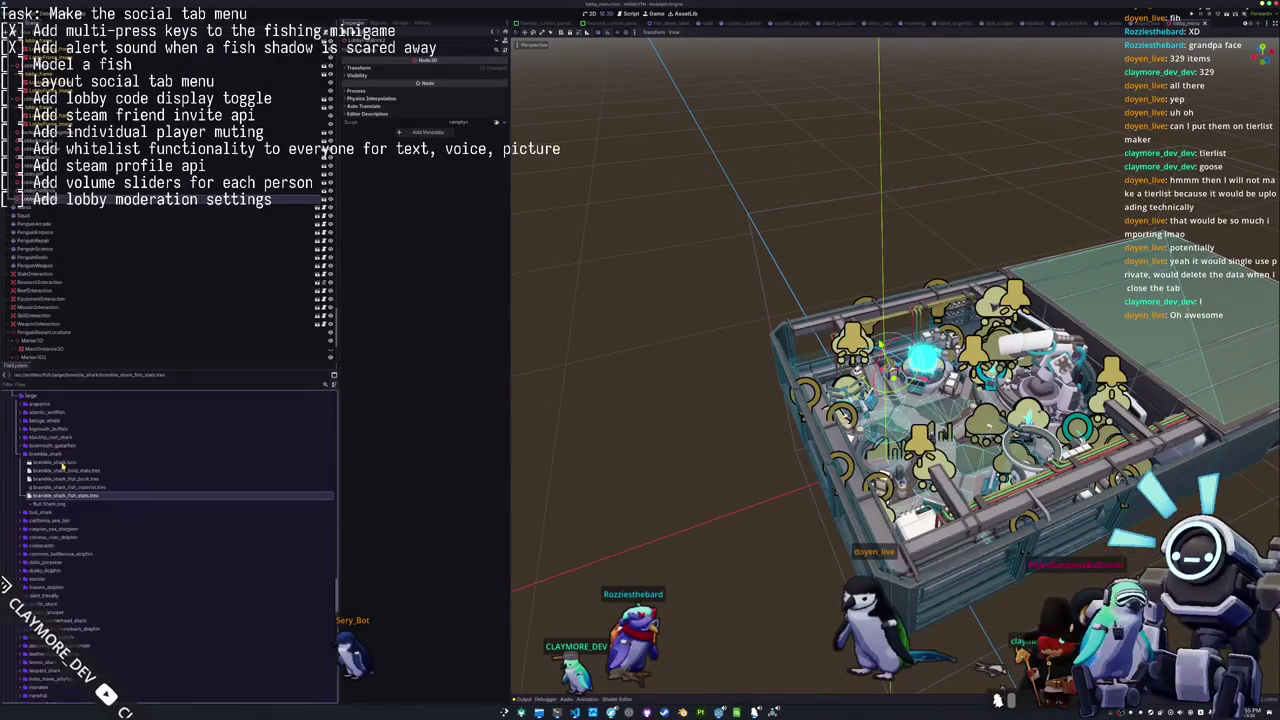
# Open bramble_shark.tscn and check the FishMultiMeshAgent's mesh, keeping the existing fish mesh.
pyautogui.doubleClick(60, 463)
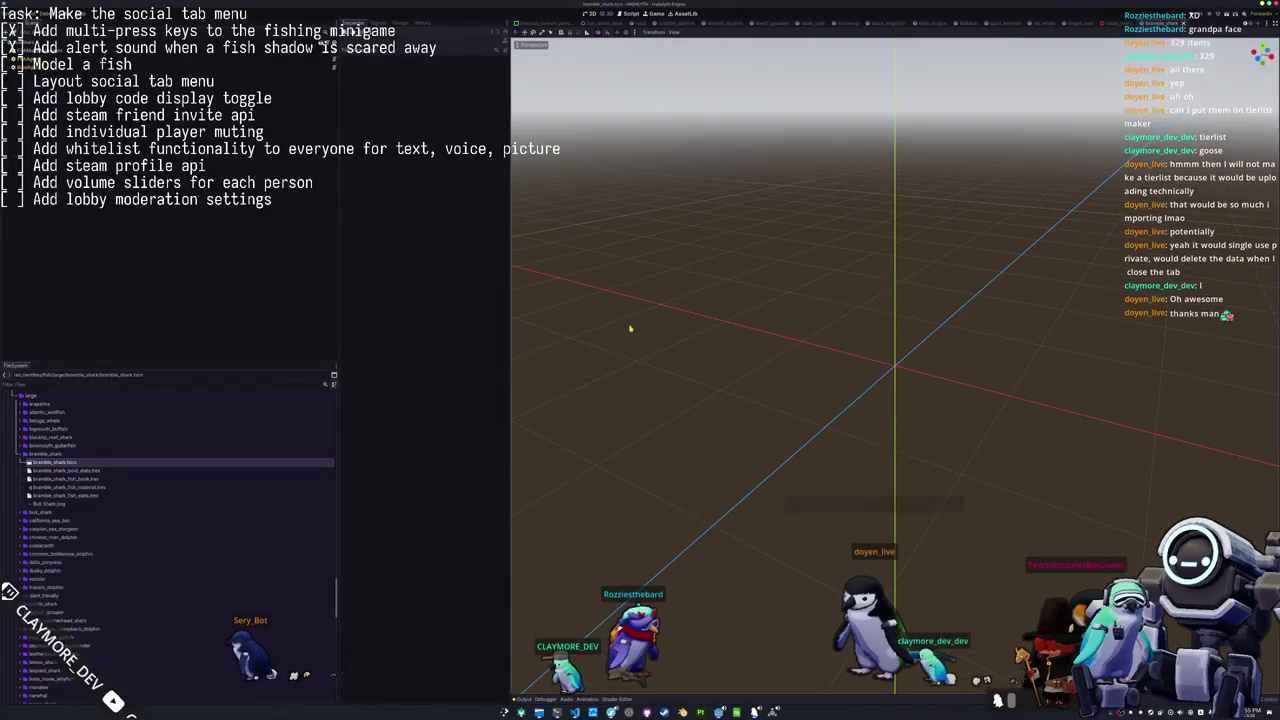
pyautogui.click(80, 43)
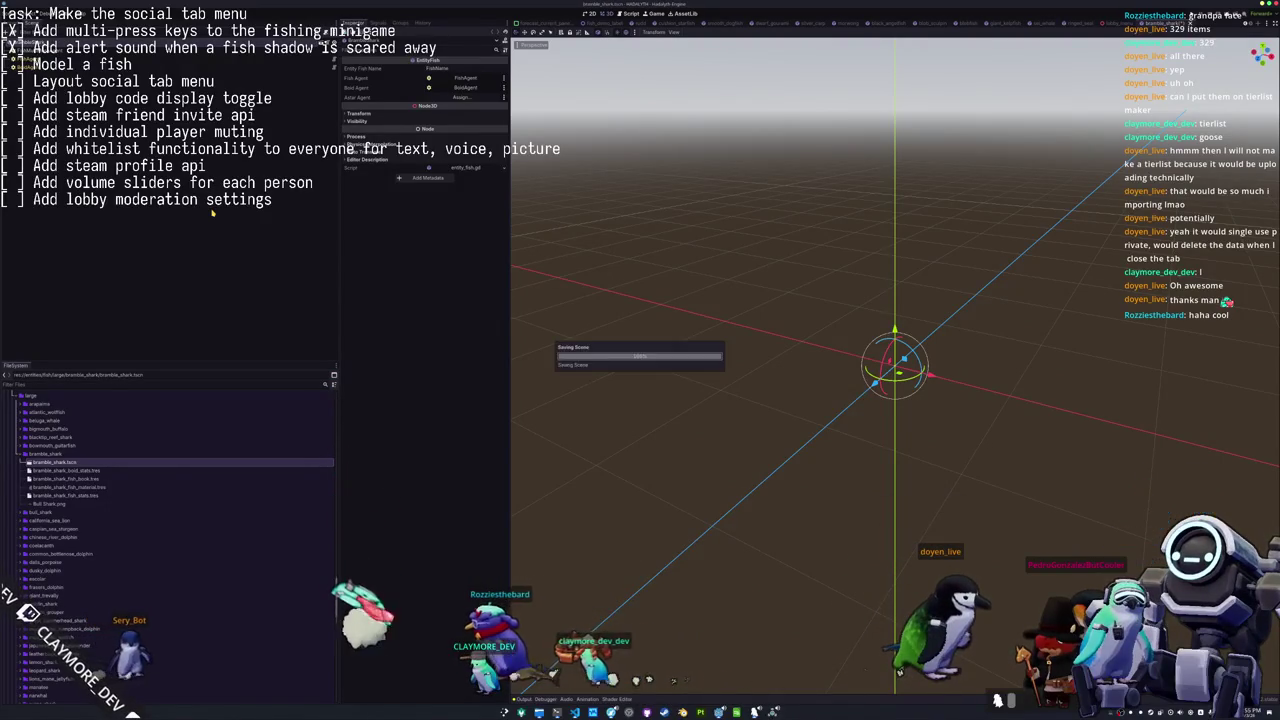
pyautogui.click(100, 64)
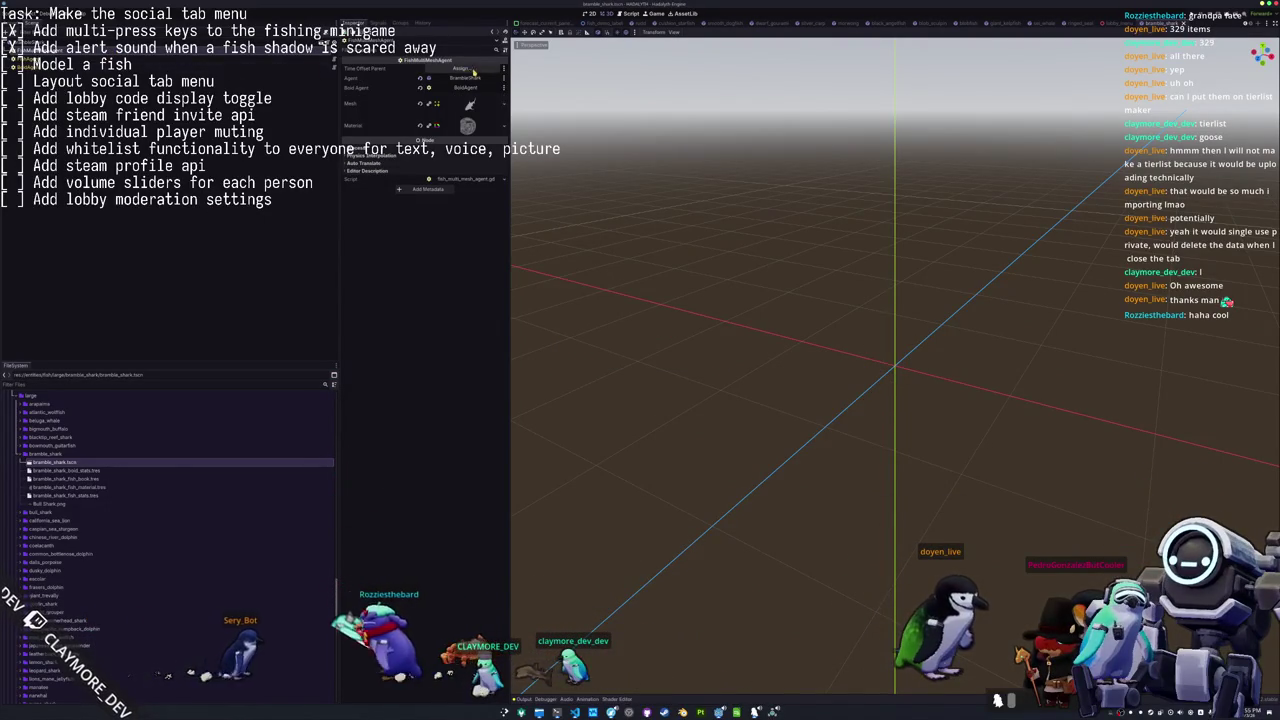
pyautogui.click(470, 104)
pyautogui.click(503, 105)
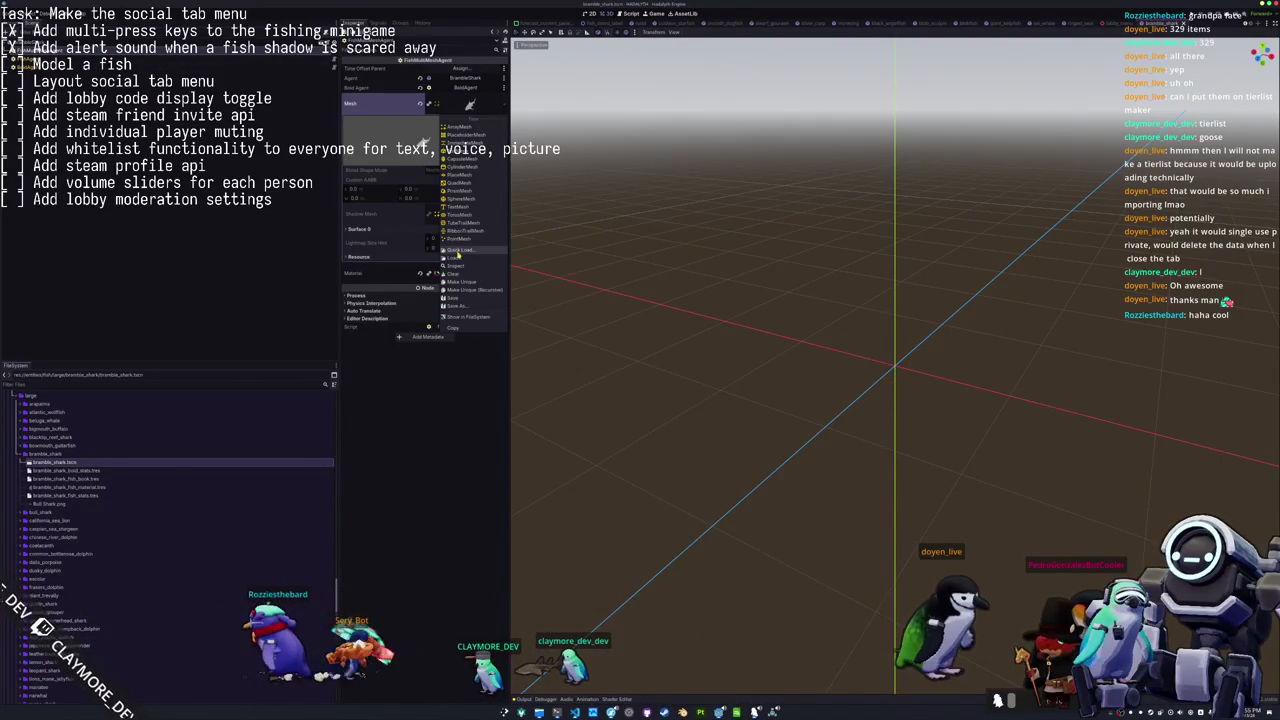
pyautogui.click(457, 252)
pyautogui.write('bramble')
pyautogui.press('Return')
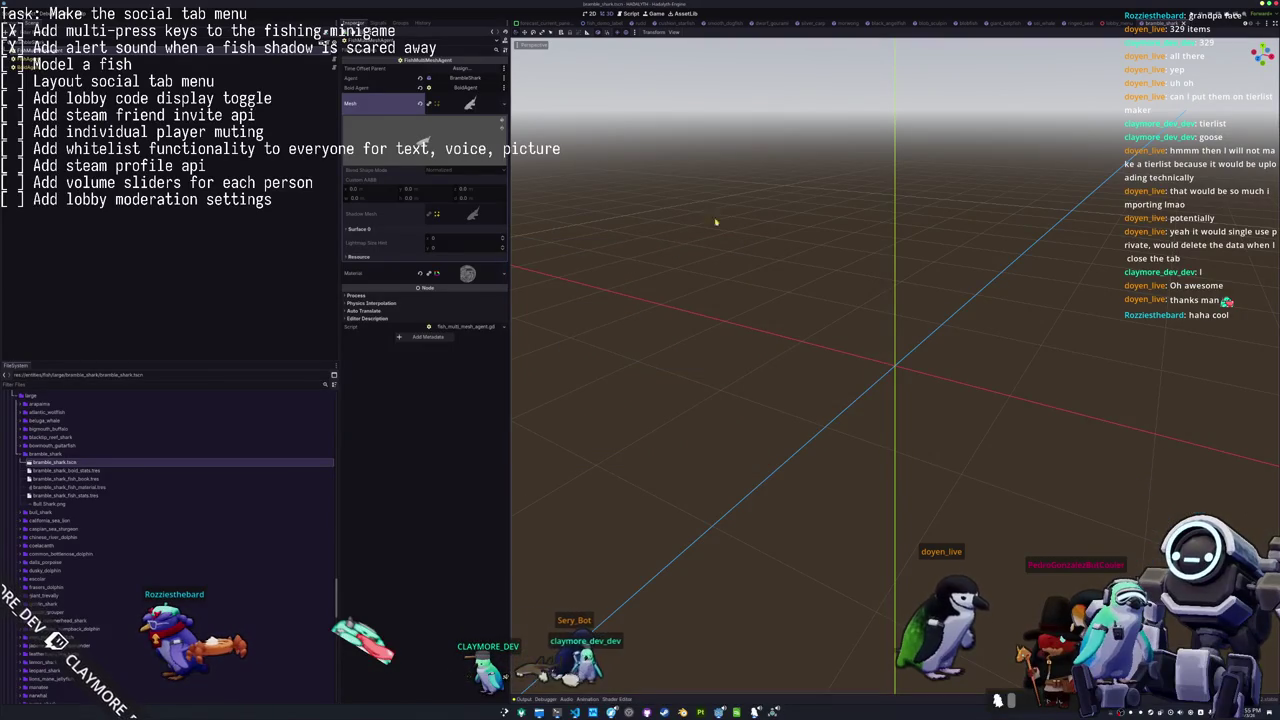
# Quick Load the teal shark texture into the fish material's Albedo slot.
pyautogui.click(467, 274)
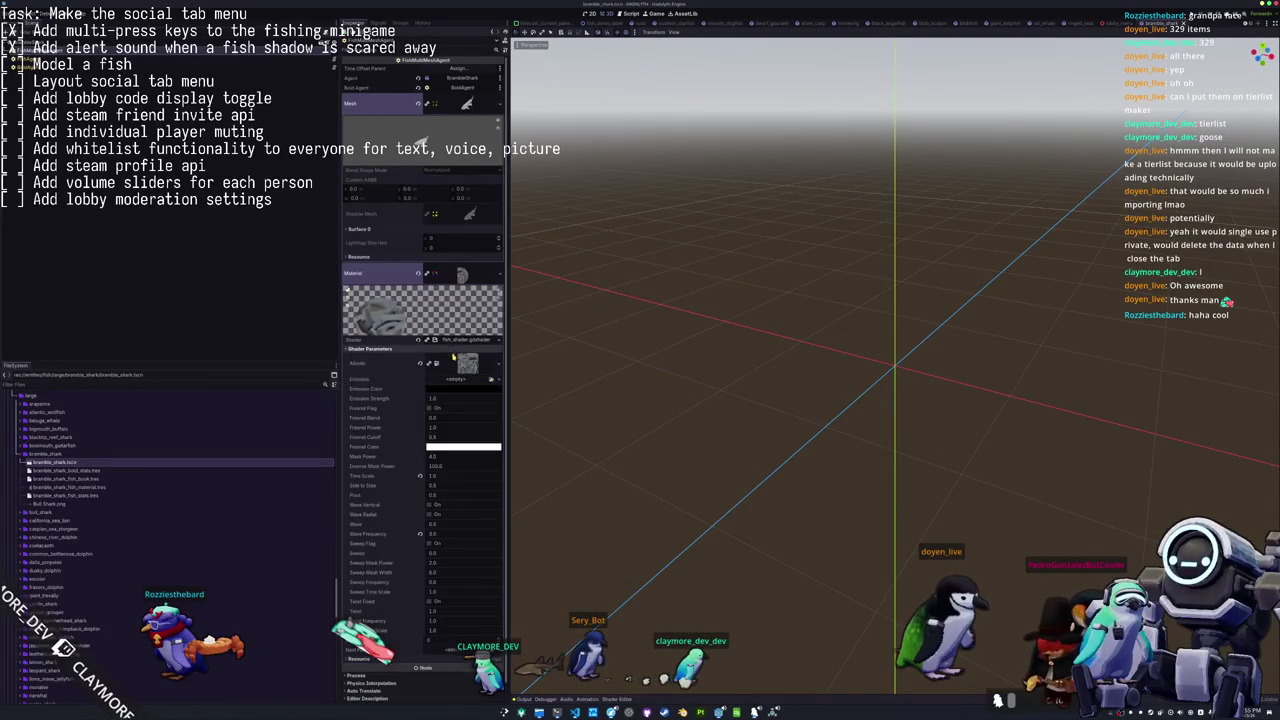
pyautogui.click(502, 364)
pyautogui.click(457, 537)
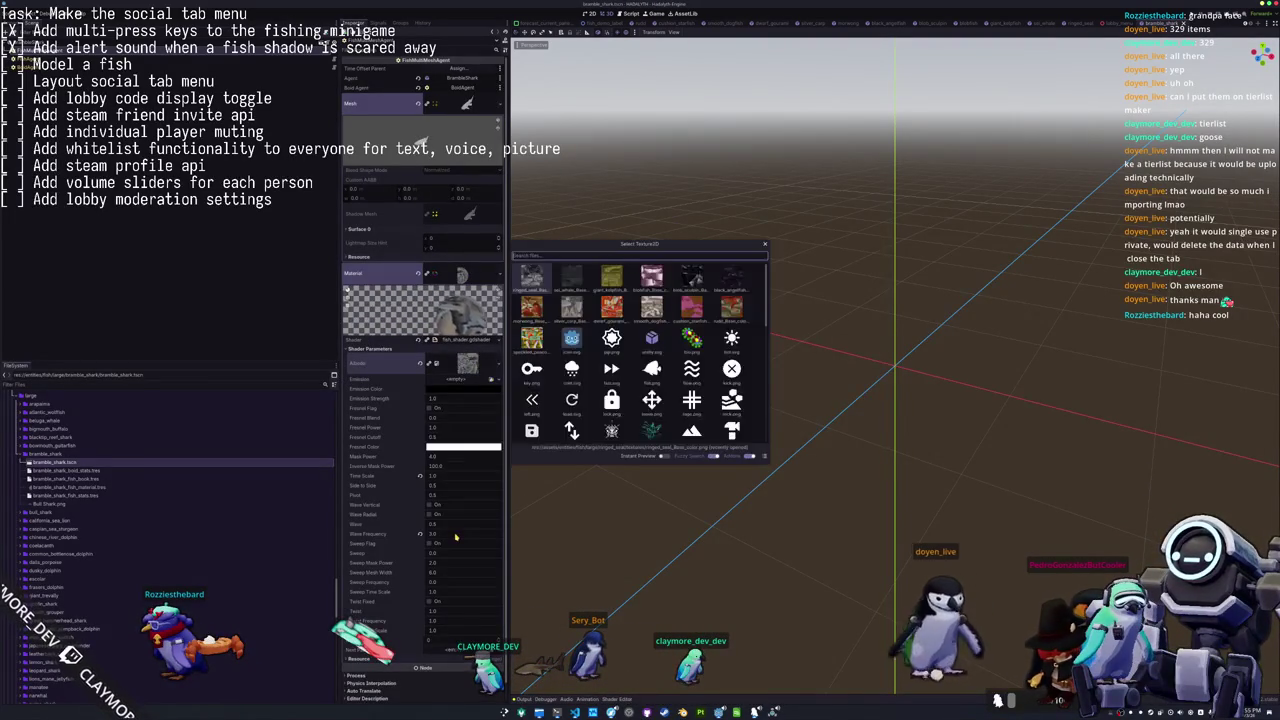
pyautogui.write('bramble_shark')
pyautogui.press('Return')
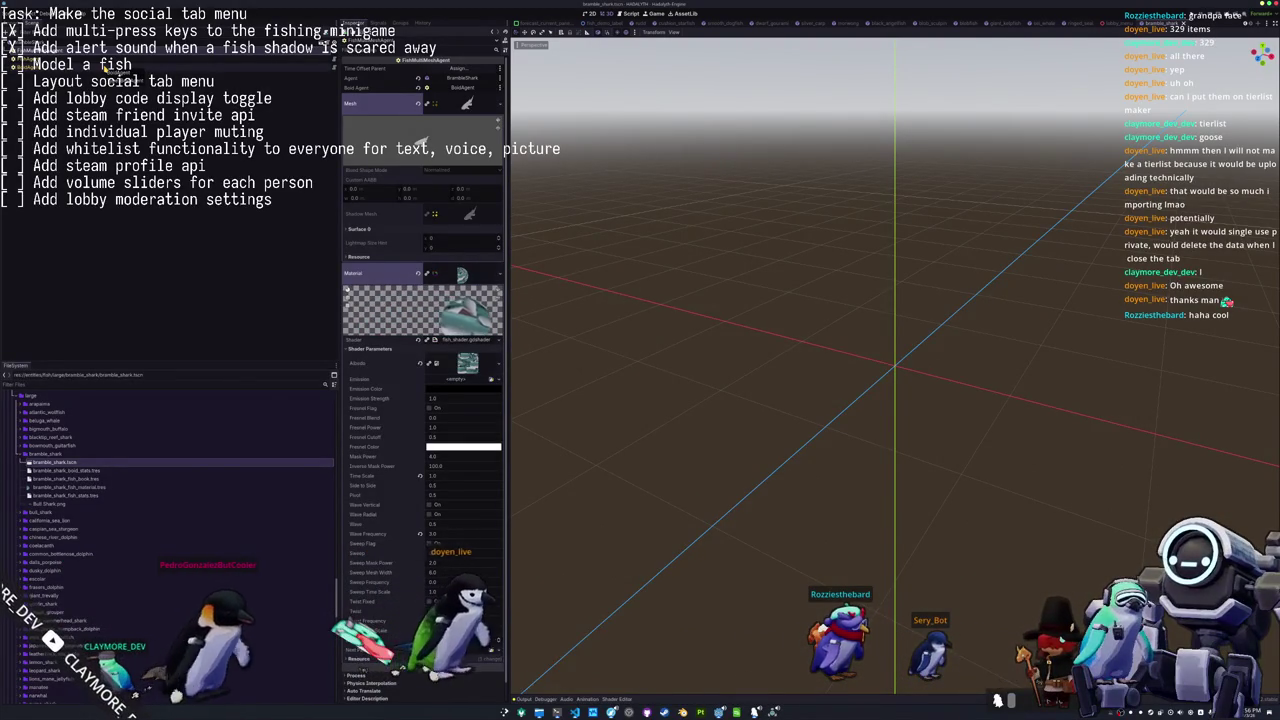
pyautogui.click(146, 64)
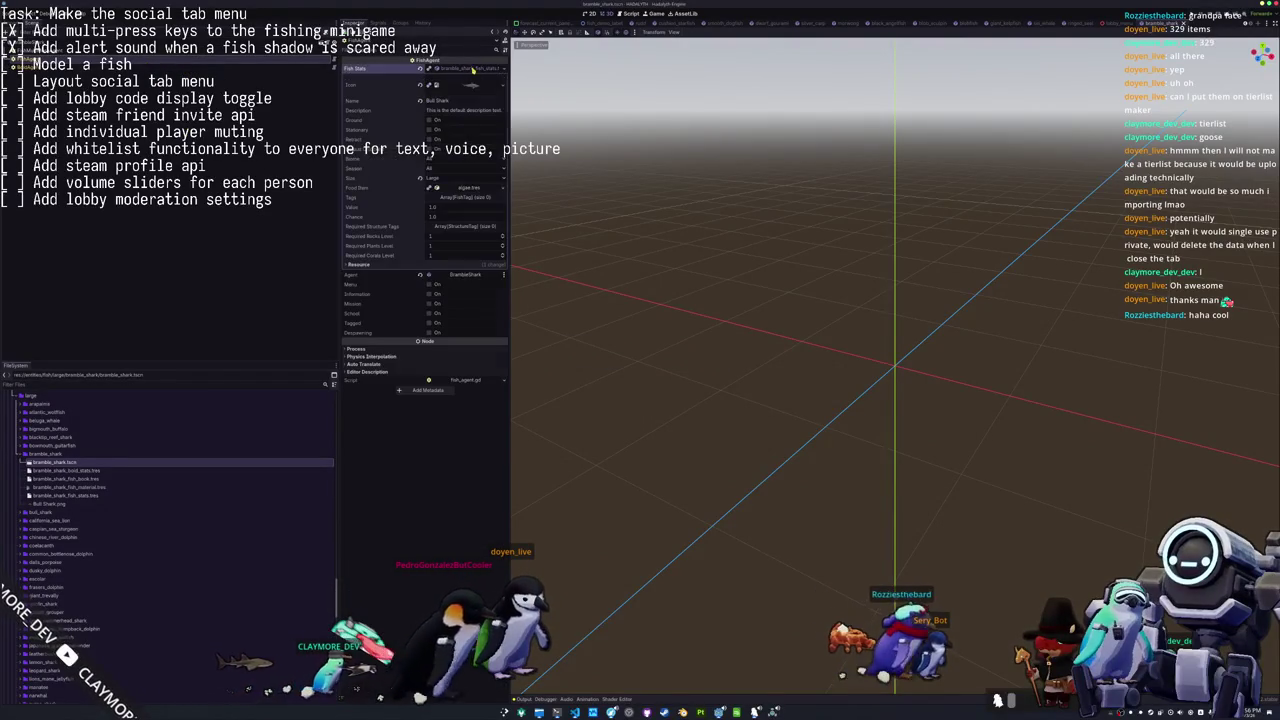
# Set the fish stats name to Bramble Shark, save the scene, and review BoidAgent stats.
pyautogui.write('Br')
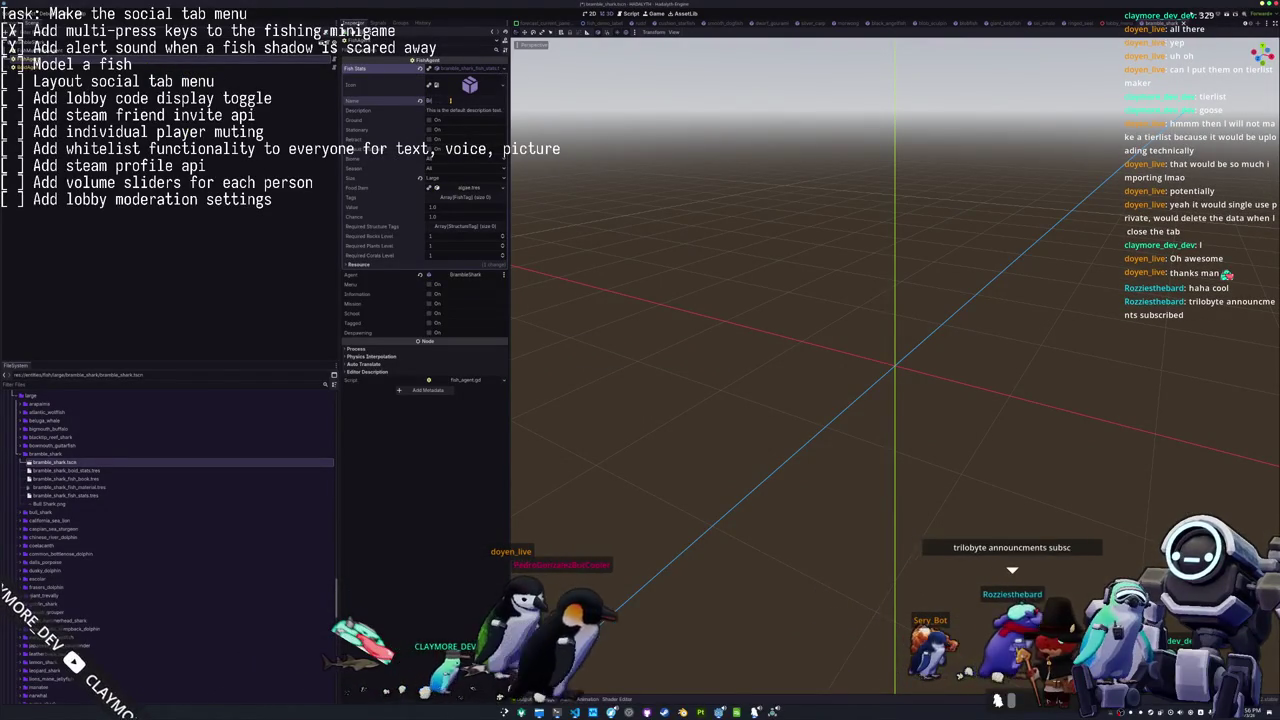
pyautogui.write('amble Shark')
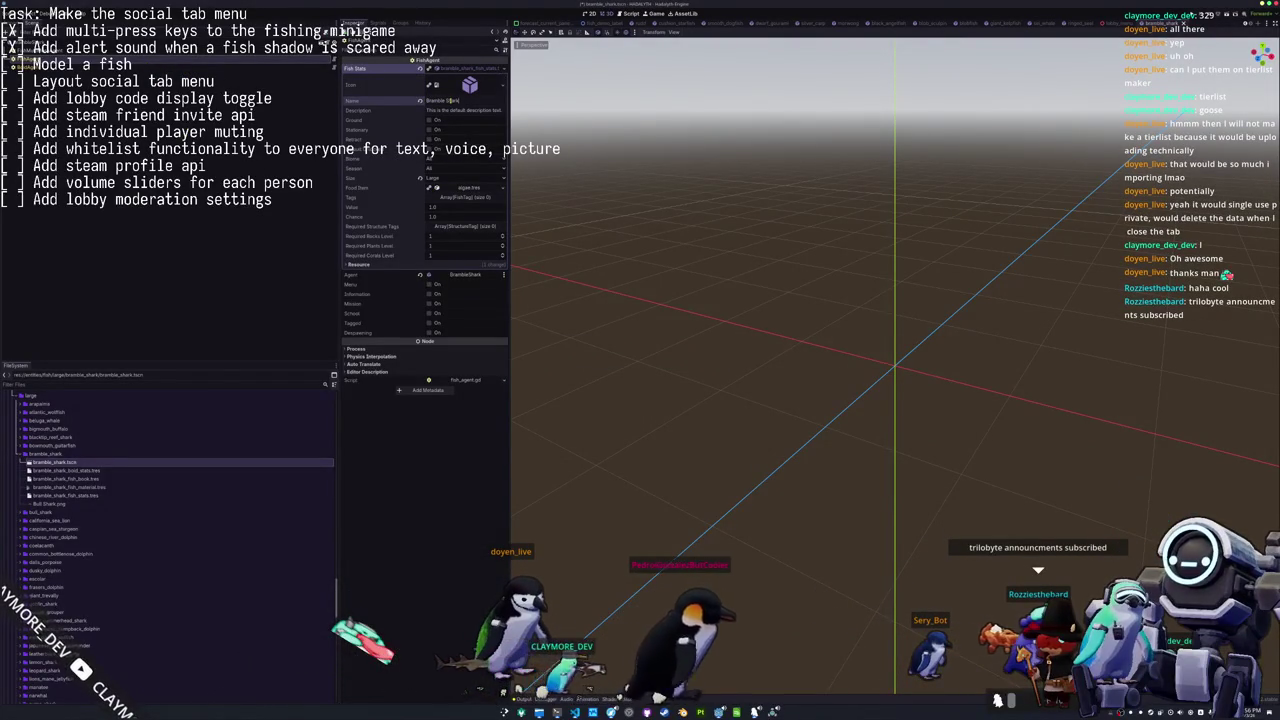
pyautogui.hotkey('ctrl', 's')
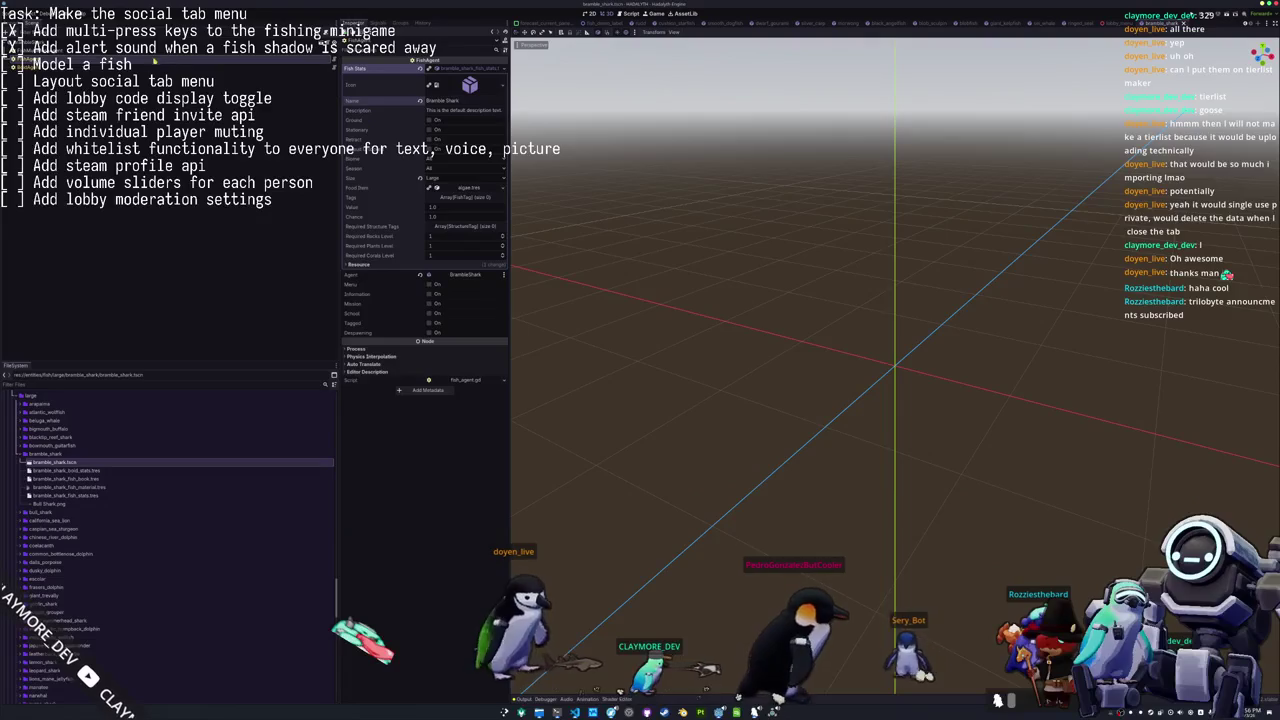
pyautogui.click(147, 68)
pyautogui.click(463, 77)
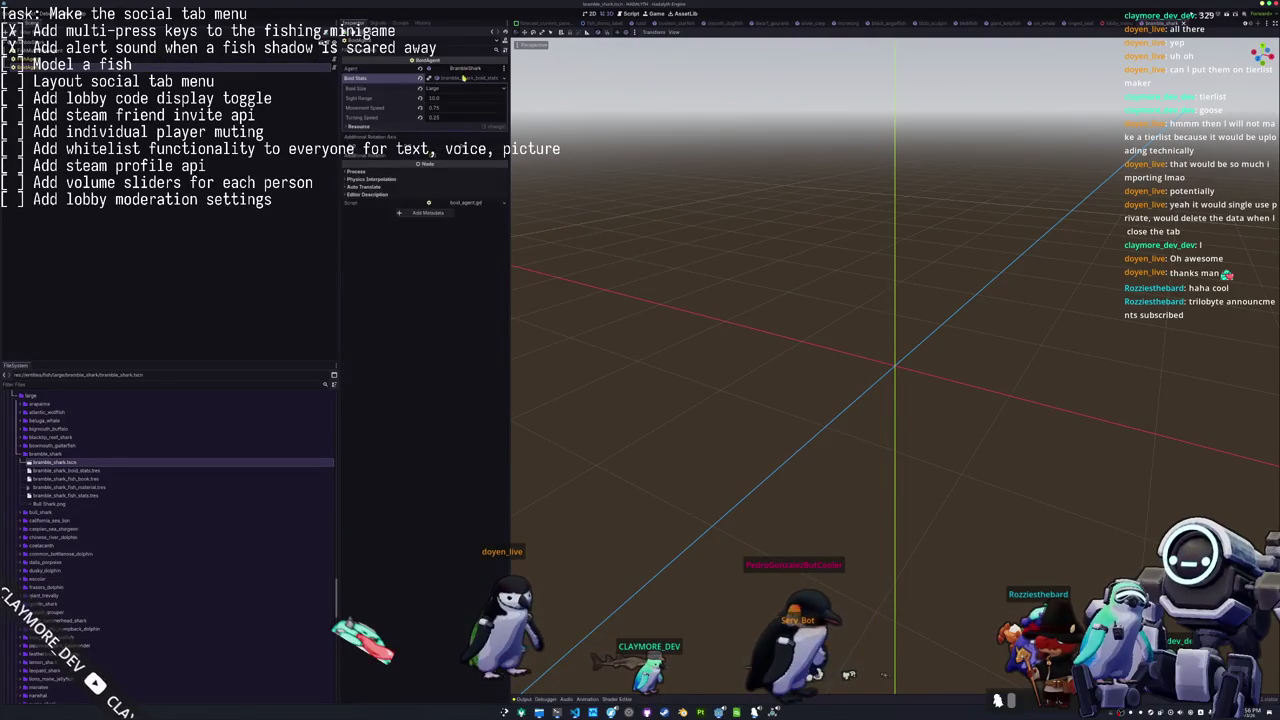
pyautogui.click(464, 78)
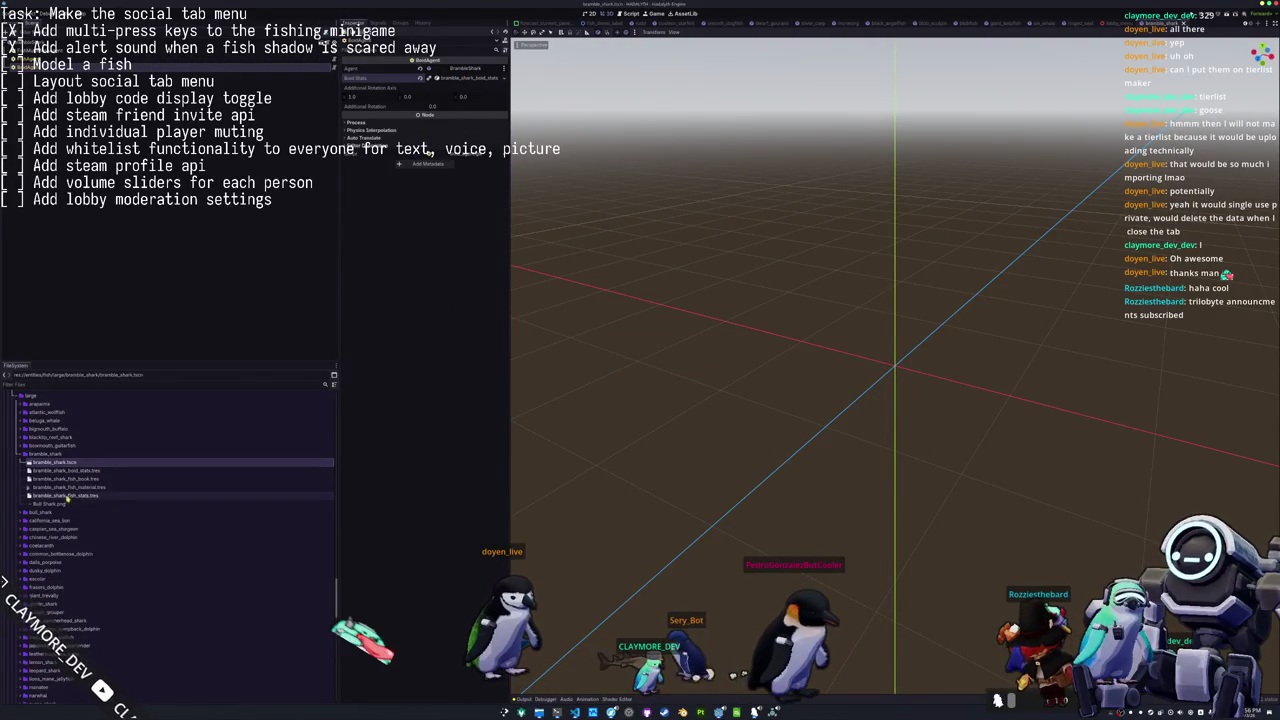
# Delete the leftover Bull Shark.png from the bramble_shark folder.
pyautogui.press('Delete')
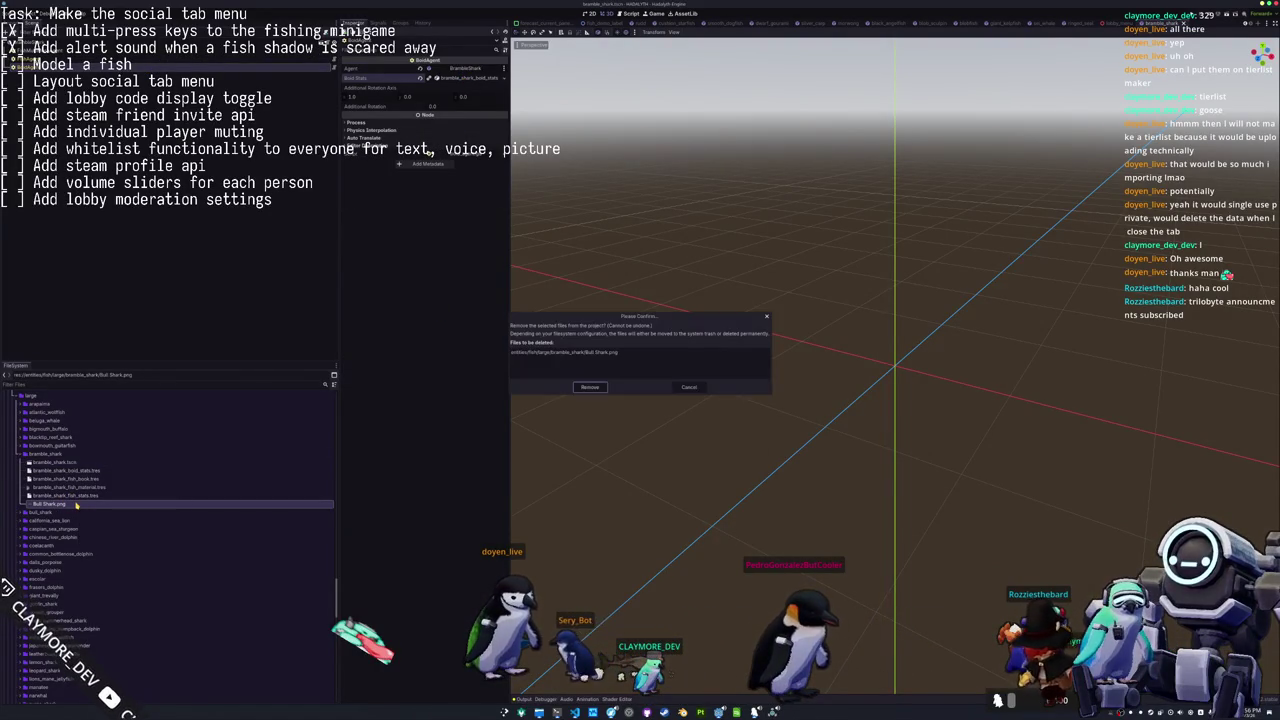
pyautogui.press('Return')
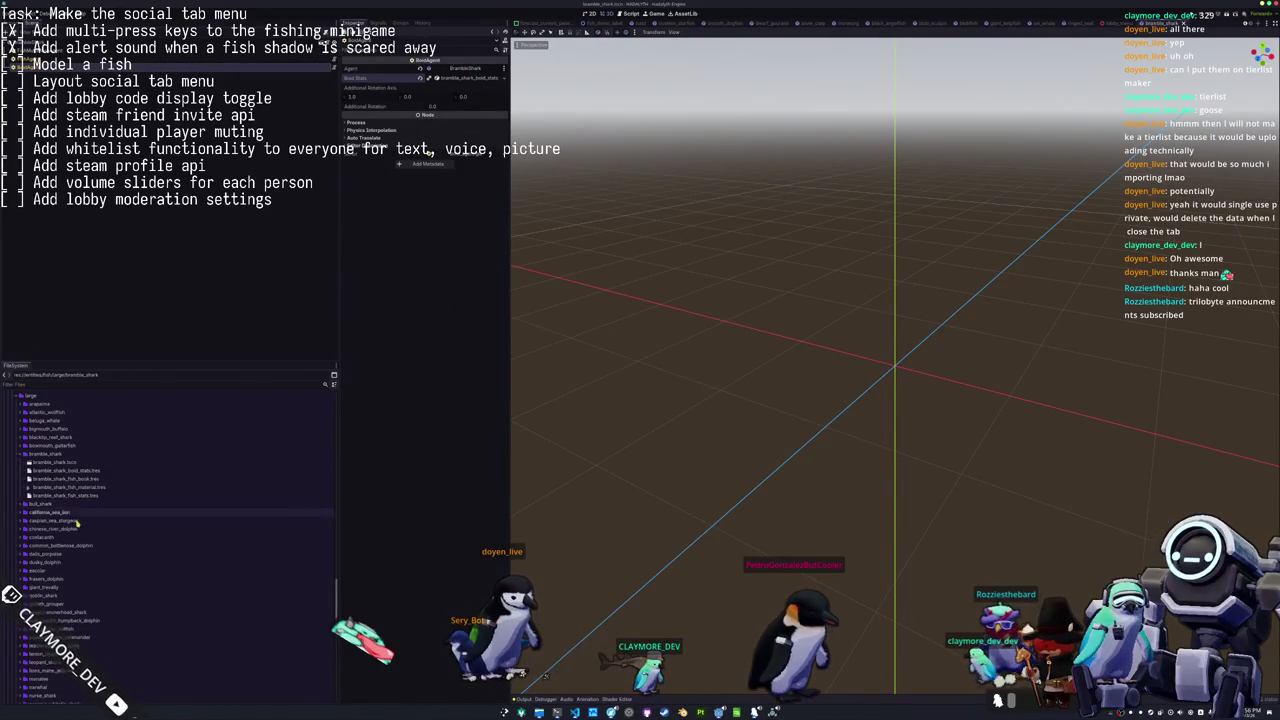
pyautogui.scroll(5, 65, 560)
pyautogui.scroll(5, 65, 570)
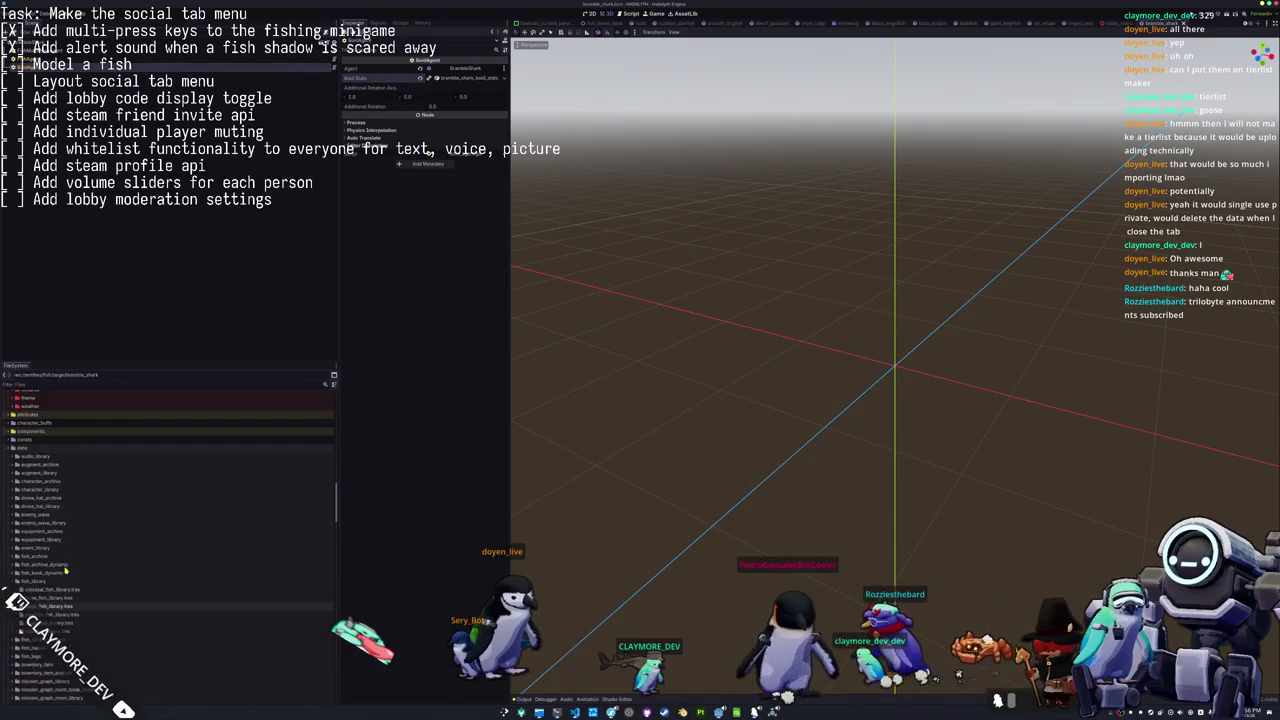
# Add bramble_shark_fish_book as a new Fish Books entry in large_fish_library.tres, then open batch_tasks.tscn.
pyautogui.doubleClick(55, 606)
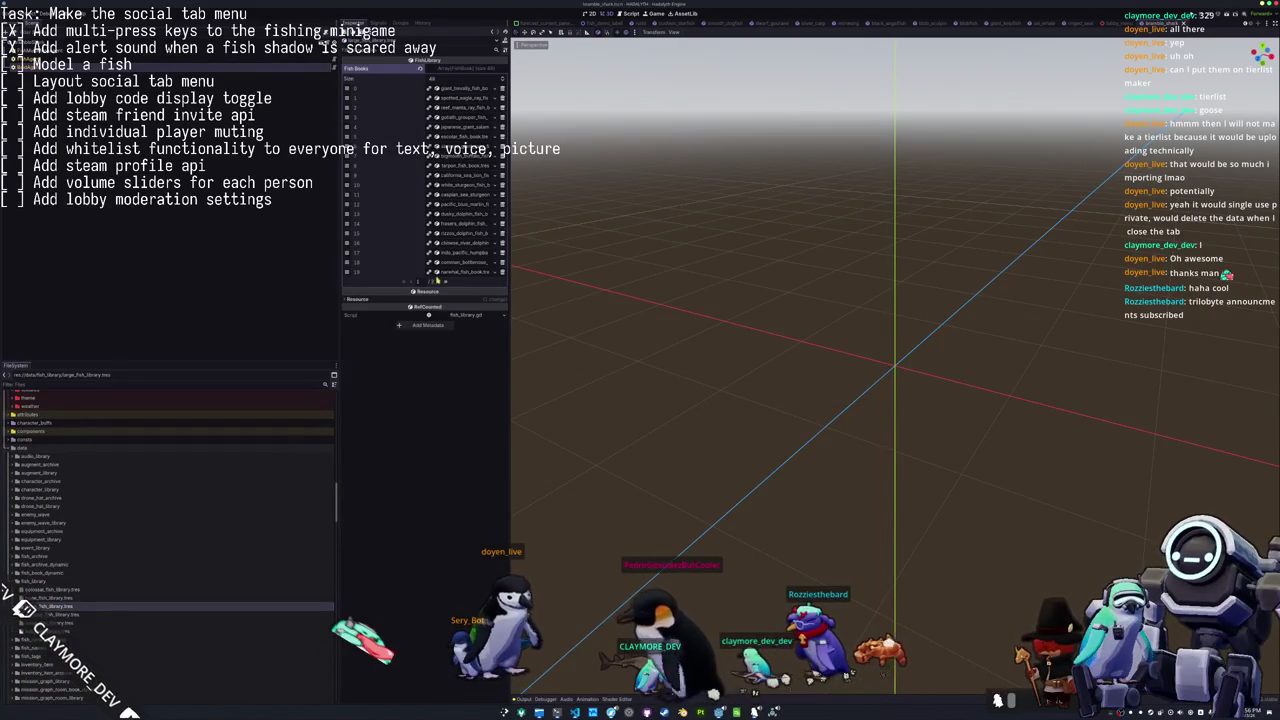
pyautogui.click(434, 280)
pyautogui.click(427, 175)
pyautogui.click(445, 165)
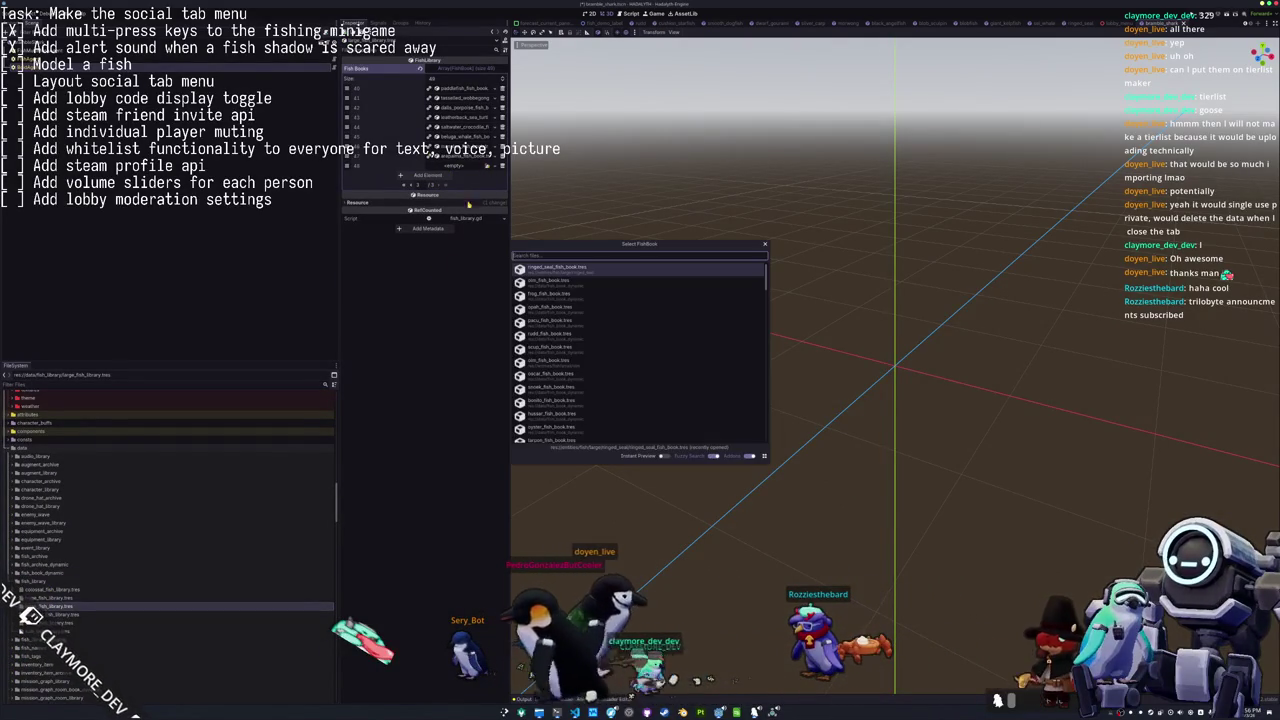
pyautogui.write('bramble')
pyautogui.press('Return')
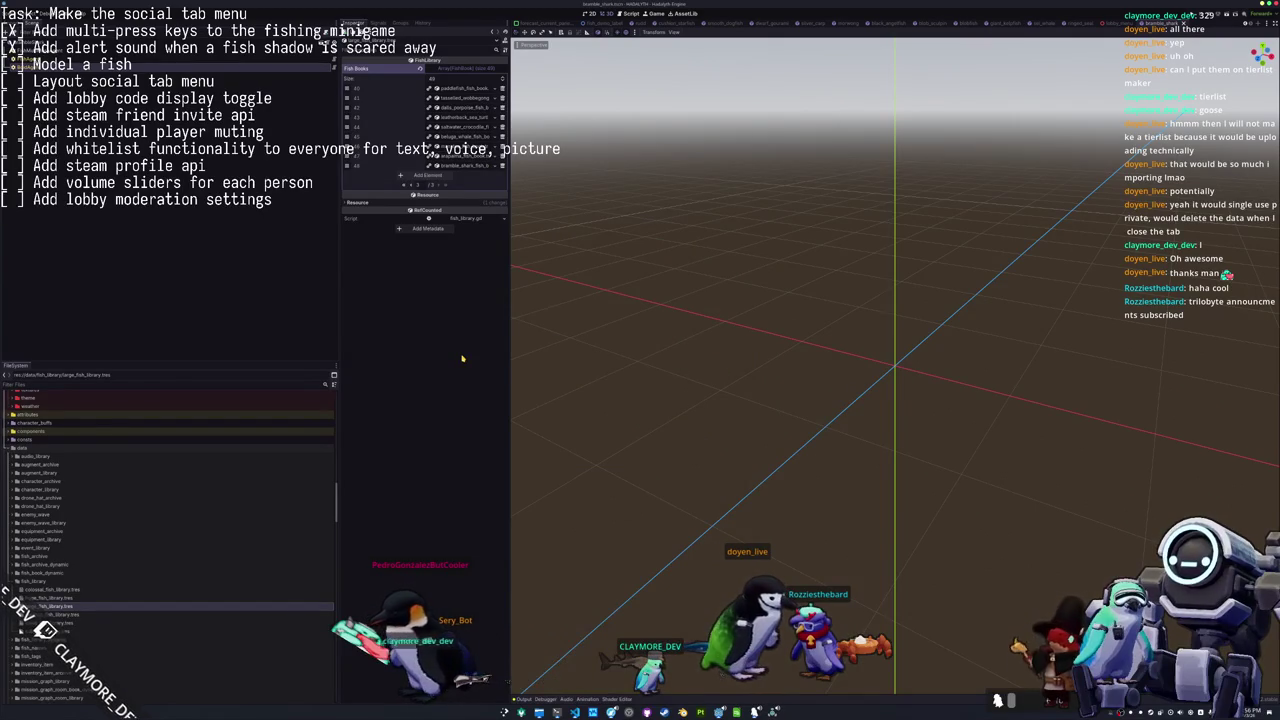
pyautogui.hotkey('alt', 'shift', 'o')
pyautogui.press('Return')
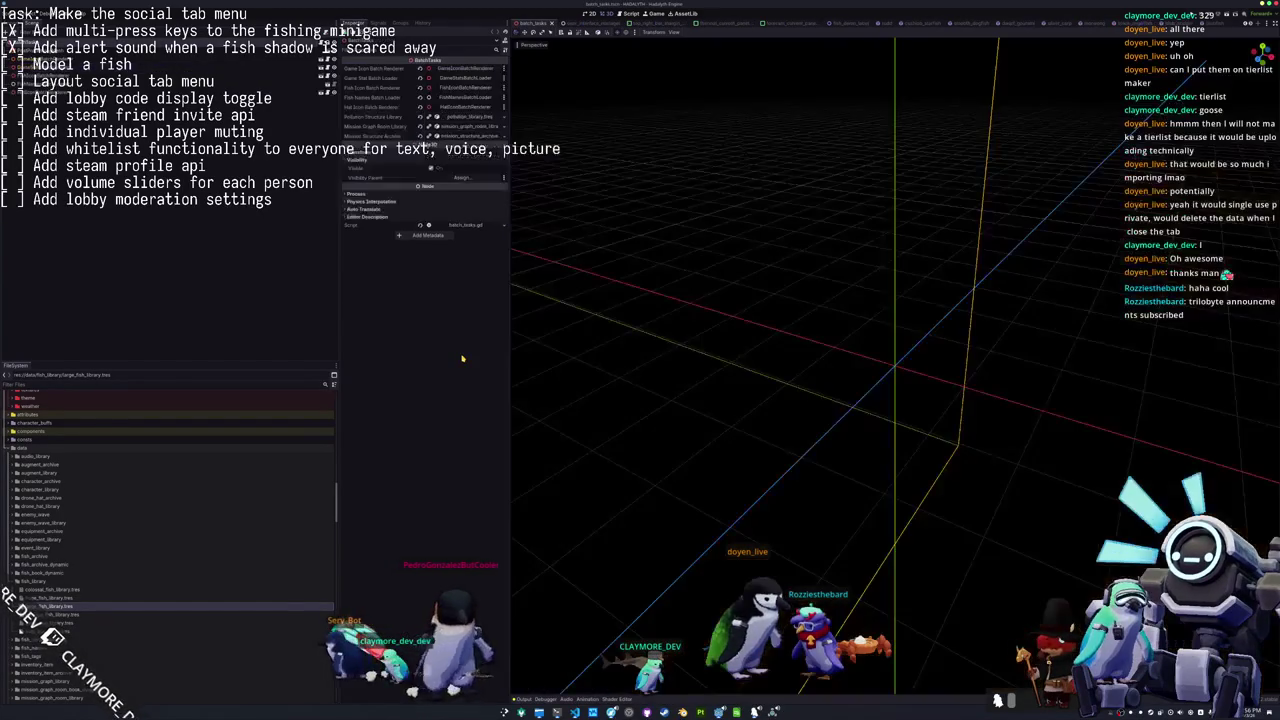
# Let Godot reimport the changed assets, then select a number in the Output log.
pyautogui.hotkey('ctrl', 'j')
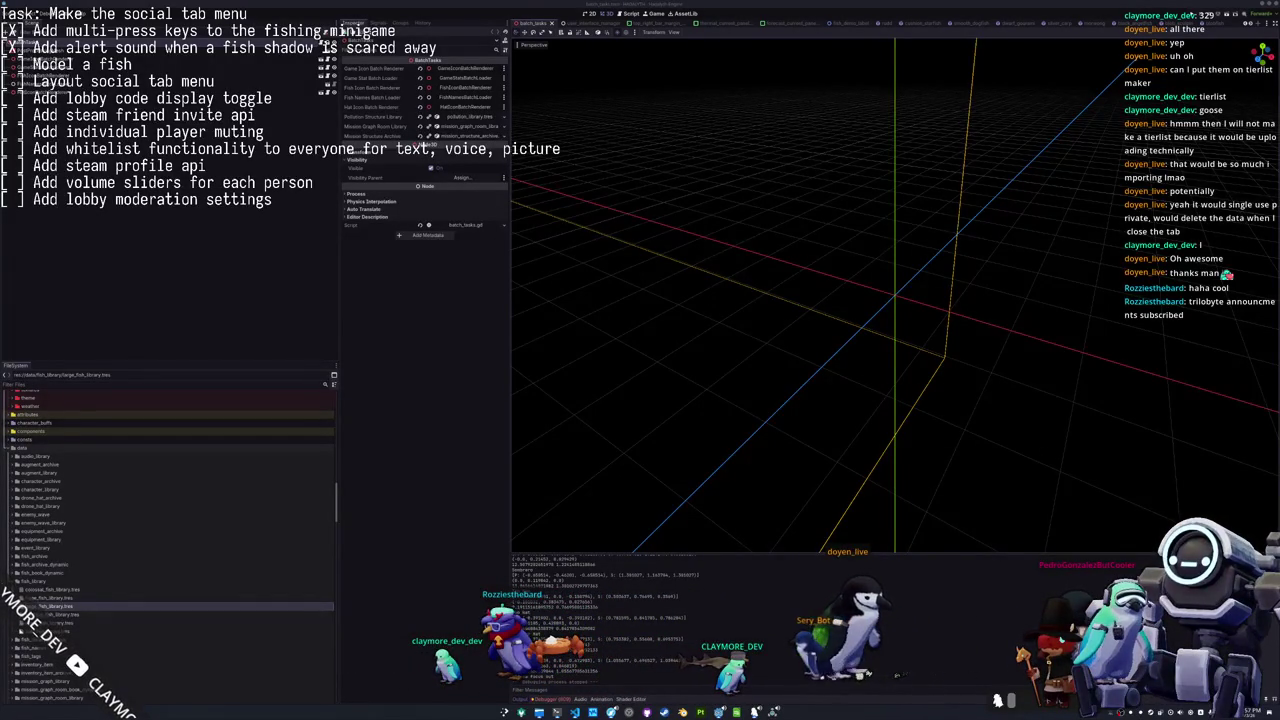
pyautogui.doubleClick(667, 618)
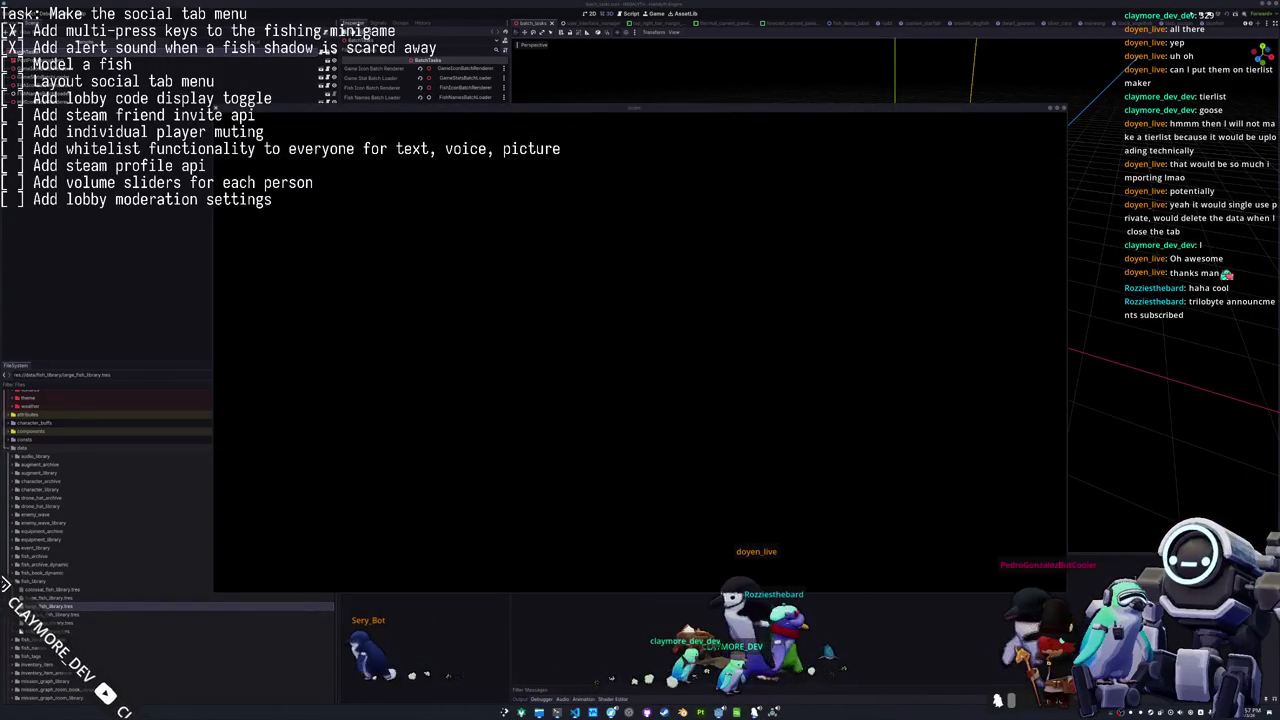
# In the OBS task-list text source, mark 'Model a fish' as done with [X].
pyautogui.hotkey('alt', 'Tab')
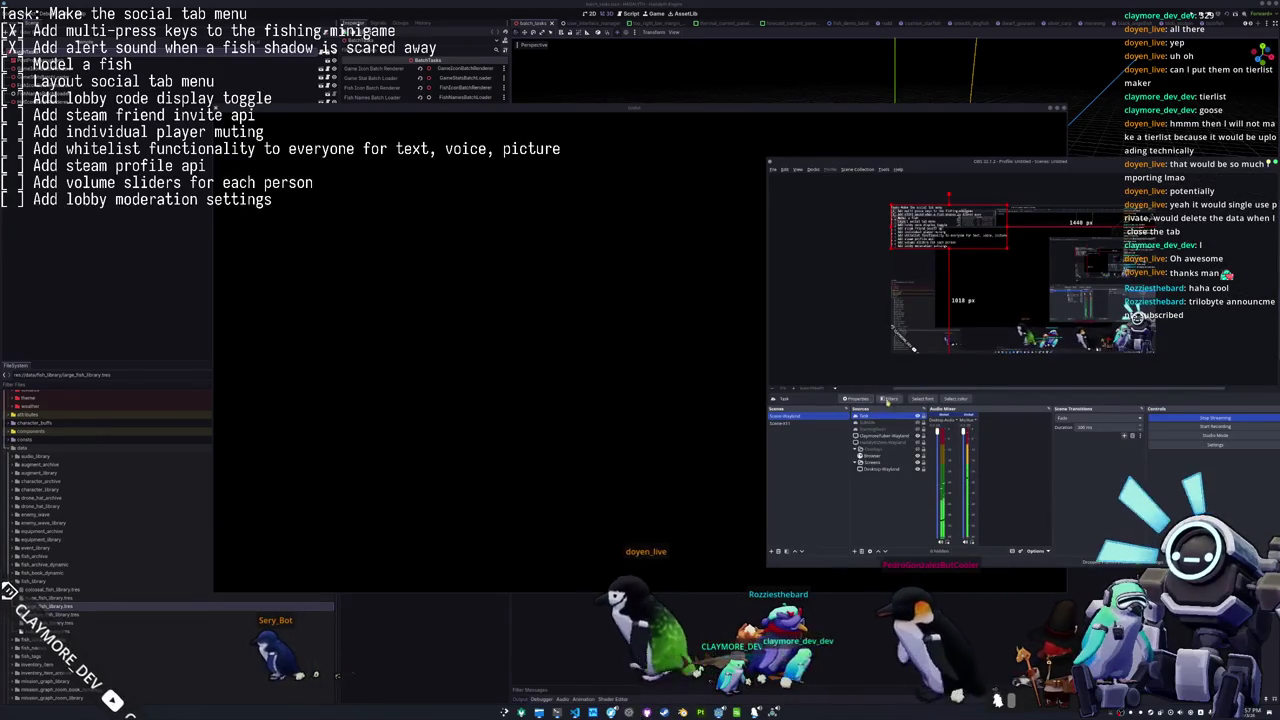
pyautogui.doubleClick(940, 225)
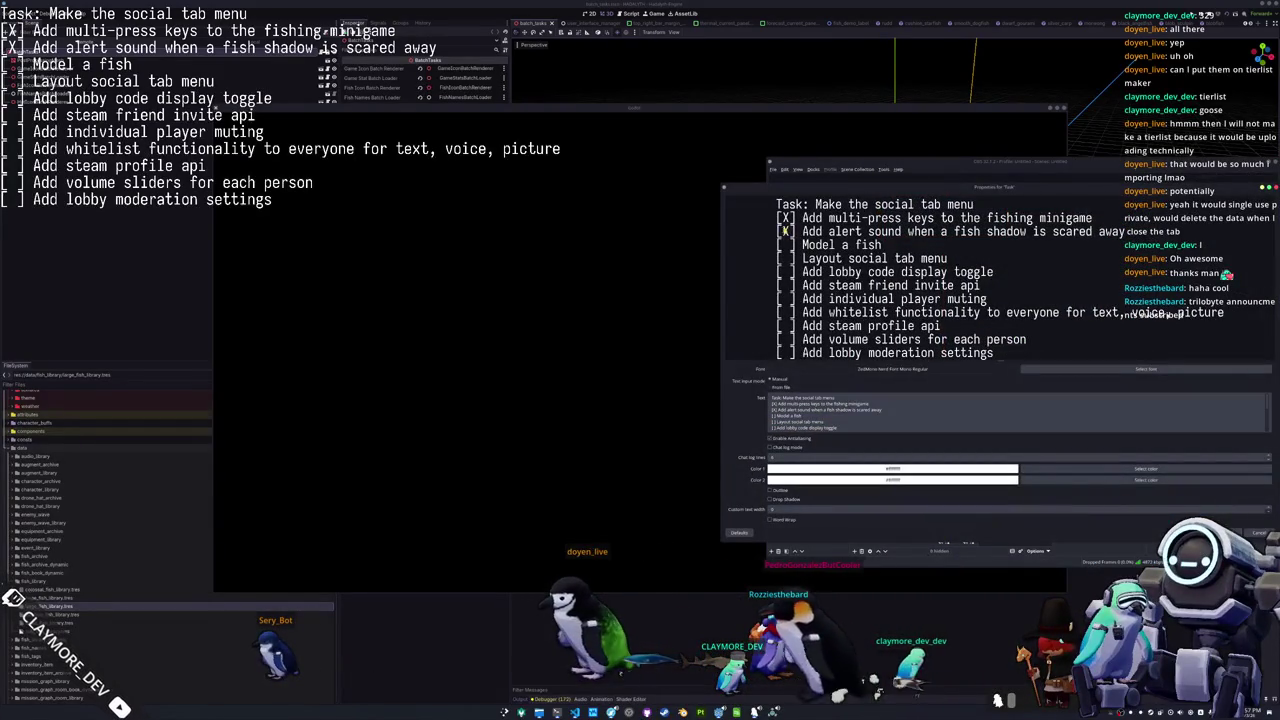
pyautogui.click(827, 408)
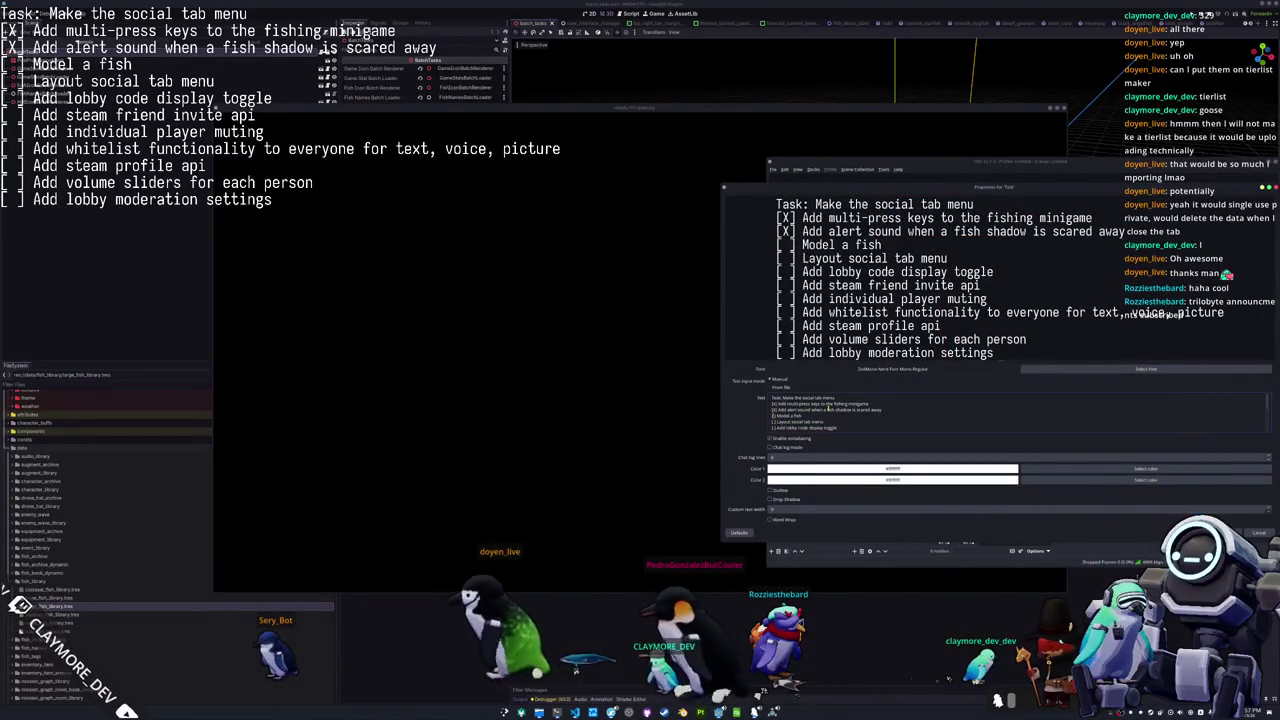
pyautogui.write('X')
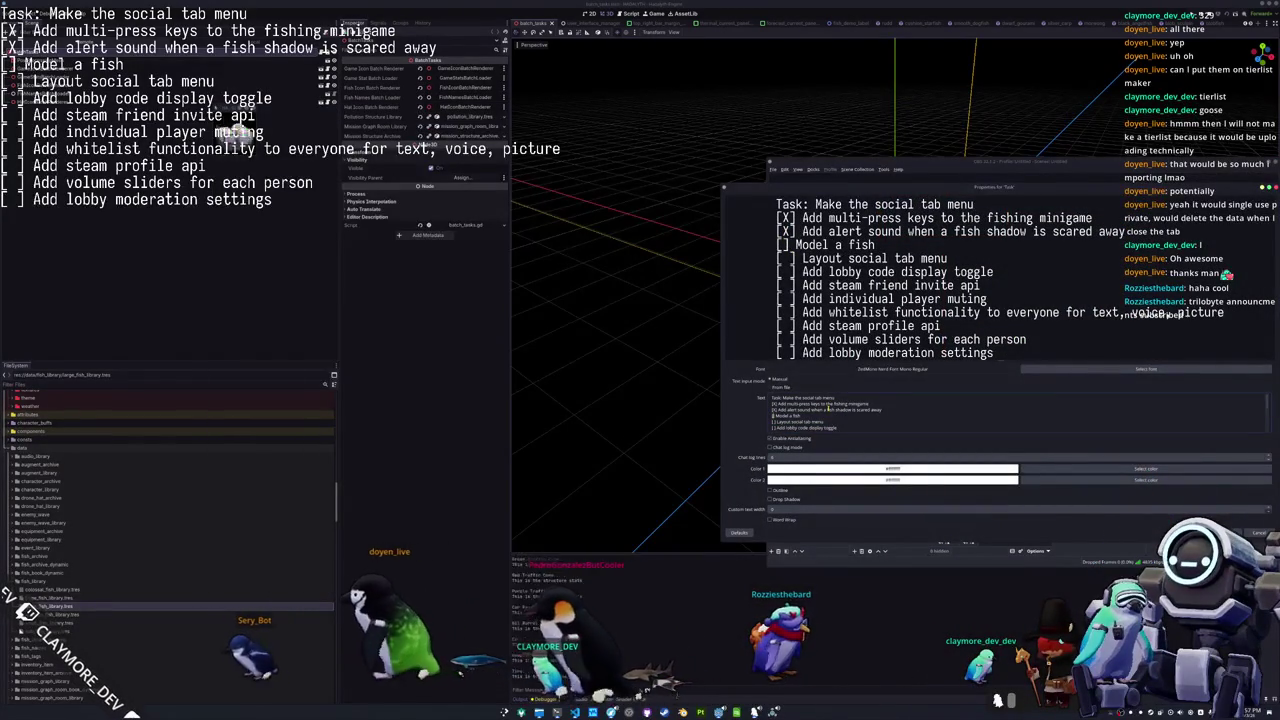
pyautogui.scroll(-1, 830, 408)
pyautogui.scroll(-1, 845, 410)
pyautogui.scroll(-1, 860, 411)
pyautogui.scroll(3, 845, 412)
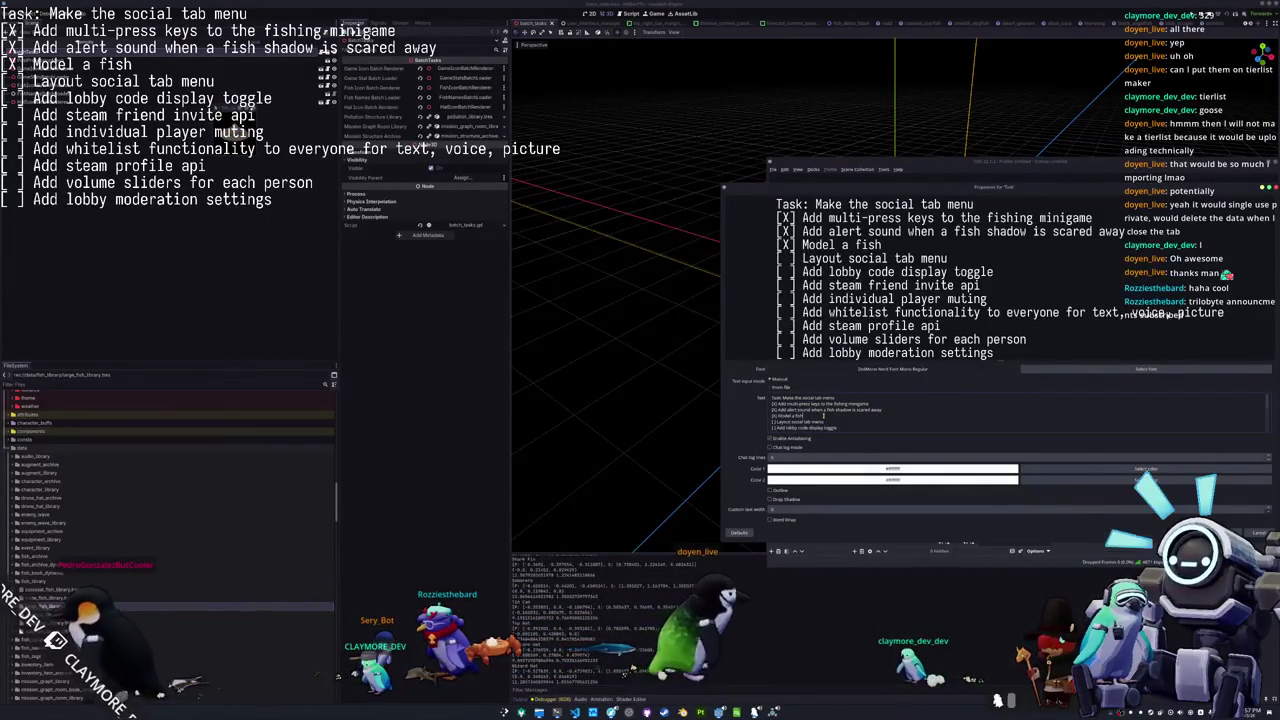
# Add unchecked 'Add blue cat skin' and 'Add pink cat skin' task lines and confirm.
pyautogui.press('Return')
pyautogui.write('[ ] Add bl')
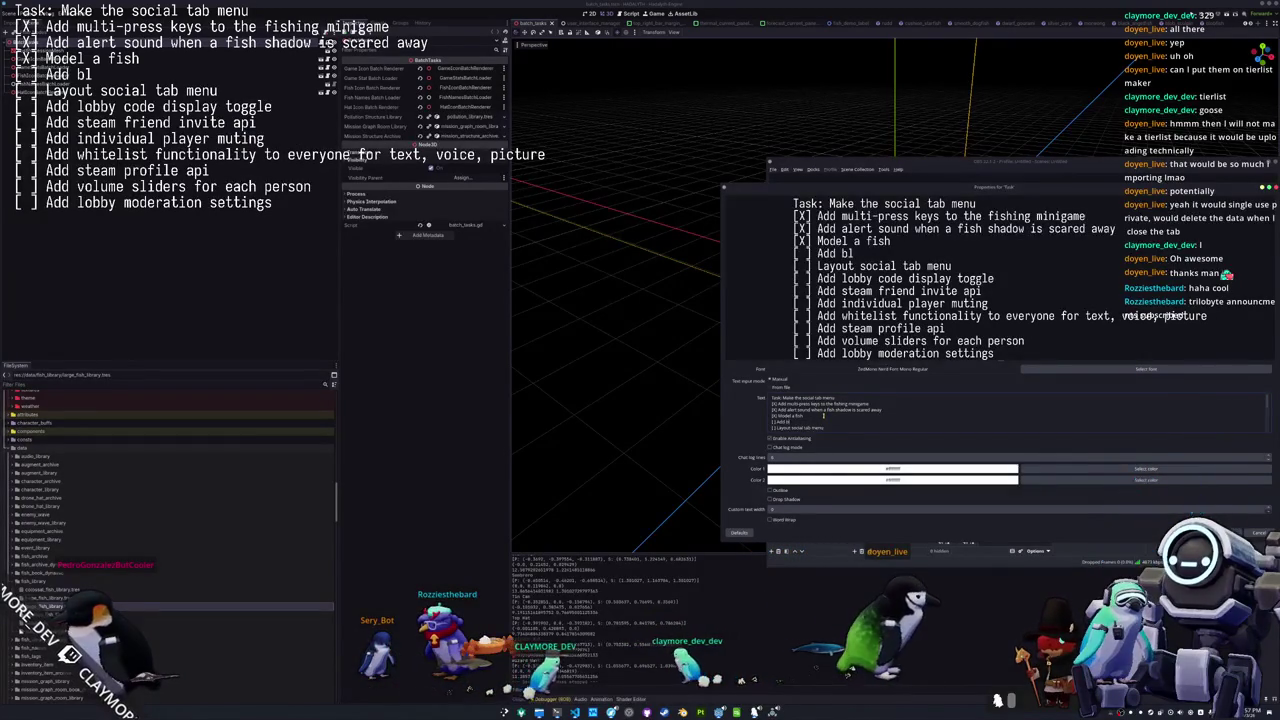
pyautogui.write('ue cat skin')
pyautogui.press('Return')
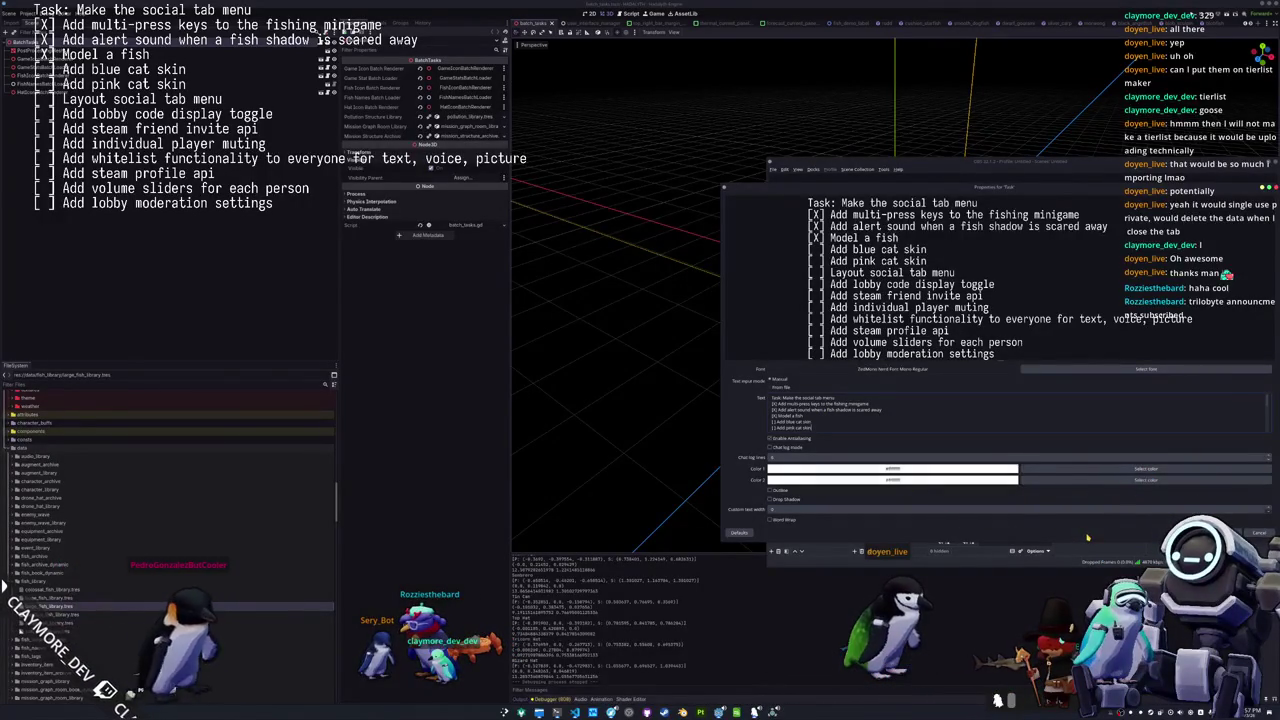
pyautogui.press('Return')
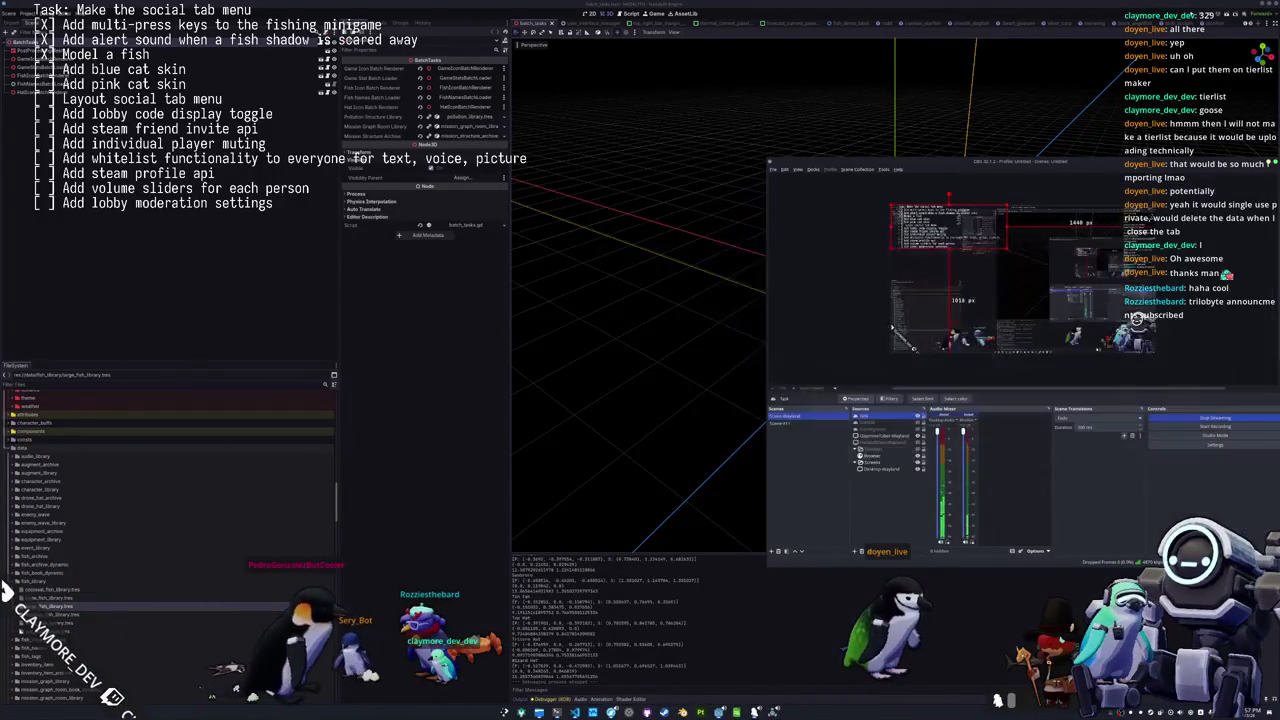
pyautogui.click(498, 554)
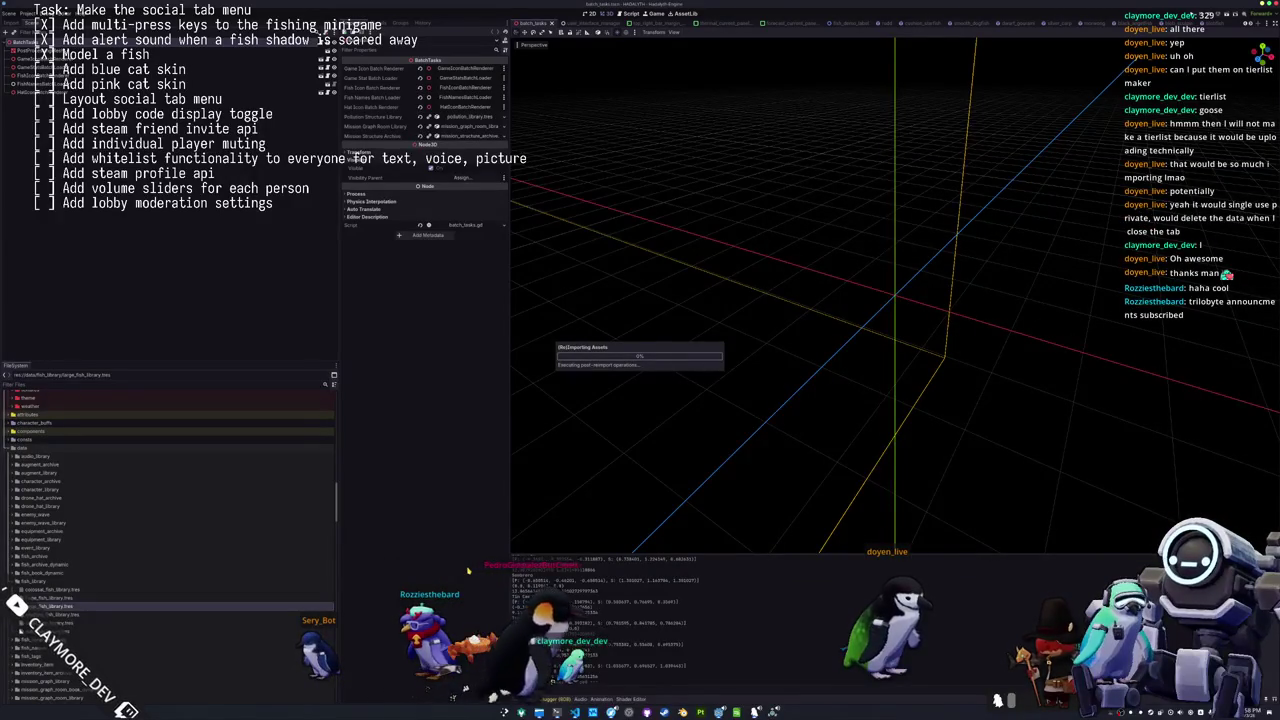
# Save the batch_tasks scene with Ctrl+S and run Hadalyth with F5.
pyautogui.hotkey('ctrl', 's')
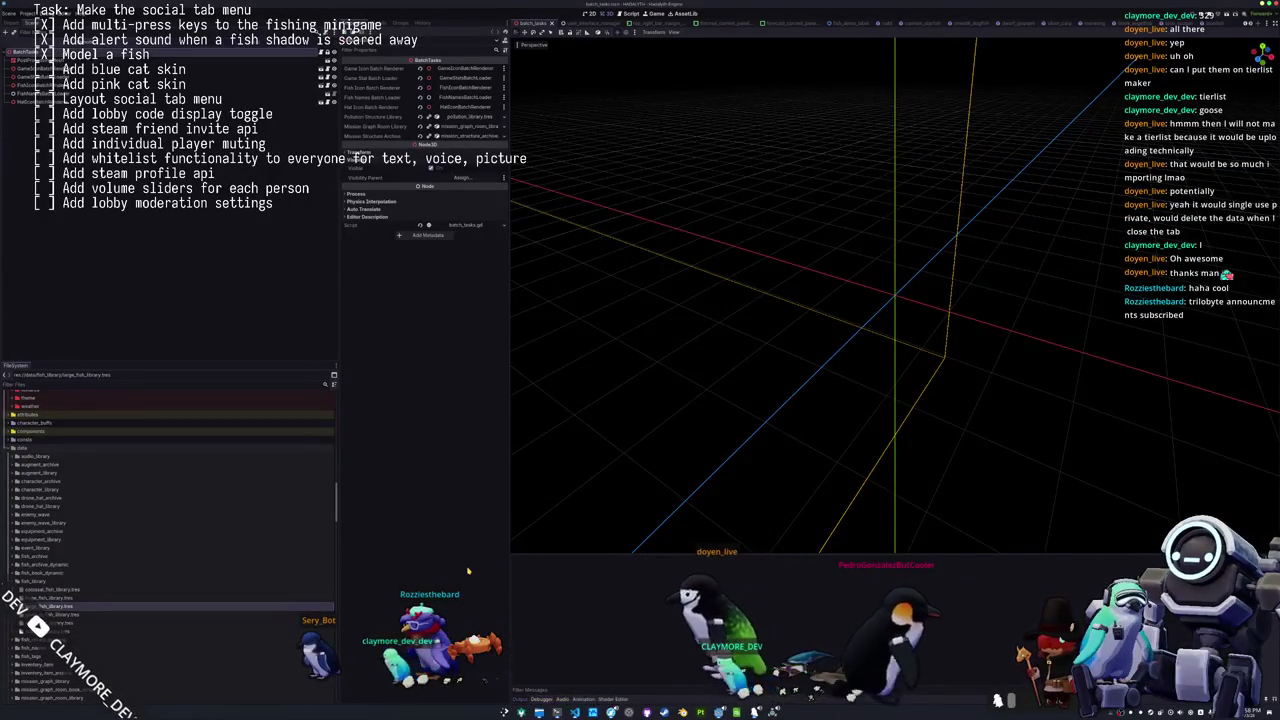
pyautogui.press('F5')
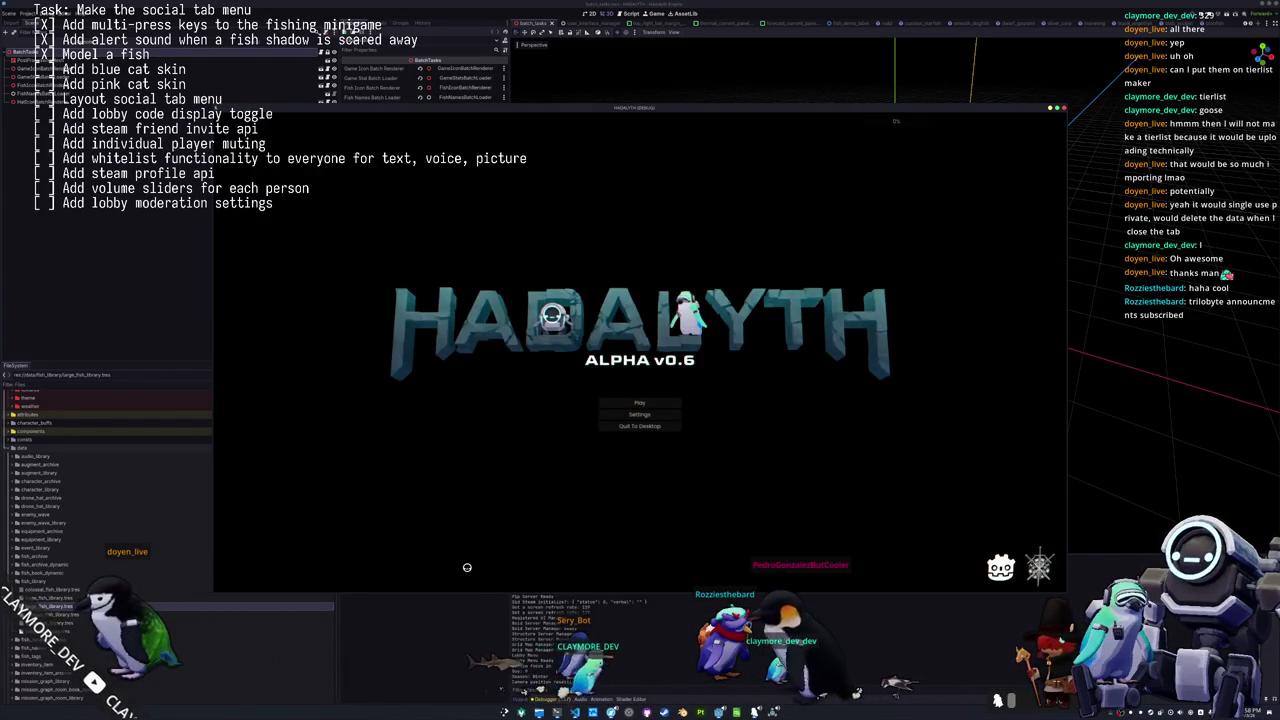
# Load save slot 1 and walk the penguin out of the station to the outdoor base.
pyautogui.click(643, 401)
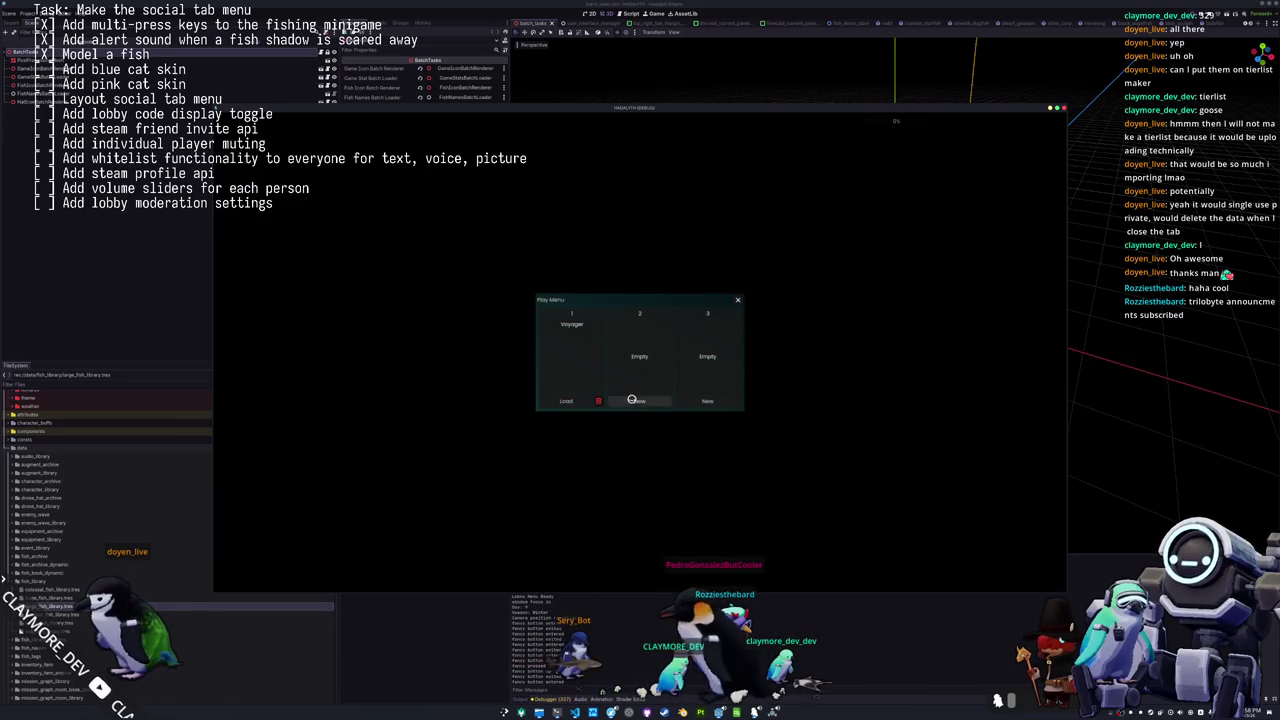
pyautogui.click(567, 399)
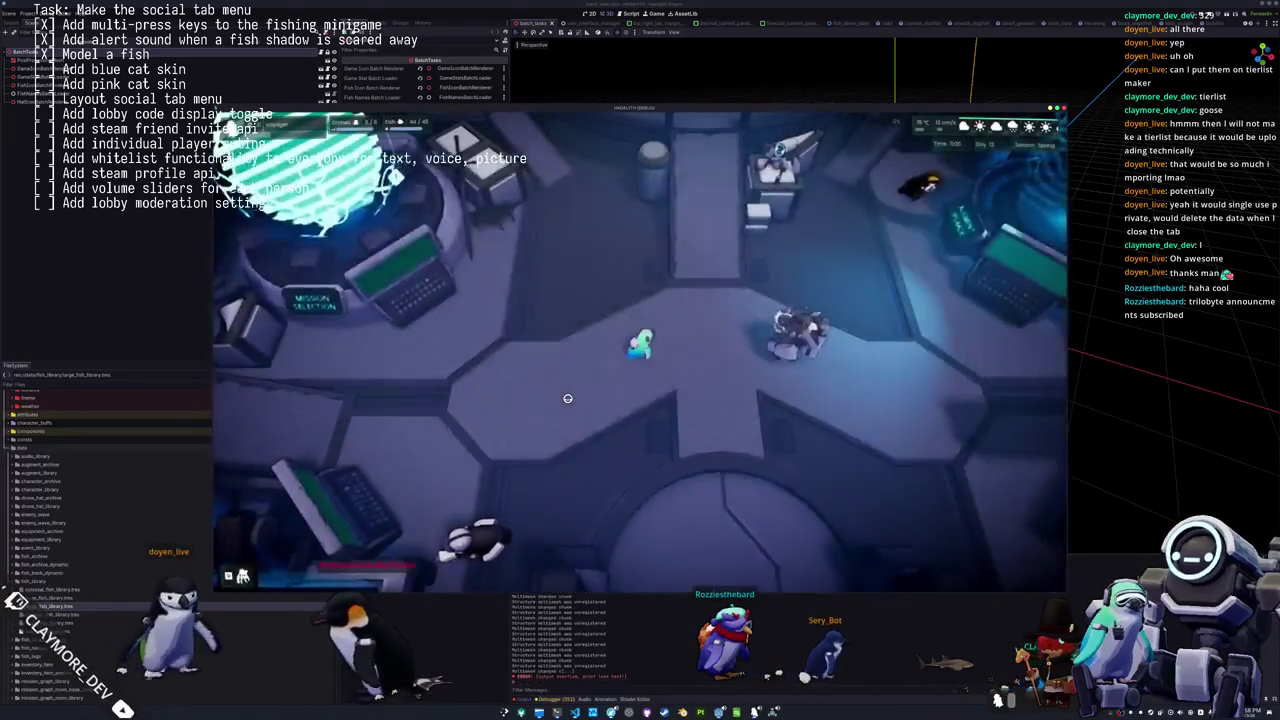
pyautogui.press('d')
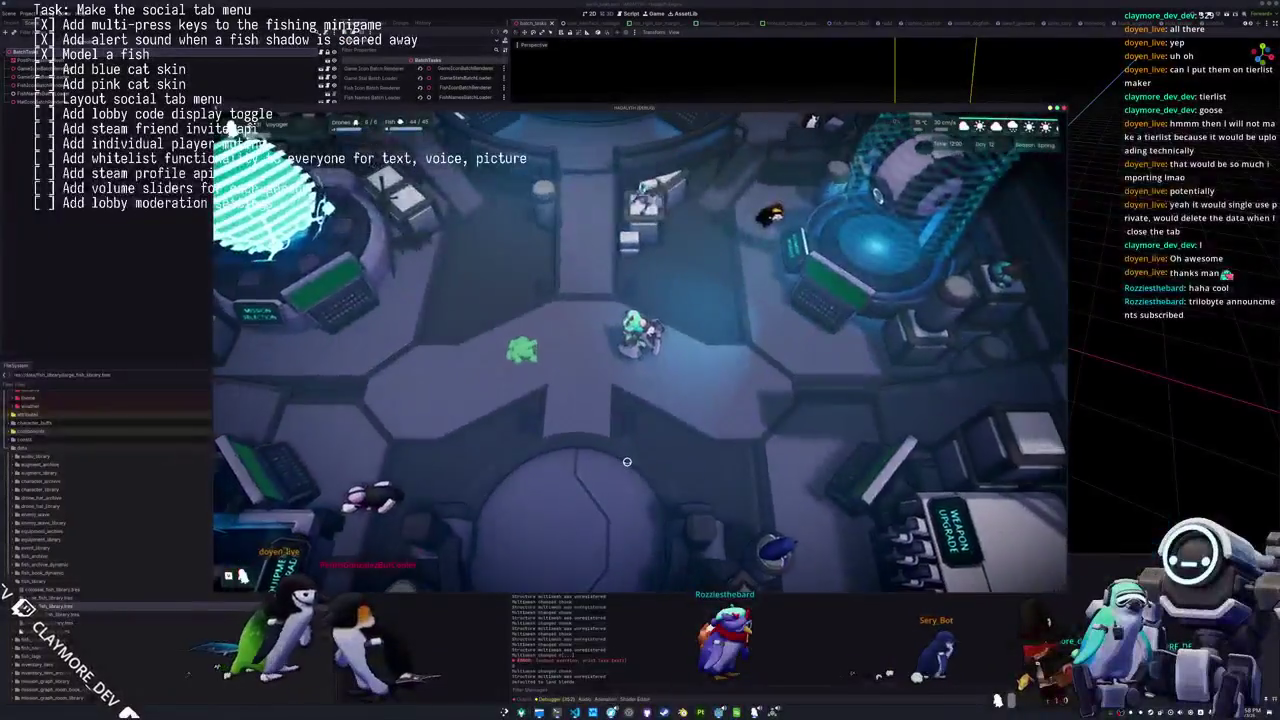
pyautogui.press('a')
pyautogui.press('s')
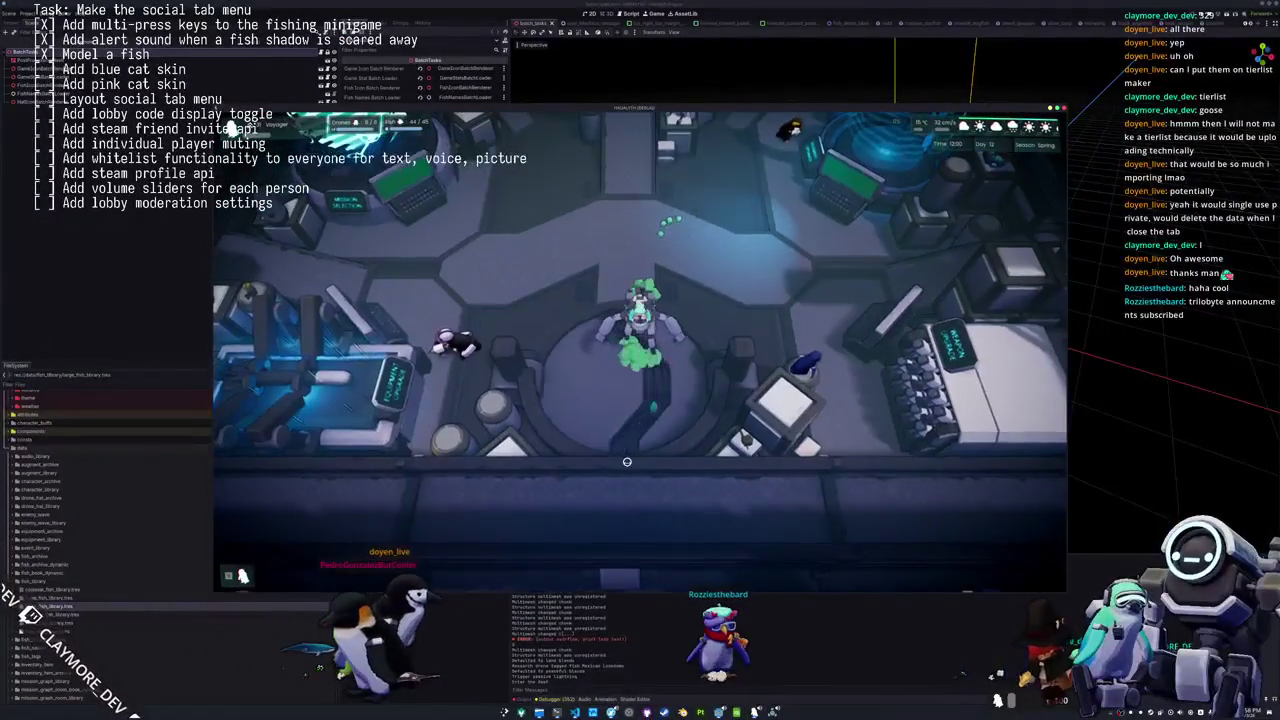
pyautogui.press('e')
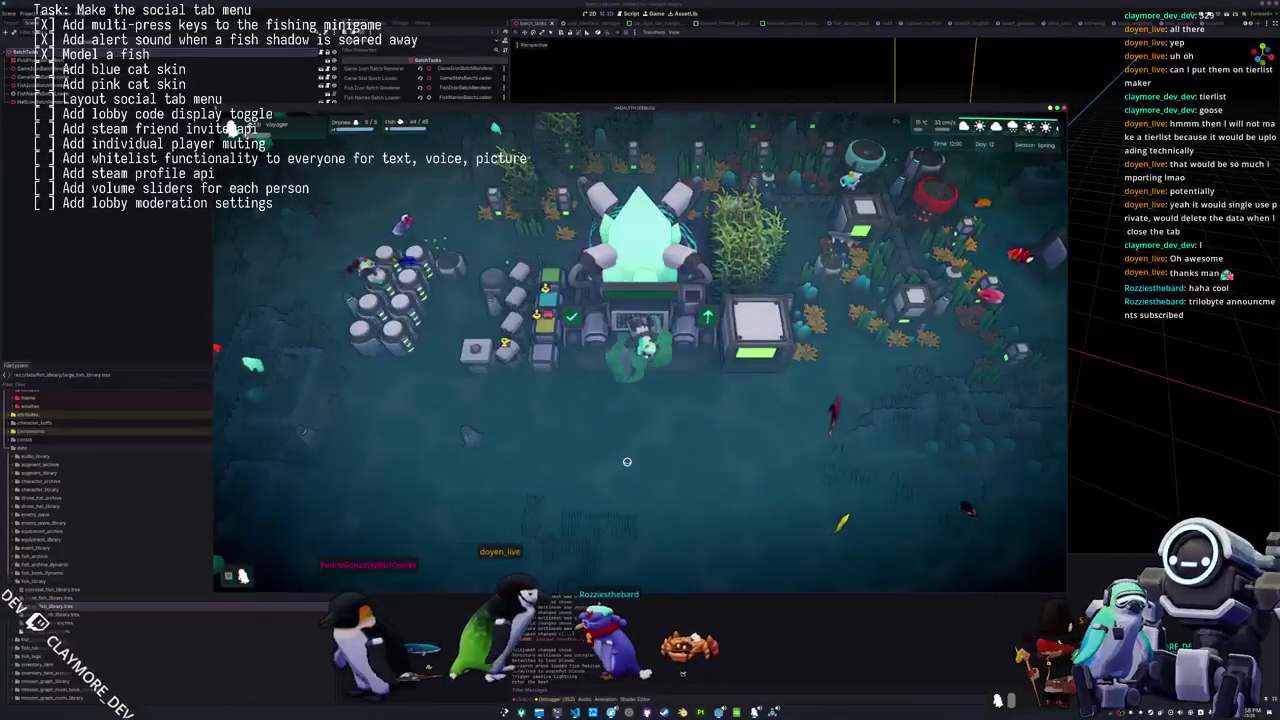
pyautogui.scroll(-3, 627, 461)
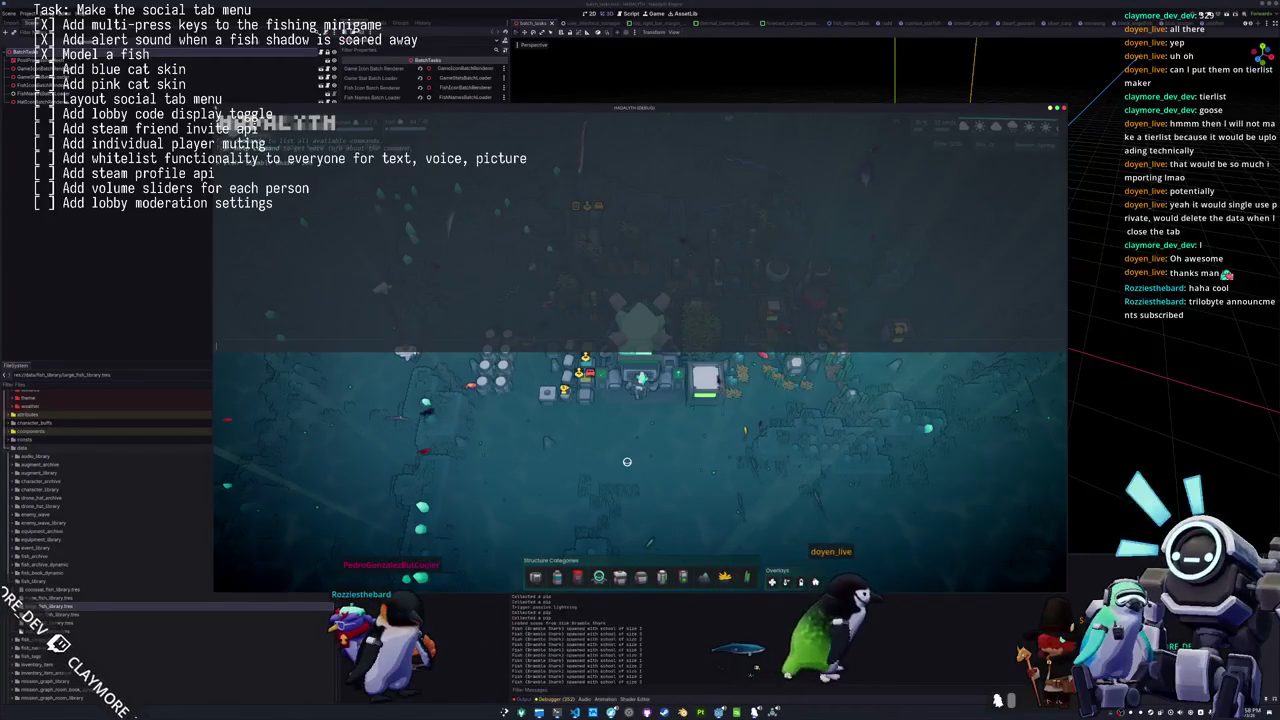
# Close the debug console and pan and zoom over the shark schools in open water.
pyautogui.press('`')
pyautogui.press('w')
pyautogui.press('d')
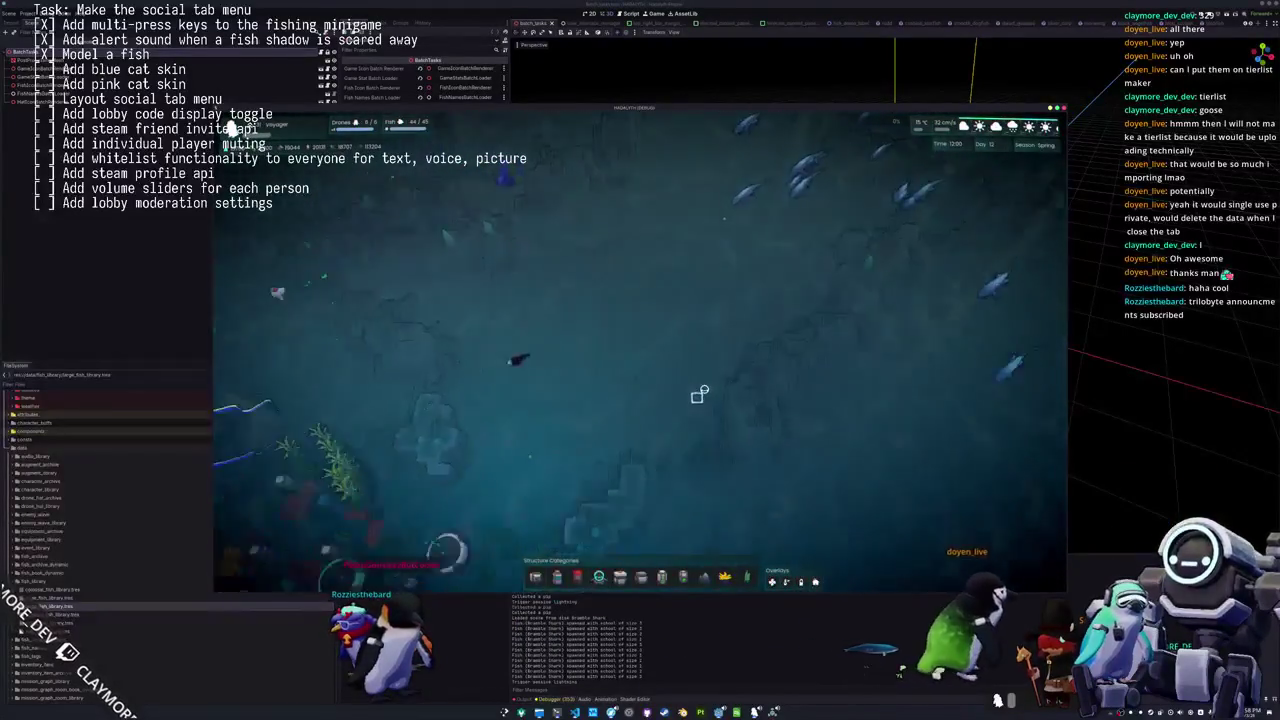
pyautogui.scroll(5, 699, 395)
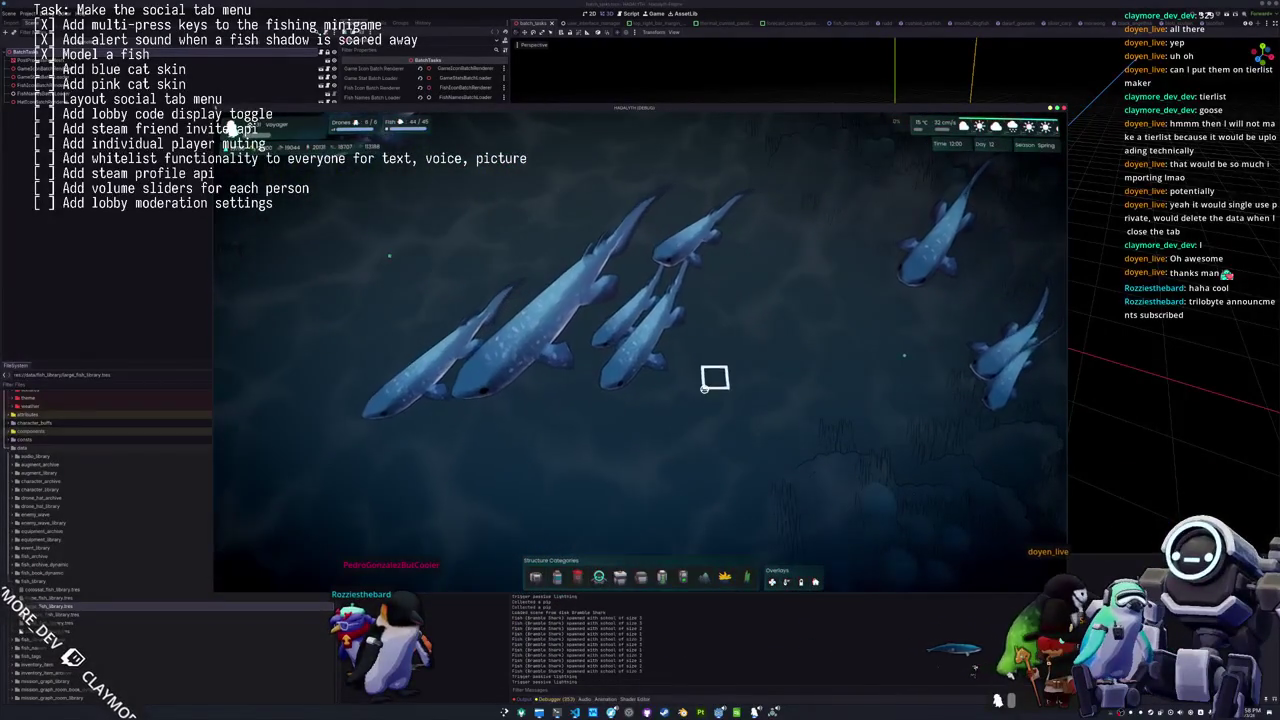
pyautogui.scroll(-3, 690, 401)
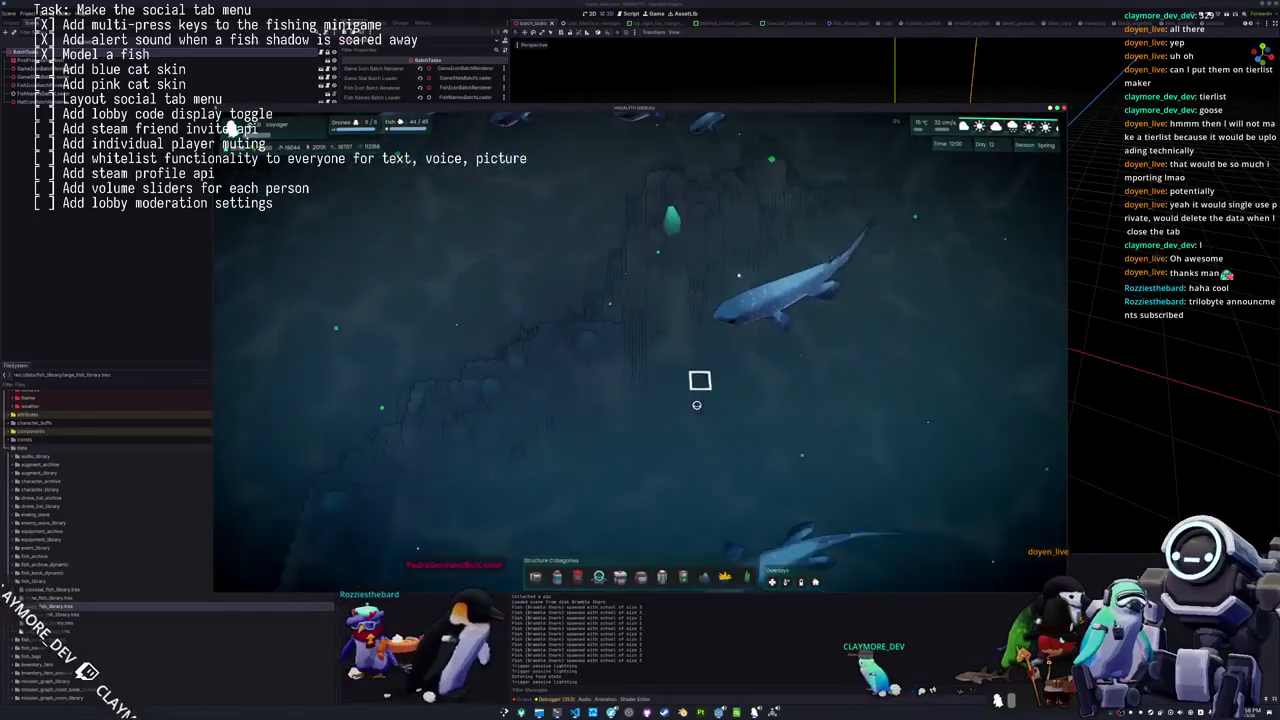
pyautogui.scroll(-3, 700, 400)
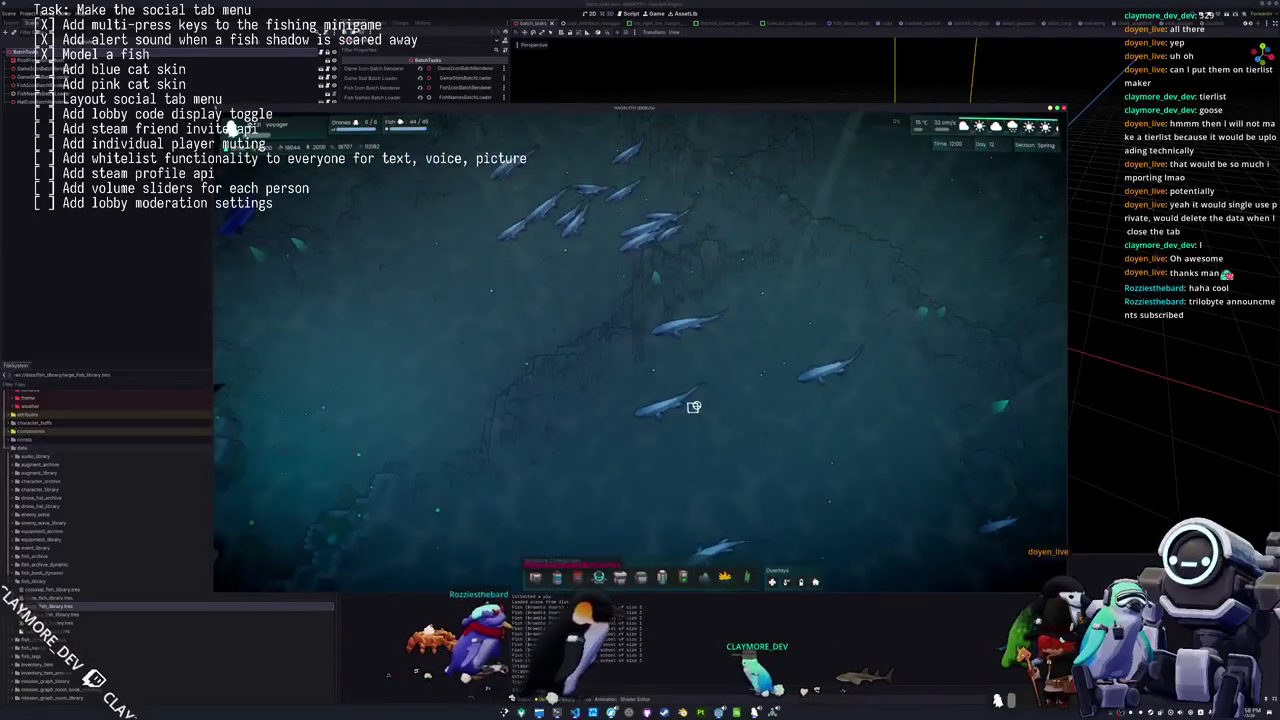
pyautogui.scroll(2, 690, 400)
pyautogui.scroll(3, 690, 398)
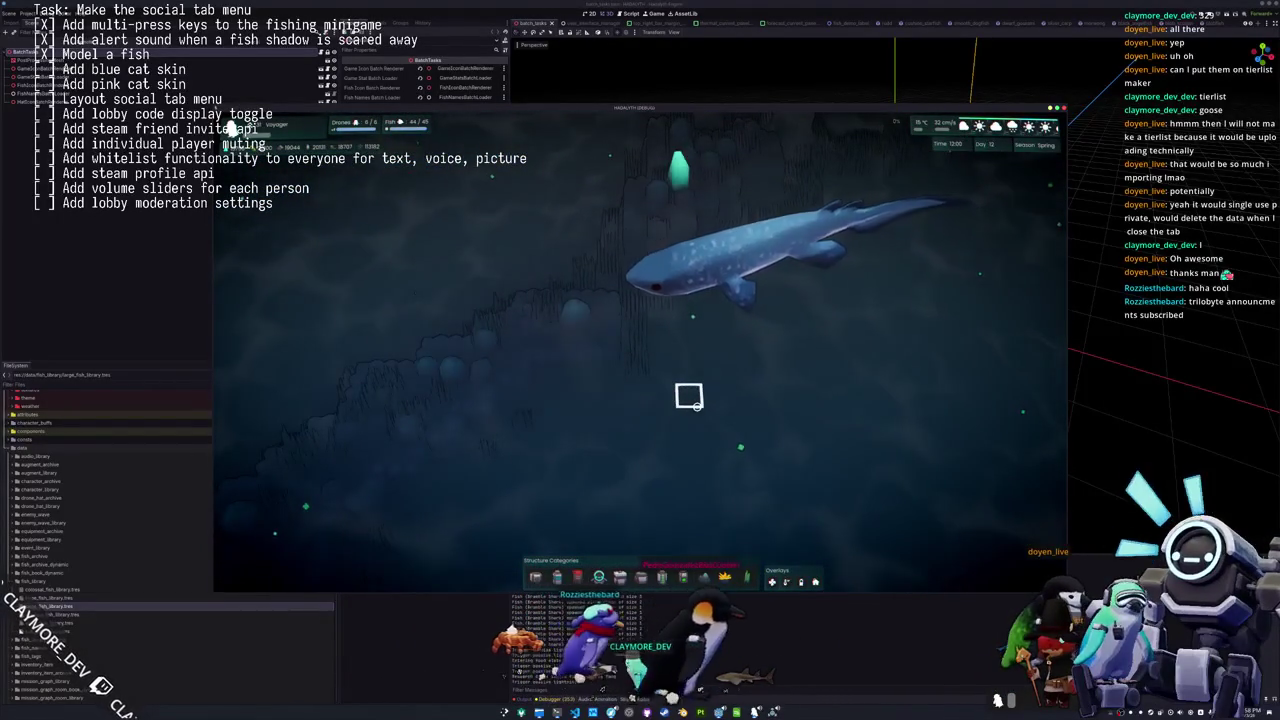
pyautogui.scroll(-3, 690, 398)
pyautogui.scroll(-2, 692, 400)
pyautogui.scroll(-3, 697, 406)
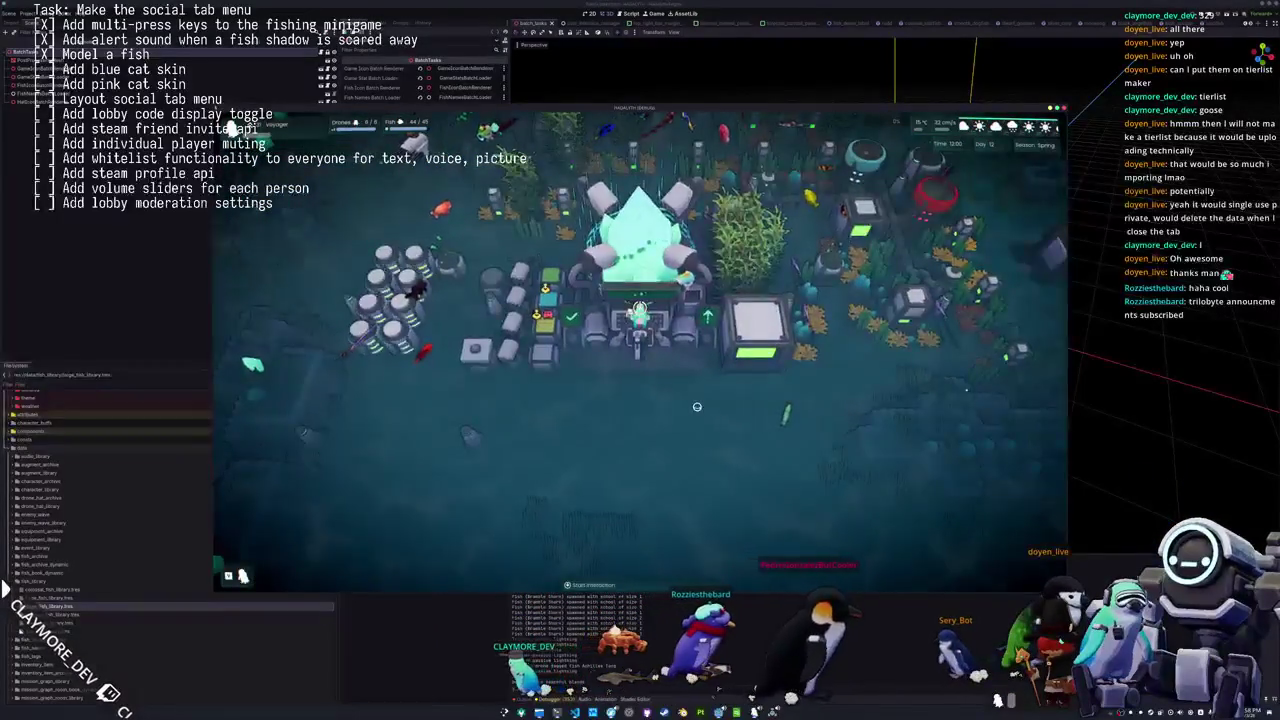
pyautogui.scroll(-2, 697, 406)
pyautogui.scroll(-2, 695, 408)
pyautogui.scroll(-2, 693, 410)
pyautogui.scroll(2, 694, 409)
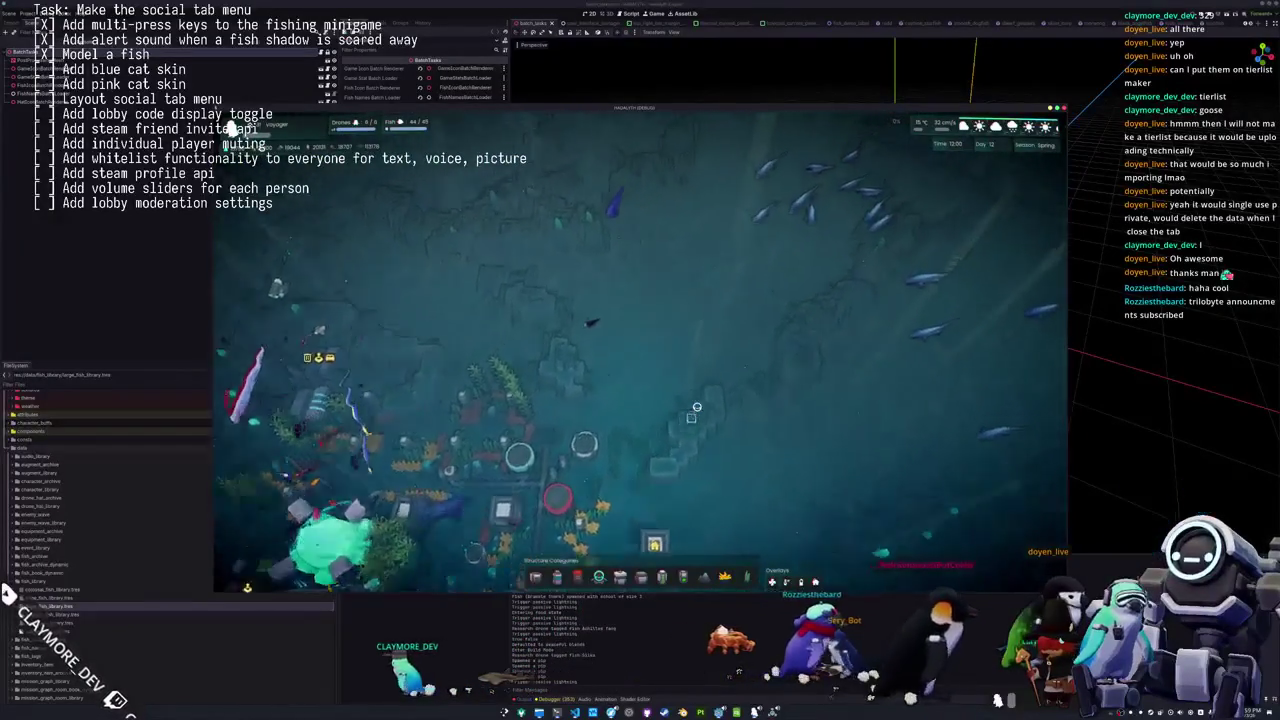
pyautogui.scroll(2, 697, 406)
pyautogui.scroll(2, 700, 404)
pyautogui.scroll(2, 701, 403)
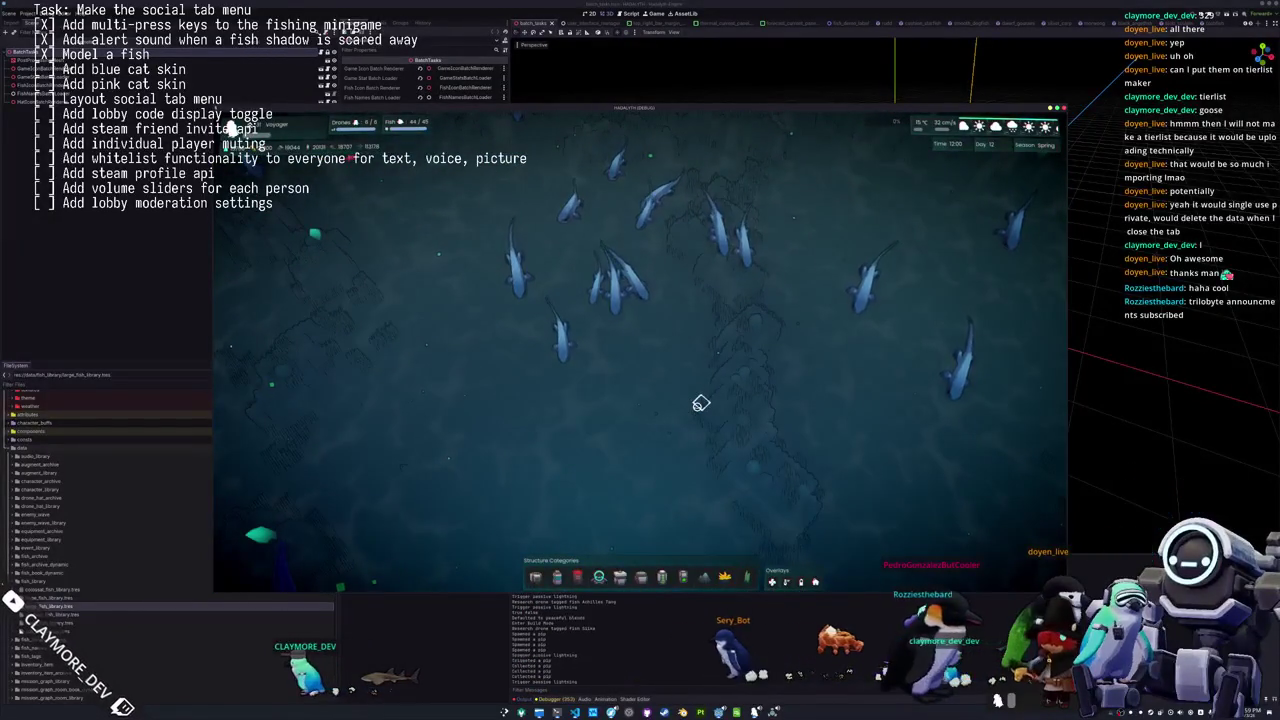
pyautogui.hotkey('alt', 'Tab')
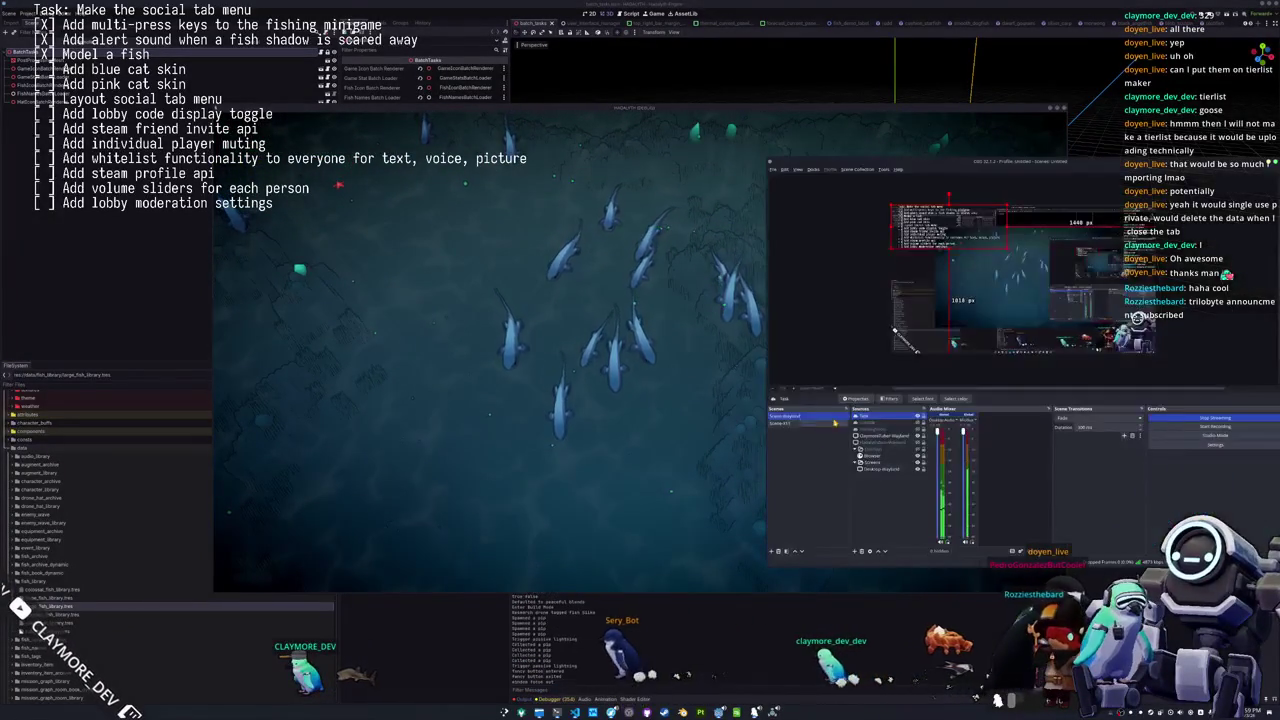
# Point the OBS screen capture source at the Hadalyth game window.
pyautogui.click(898, 441)
pyautogui.doubleClick(898, 446)
pyautogui.click(752, 370)
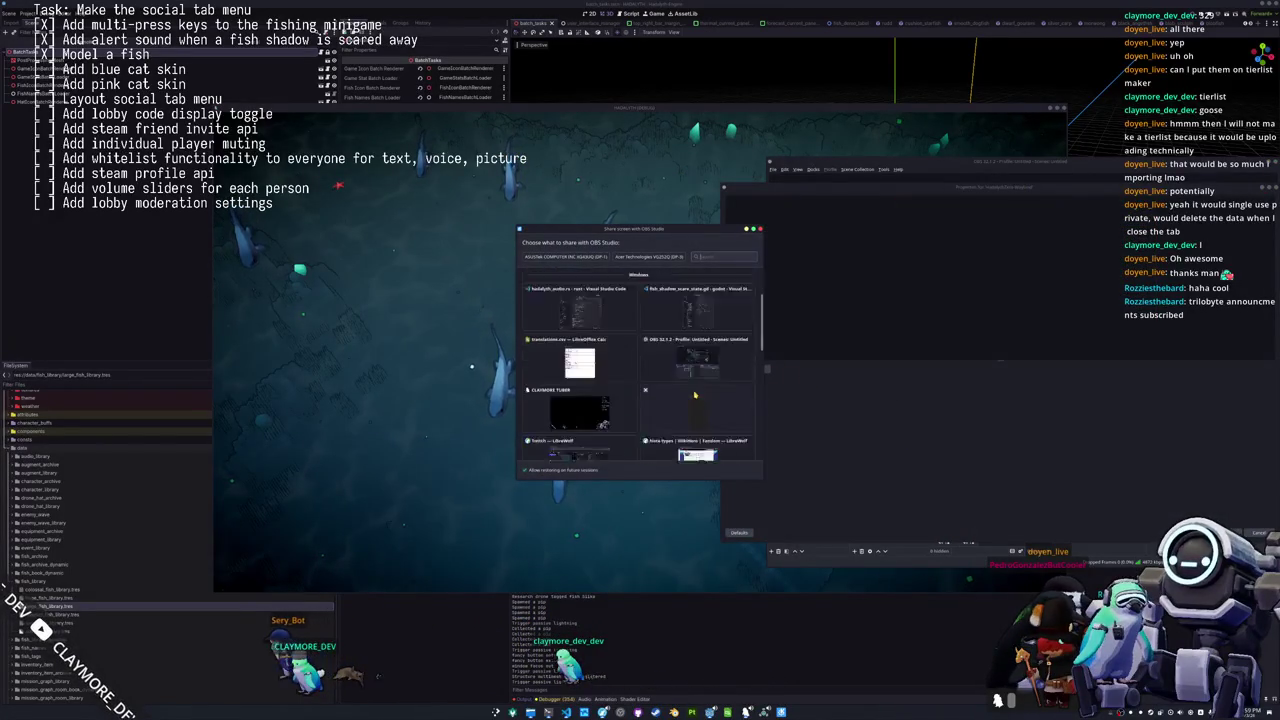
pyautogui.doubleClick(578, 410)
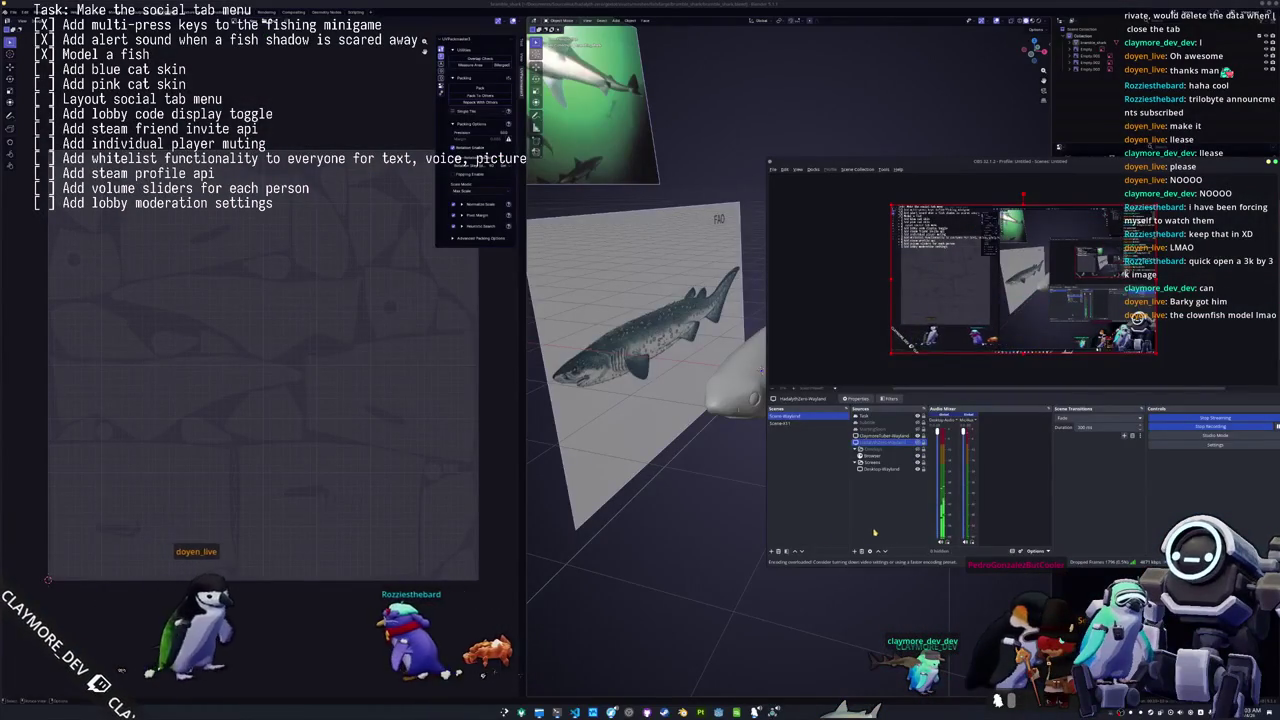
# Orbit Blender's viewport around the Bramble Shark model to compare it with the reference image.
pyautogui.click(679, 564)
pyautogui.moveTo(679, 564); pyautogui.dragTo(762, 635, button='middle')
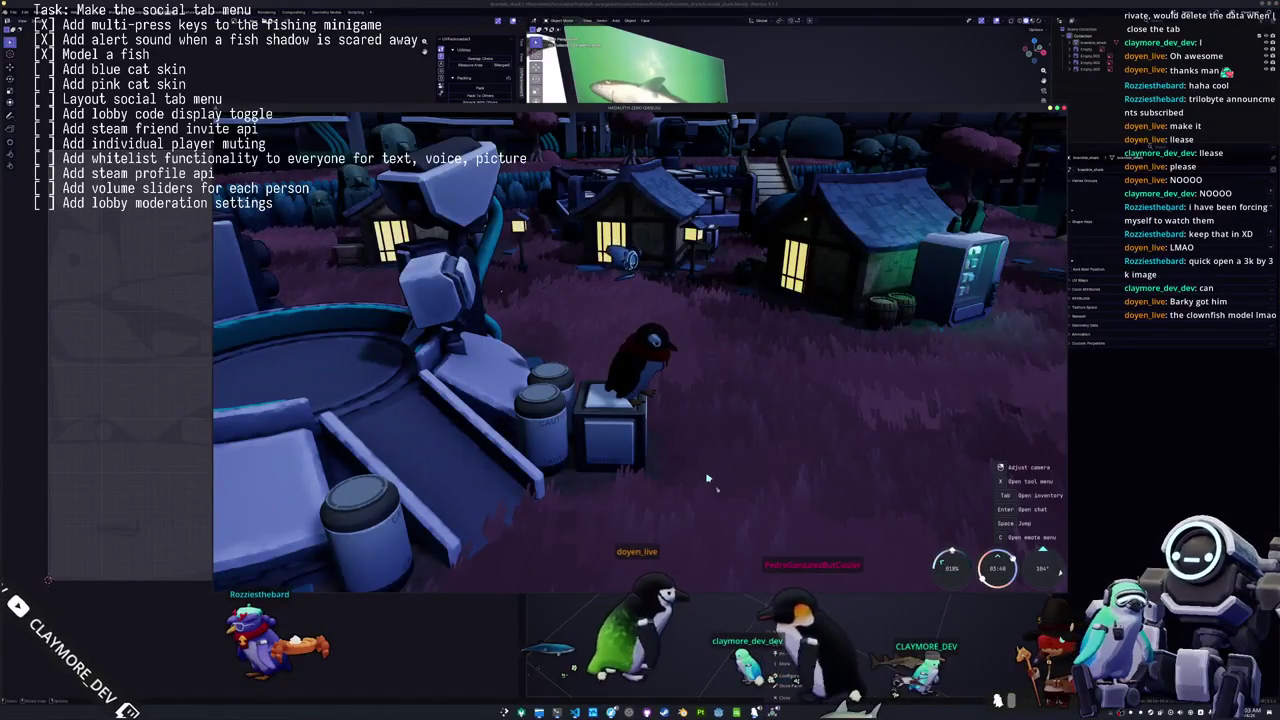
# Have the penguin display the Bramble Shark from the inventory, then leave the game window.
pyautogui.press('Tab')
pyautogui.click(590, 210)
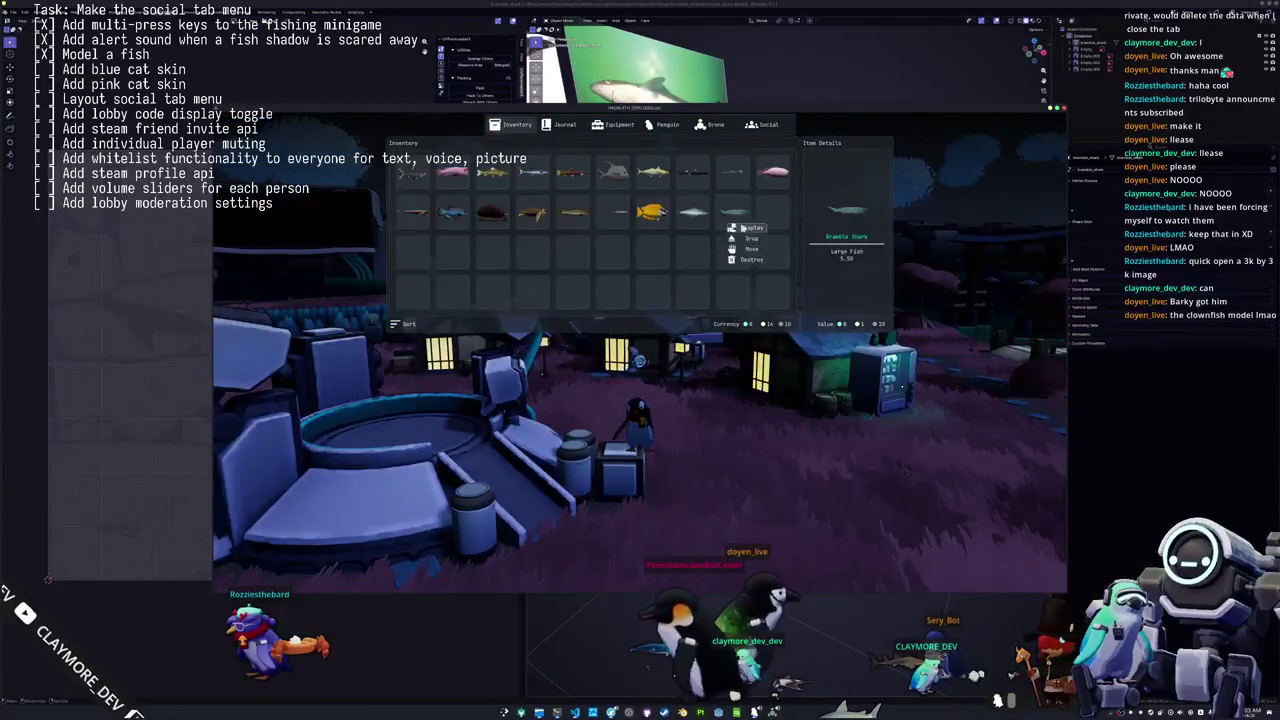
pyautogui.press('Tab')
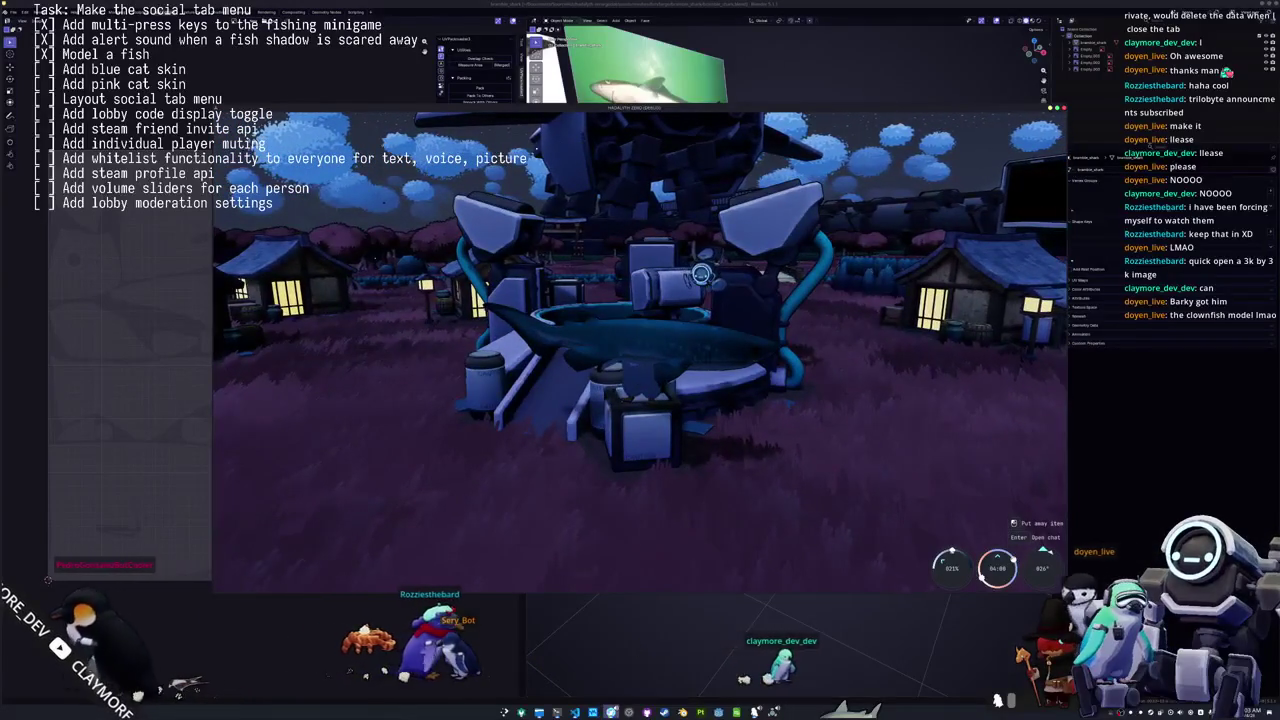
pyautogui.click(628, 712)
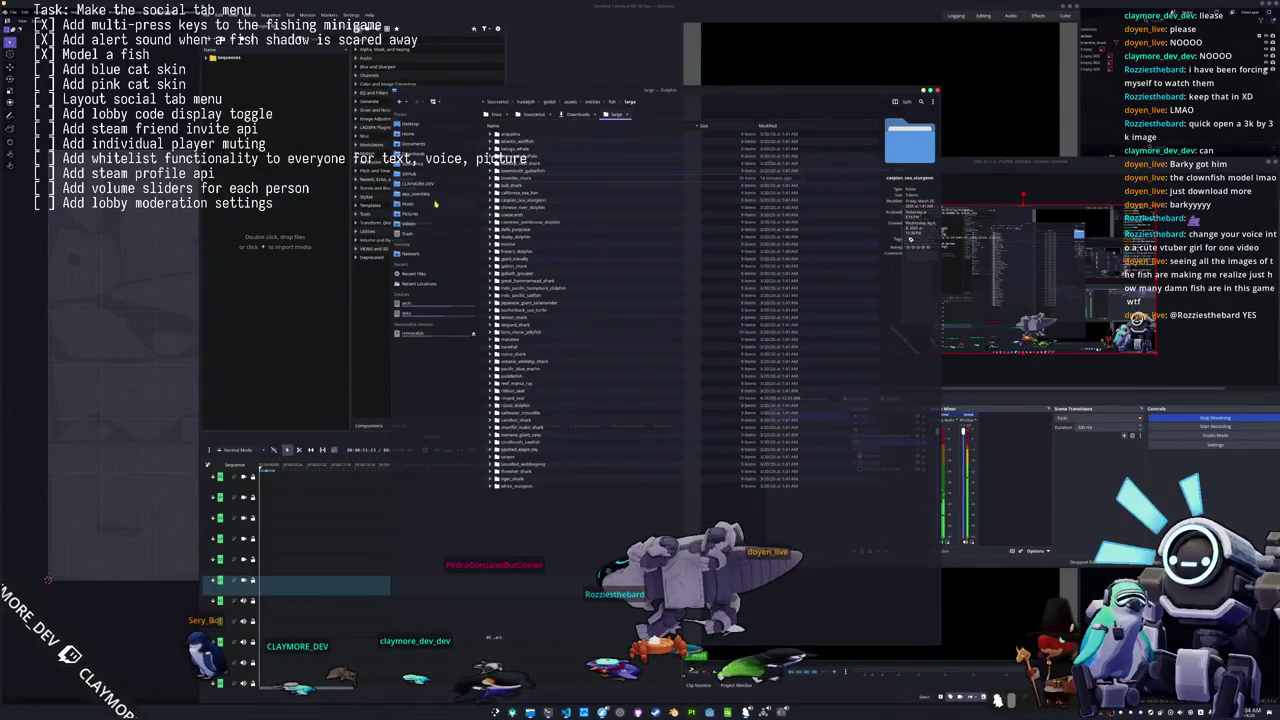
# Open the Videos recordings subfolder and scroll down to the newest mp4 clips.
pyautogui.click(440, 223)
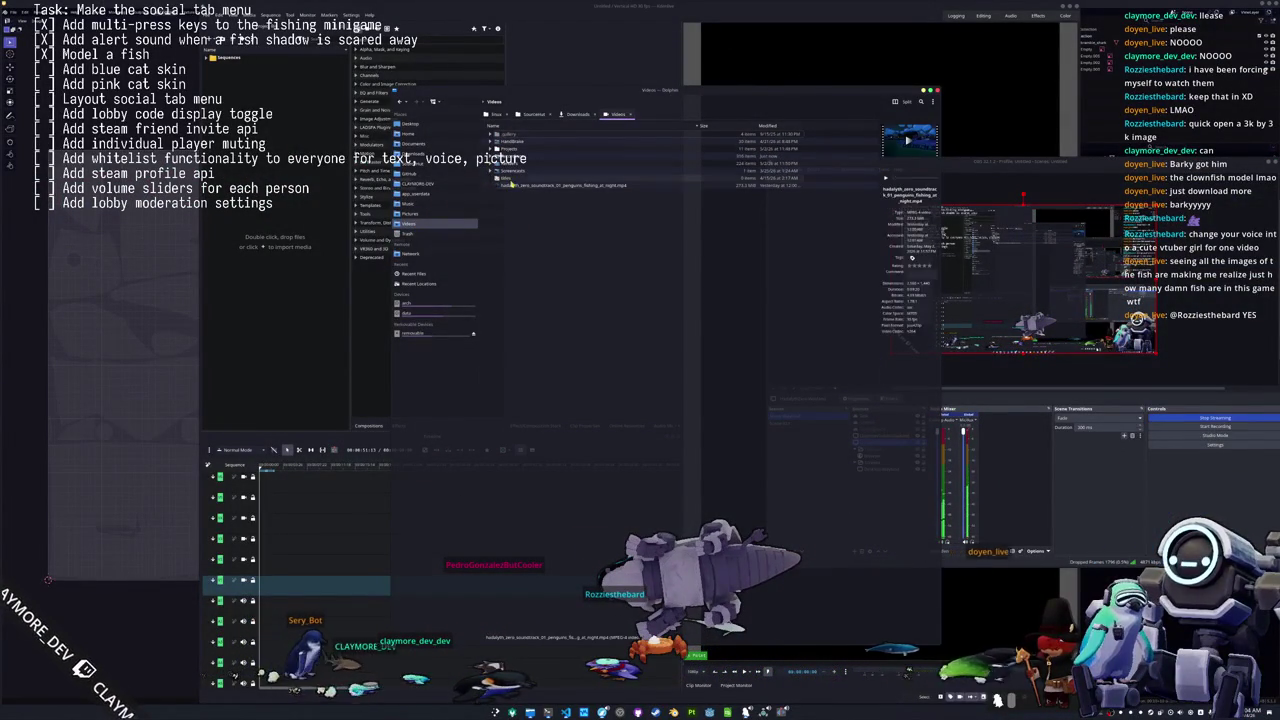
pyautogui.doubleClick(515, 178)
pyautogui.scroll(-5, 575, 289)
pyautogui.scroll(-5, 575, 289)
pyautogui.scroll(-5, 560, 360)
pyautogui.scroll(-5, 527, 499)
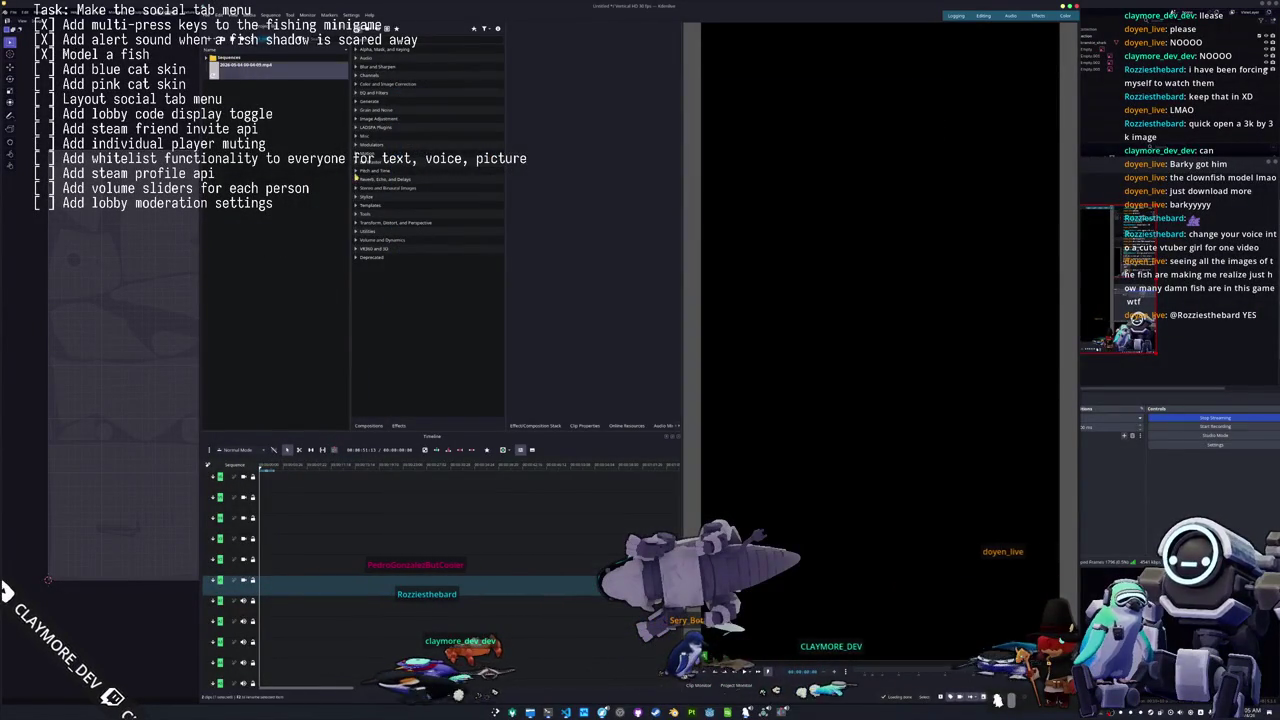
# Place the gameplay recording on the timeline and raise its speed with Change Speed.
pyautogui.moveTo(340, 131); pyautogui.dragTo(262, 585)
pyautogui.rightClick(350, 584)
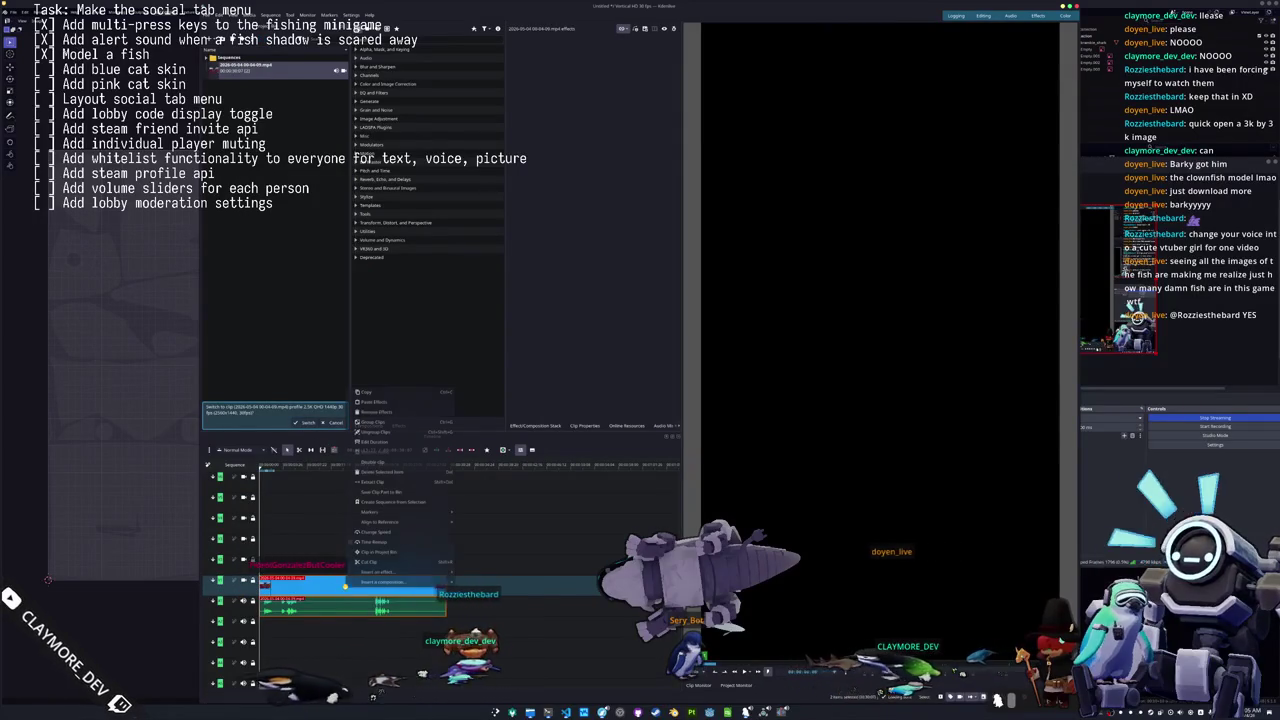
pyautogui.click(379, 535)
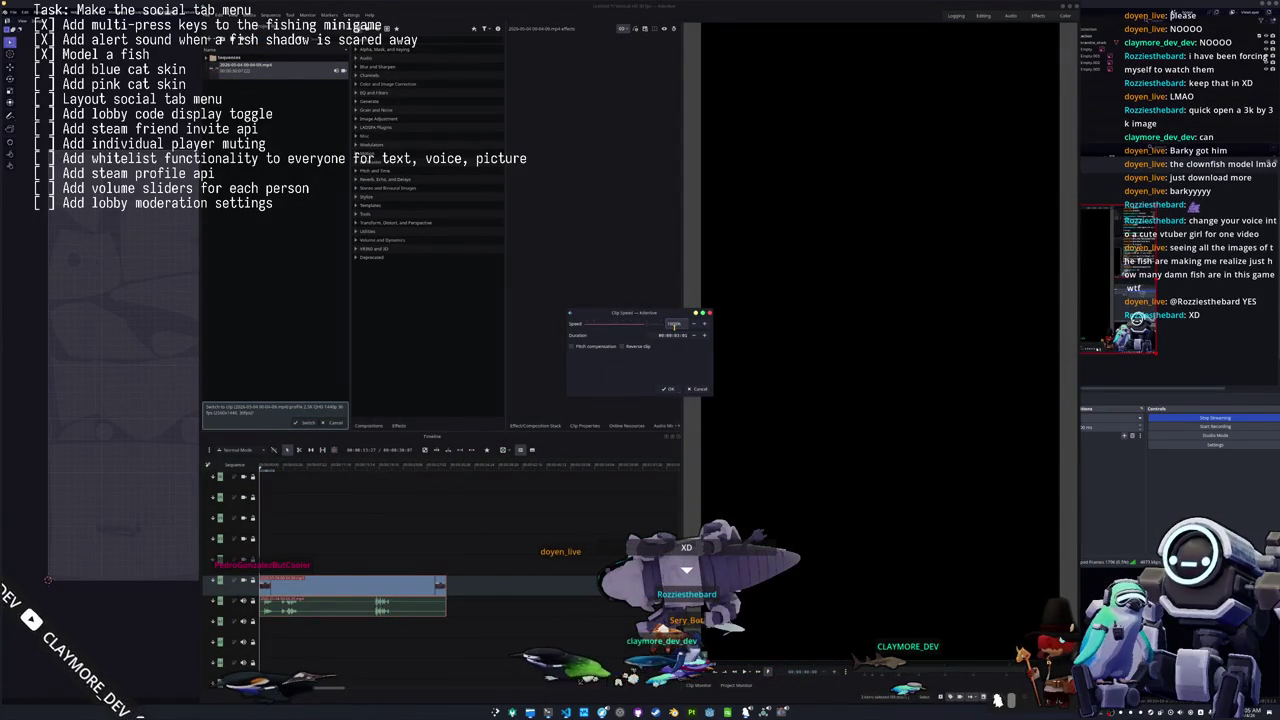
pyautogui.press('Return')
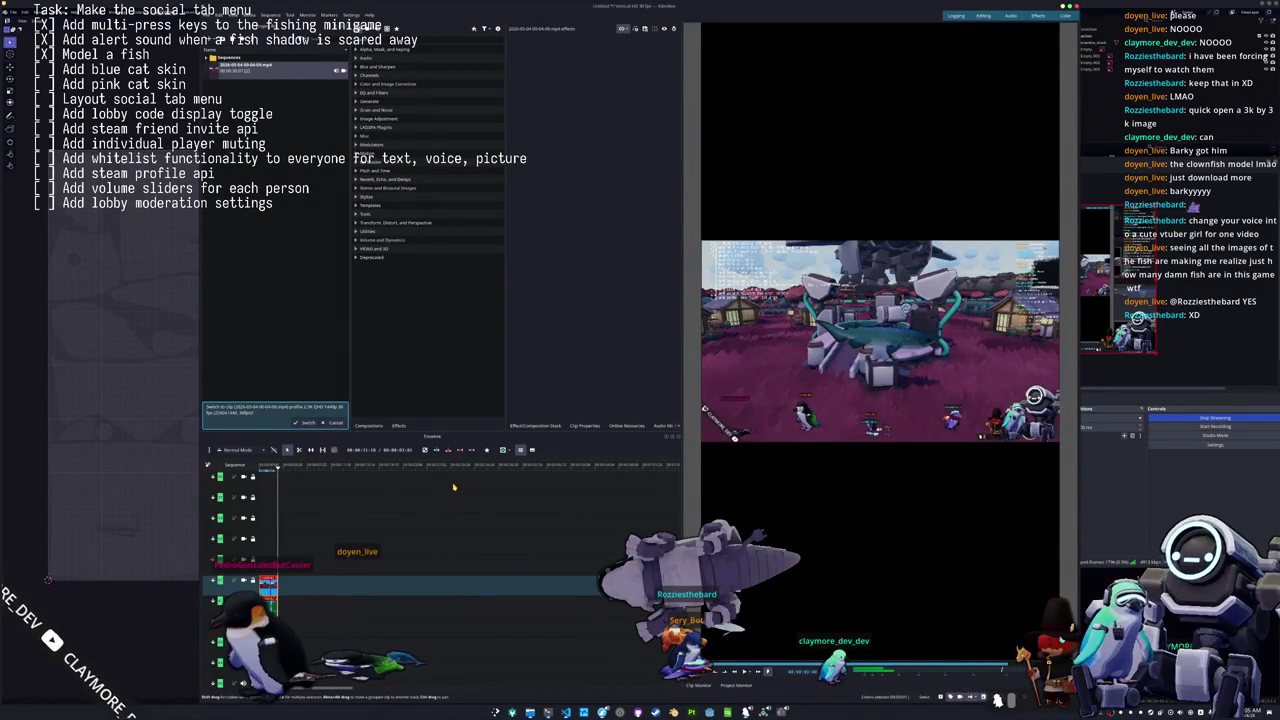
pyautogui.write('zoom')
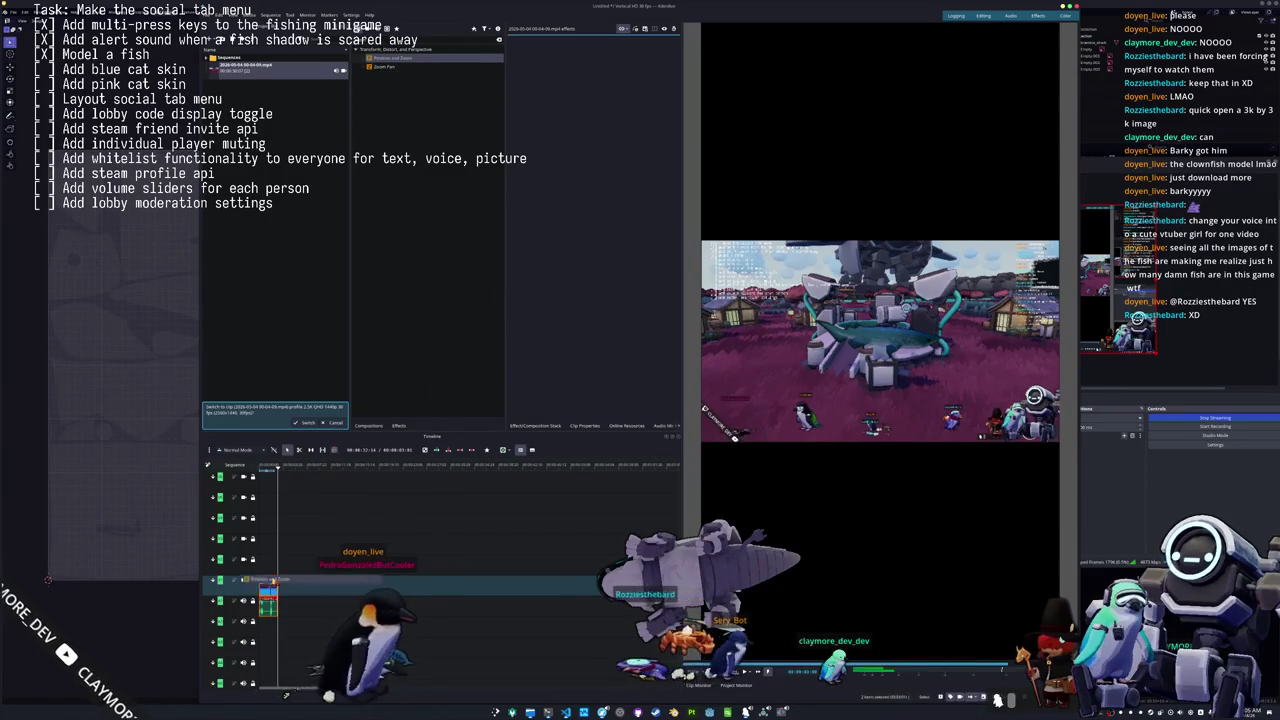
# Add a Position and Zoom effect to the gameplay clip to enlarge it around the shark.
pyautogui.moveTo(396, 59); pyautogui.dragTo(566, 141)
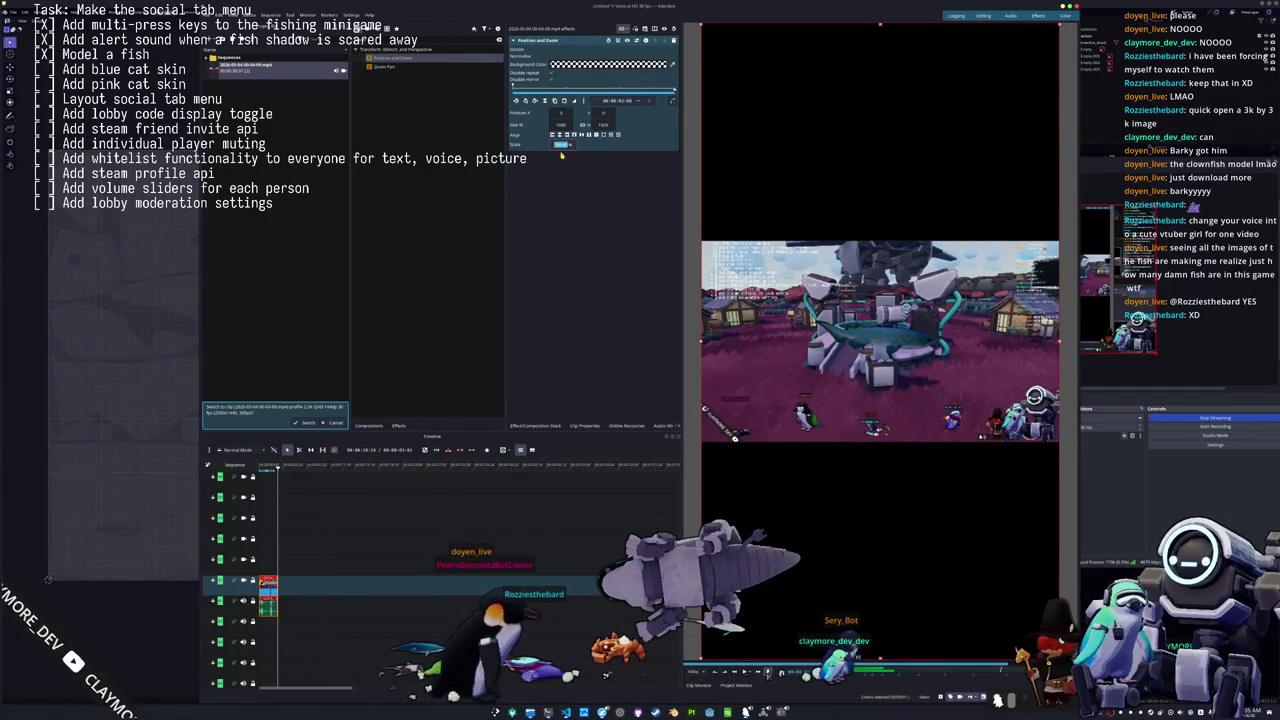
pyautogui.press('Return')
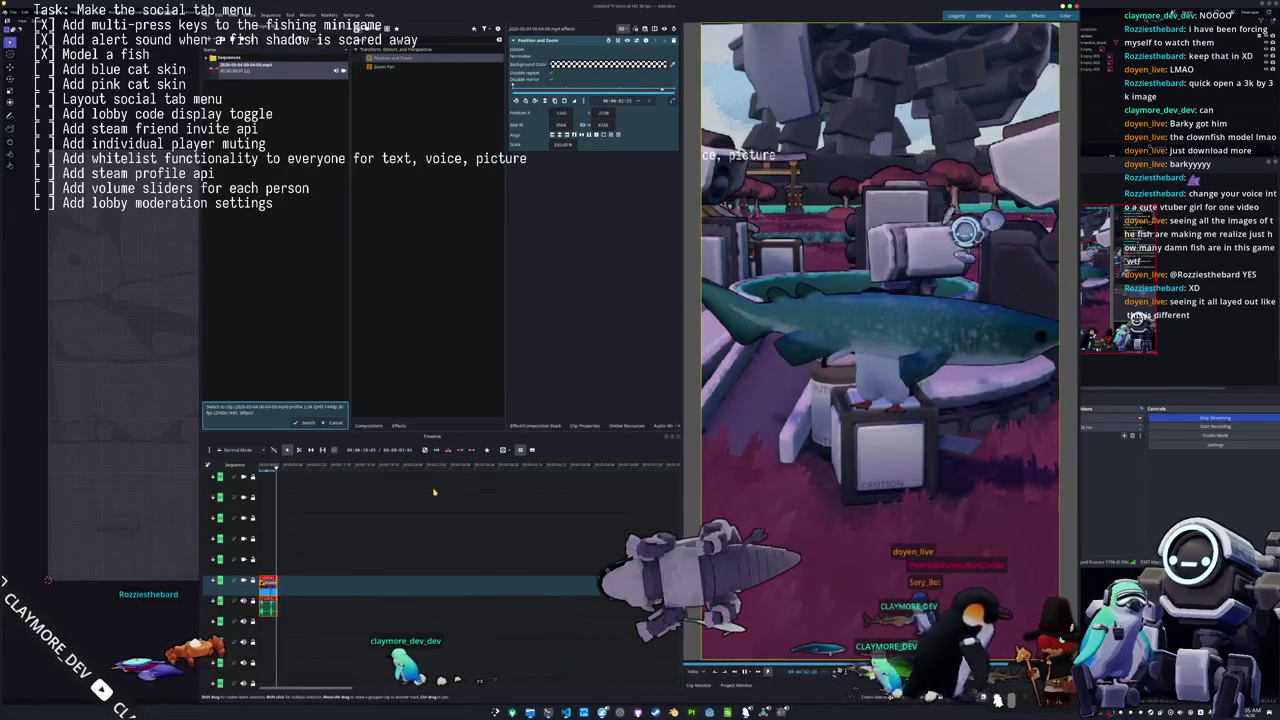
pyautogui.scroll(-2, 434, 491)
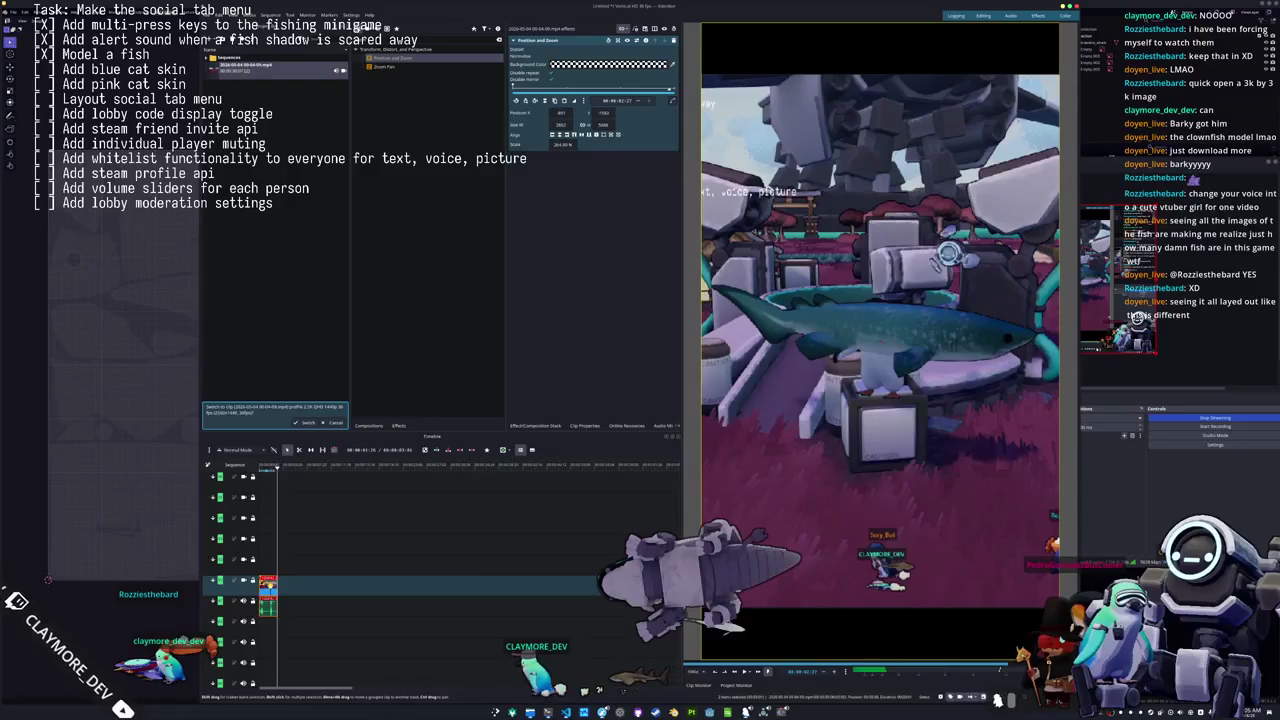
# Move the gameplay clip up a track and paste a copy onto the lower track beneath it.
pyautogui.moveTo(285, 585); pyautogui.dragTo(268, 543)
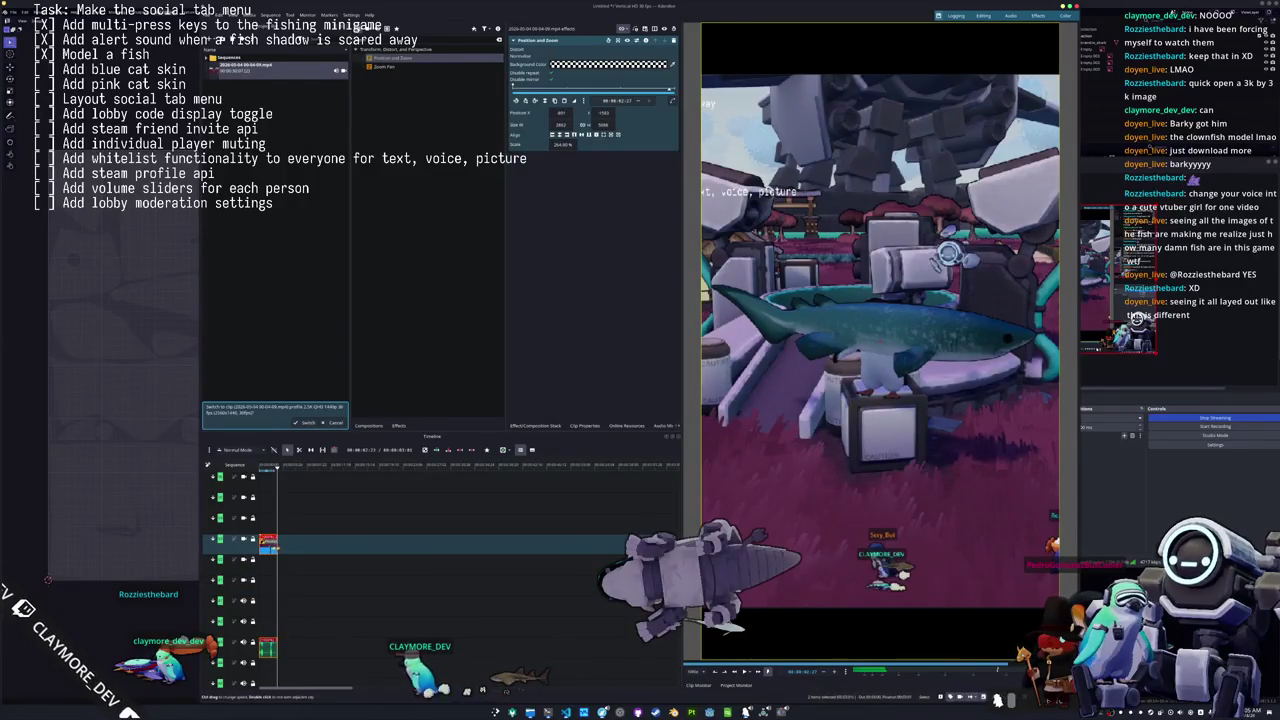
pyautogui.click(300, 489)
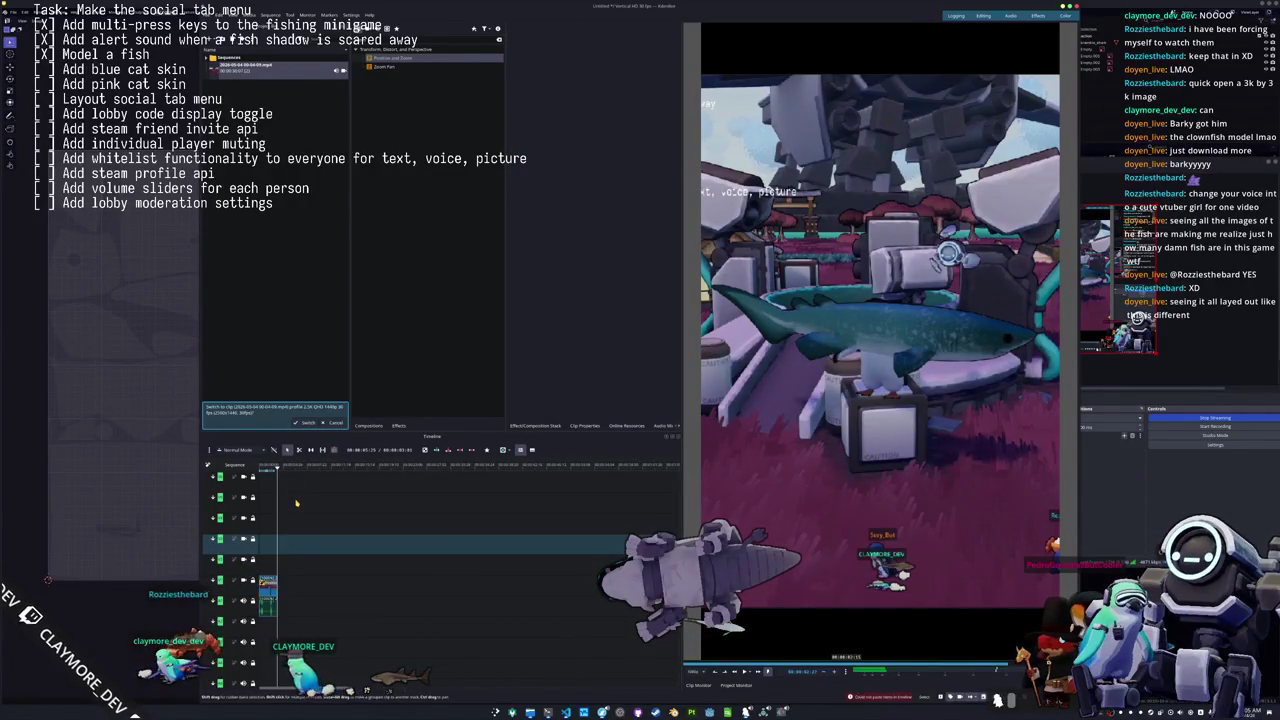
pyautogui.moveTo(268, 580); pyautogui.dragTo(268, 545)
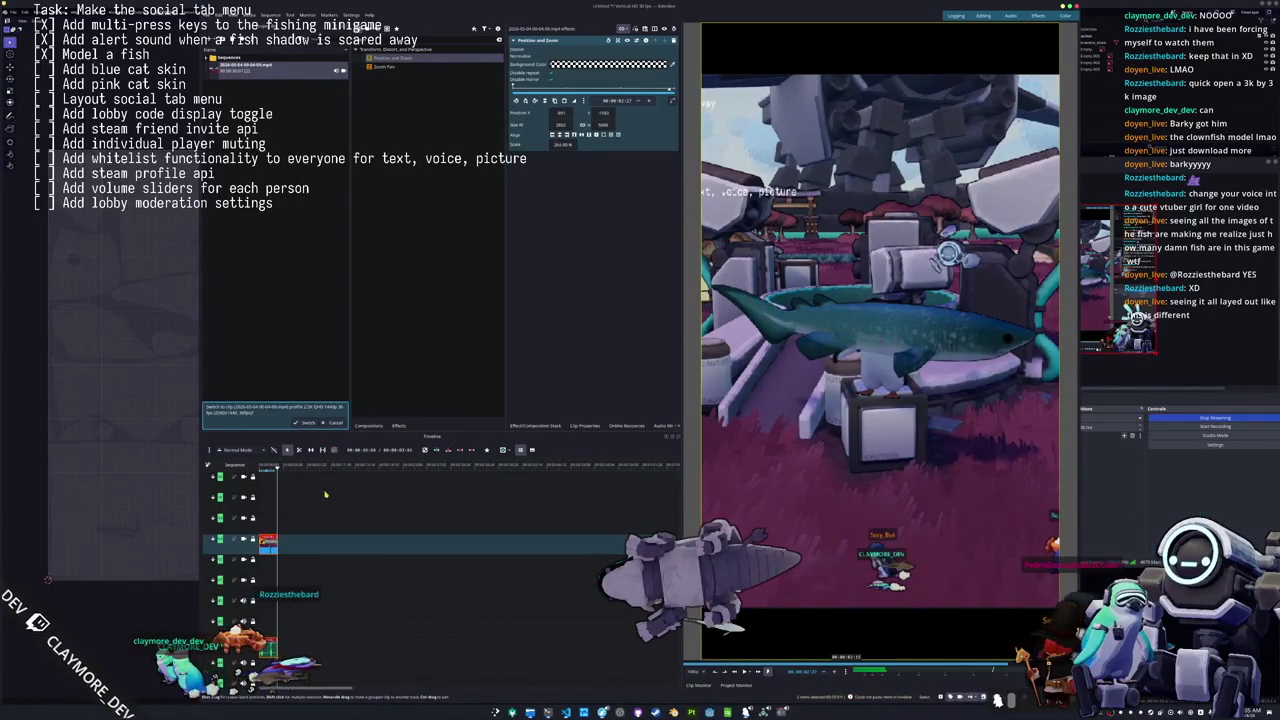
pyautogui.click(345, 470)
pyautogui.hotkey('ctrl', 'v')
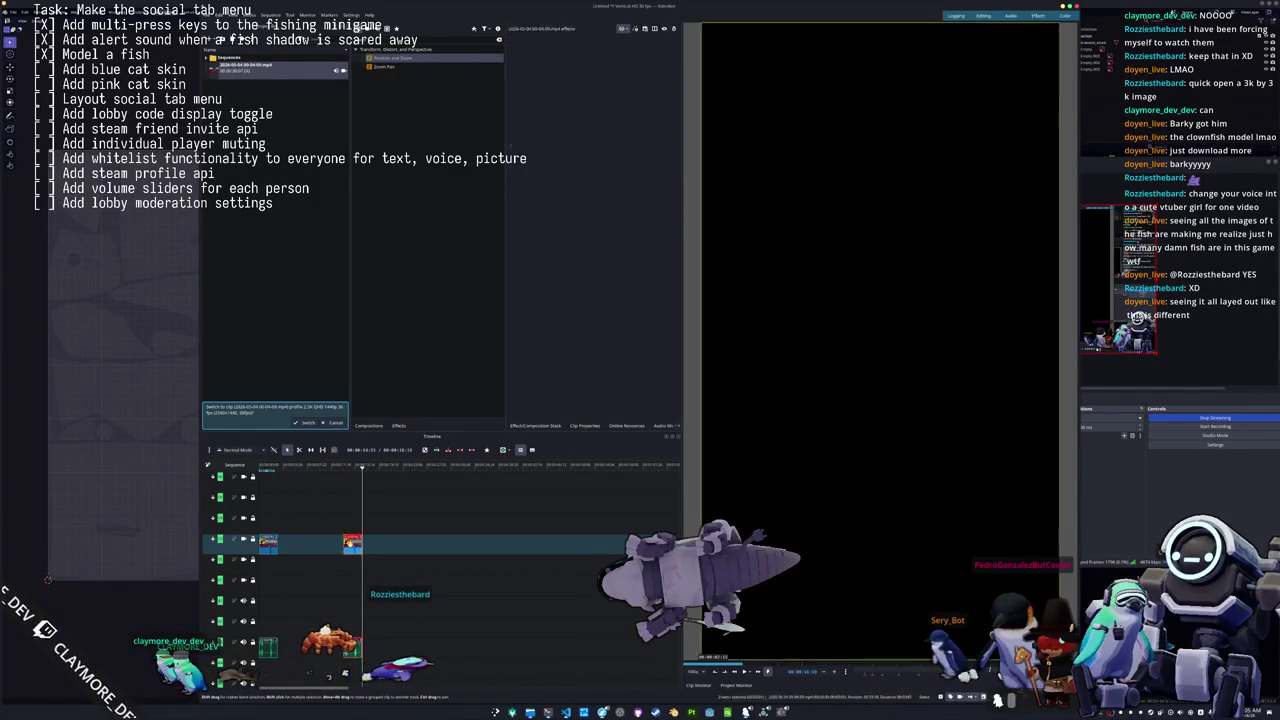
pyautogui.moveTo(350, 543); pyautogui.dragTo(268, 583)
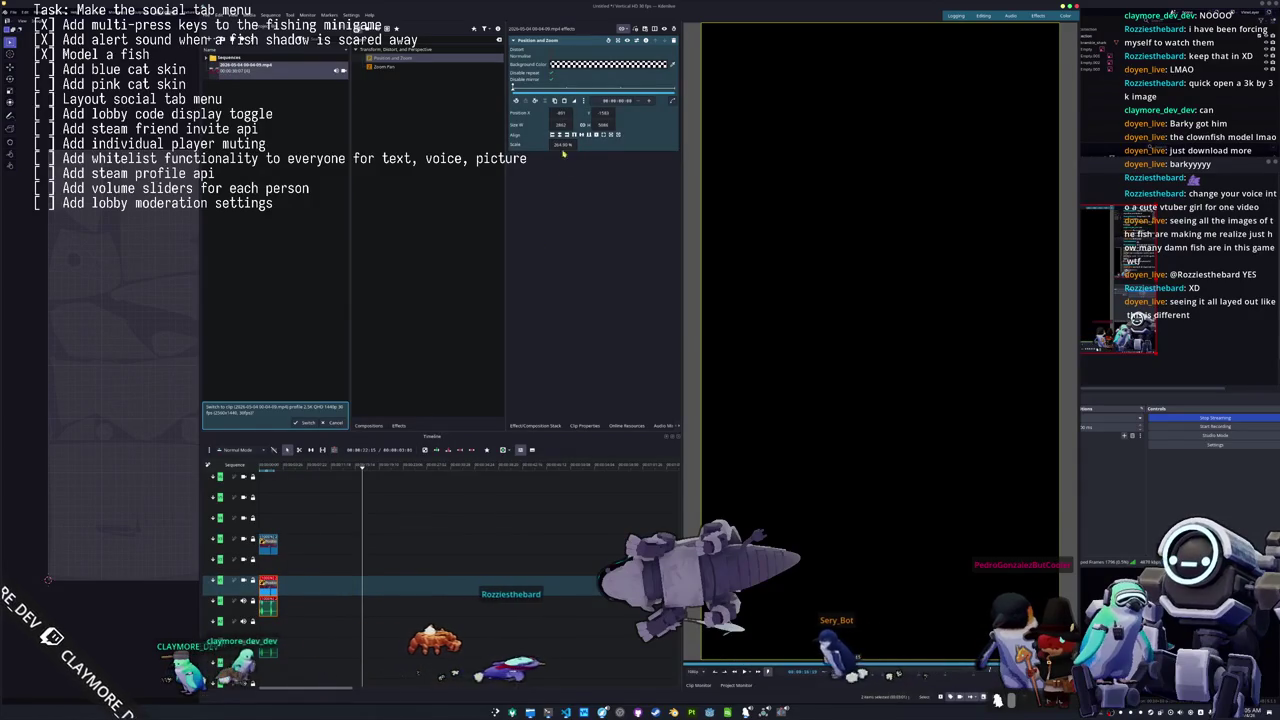
# Set the upper clip's Position and Zoom scale to an even 200%.
pyautogui.scroll(3, 557, 145)
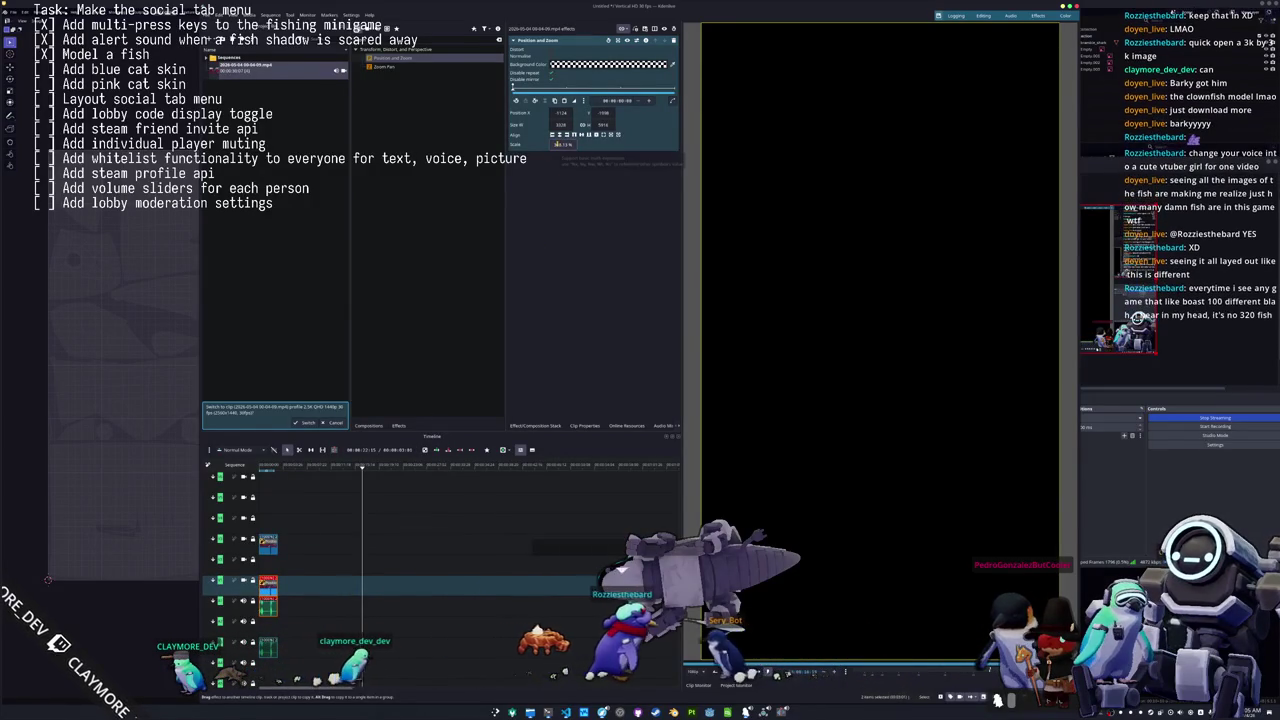
pyautogui.click(270, 493)
pyautogui.click(268, 543)
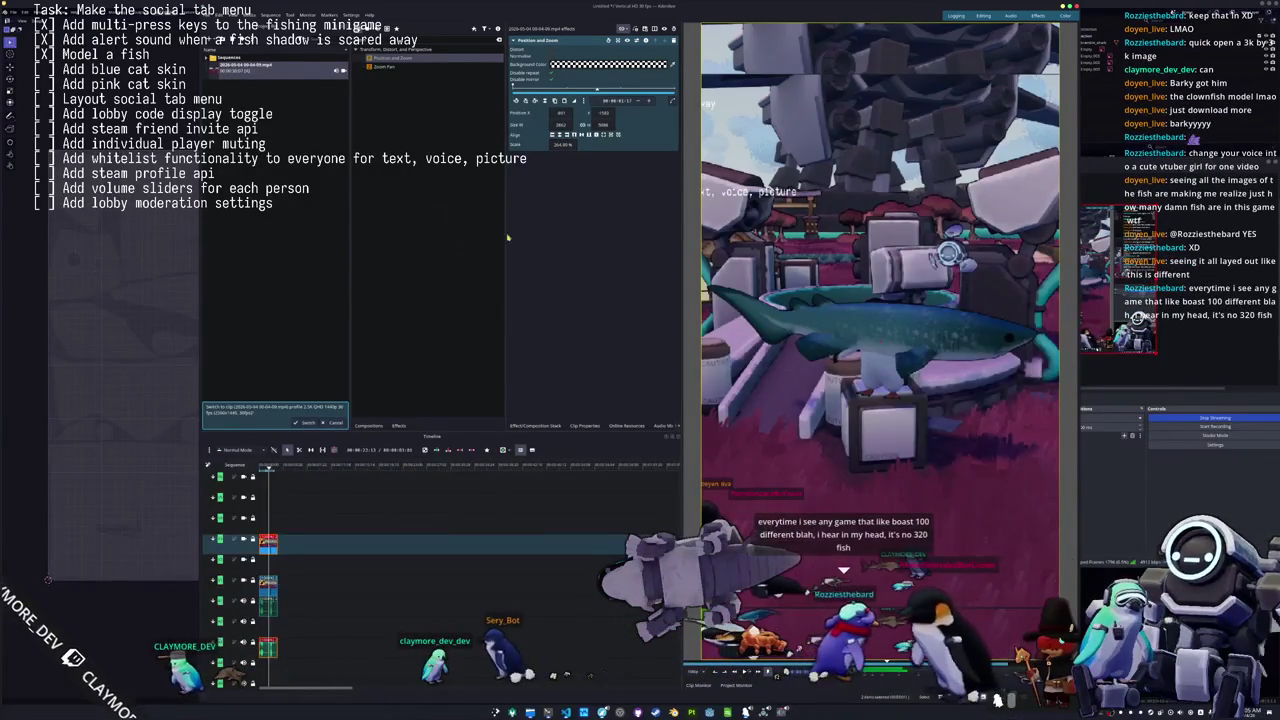
pyautogui.scroll(-5, 557, 145)
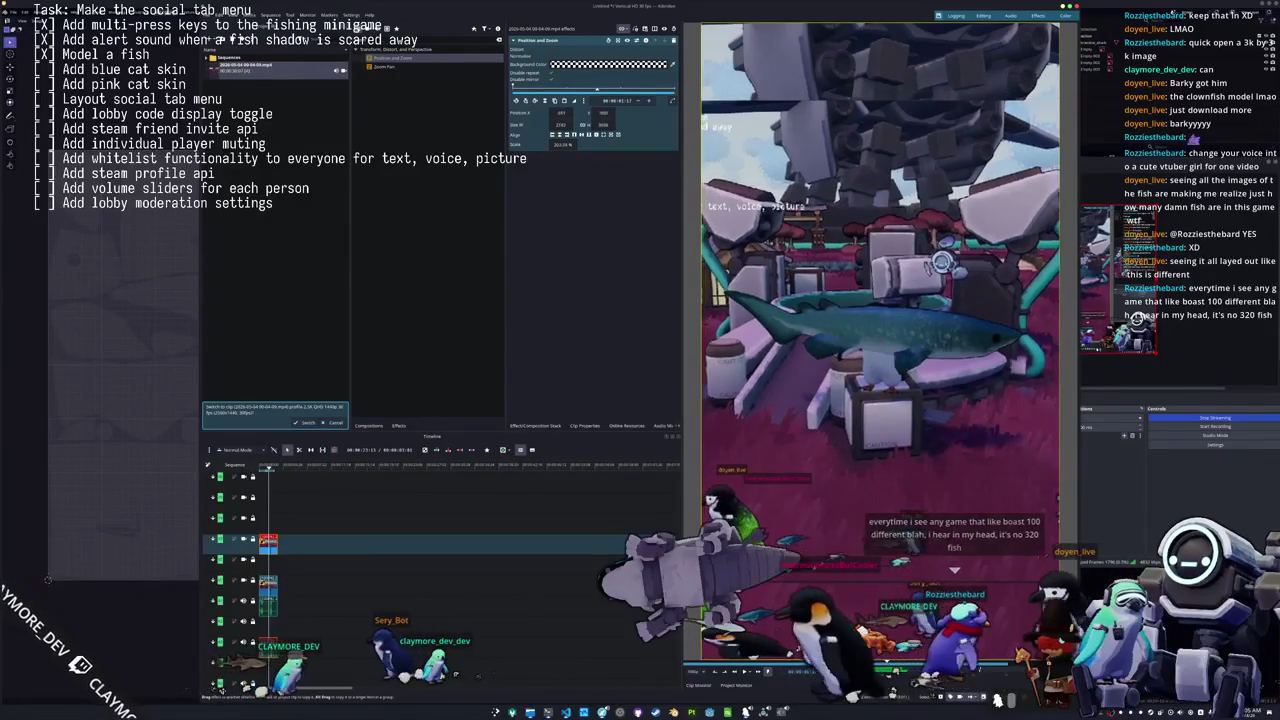
pyautogui.scroll(3, 563, 145)
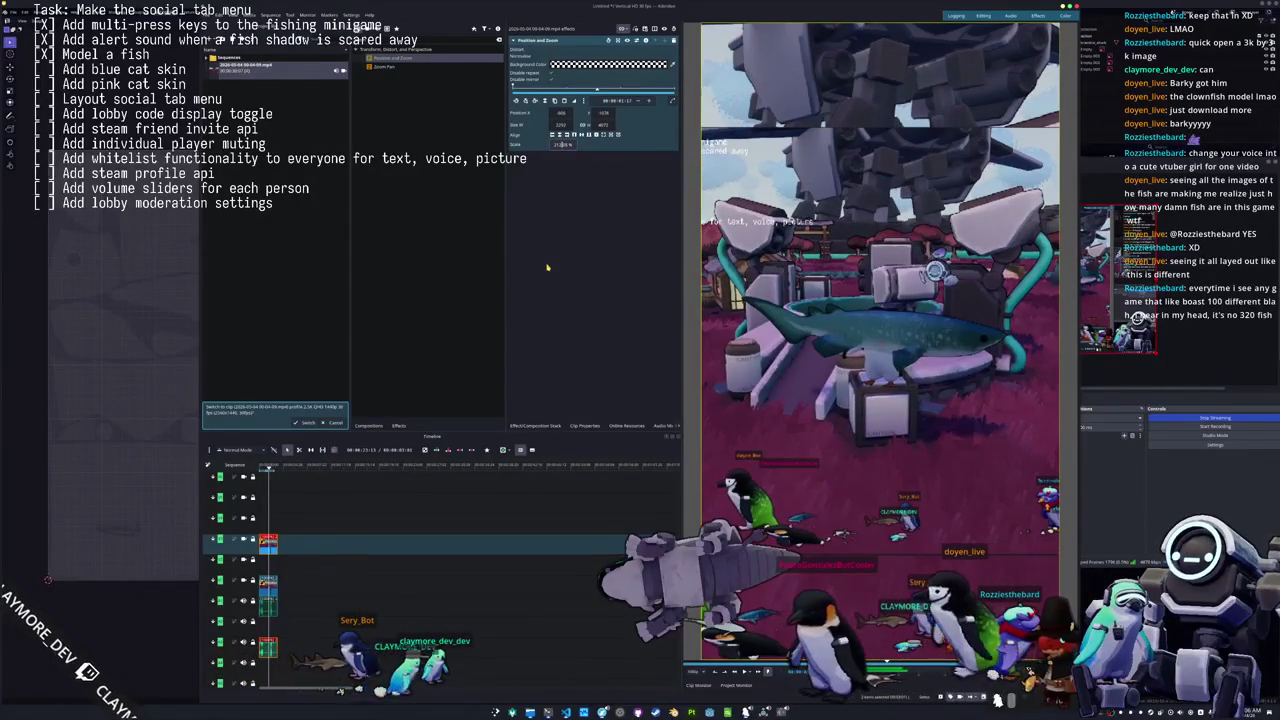
pyautogui.press('Return')
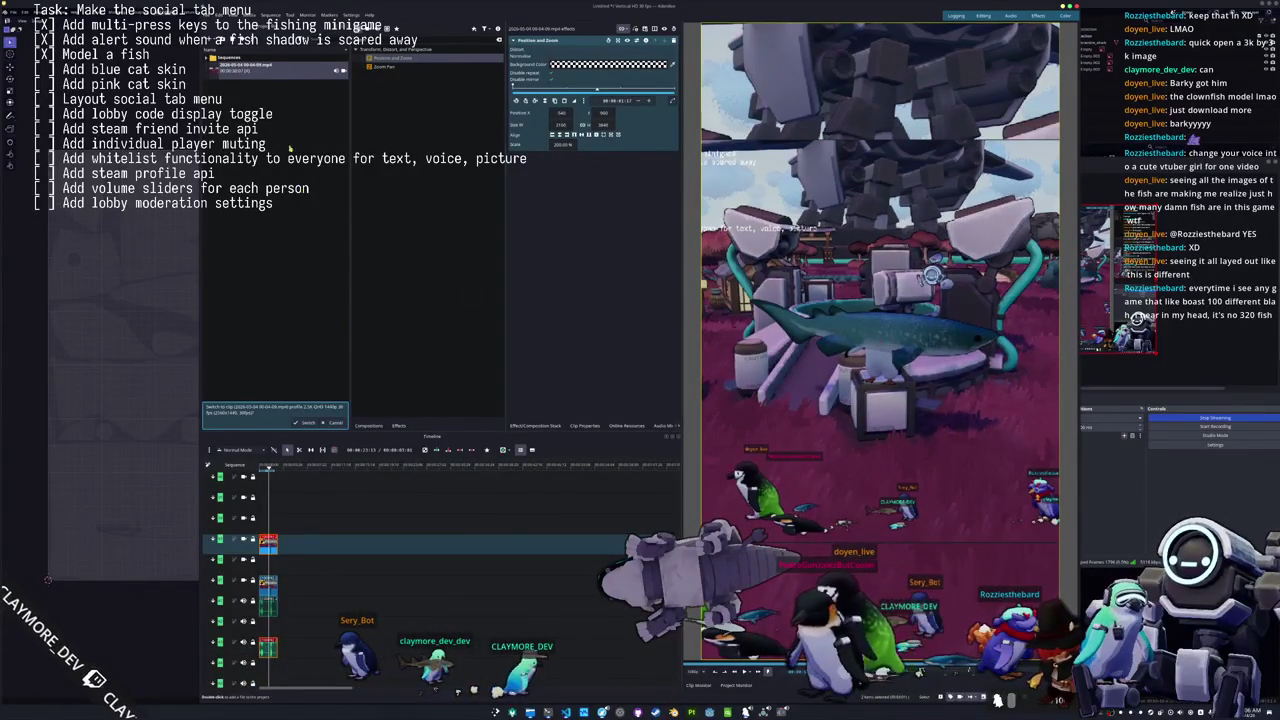
pyautogui.write('blur')
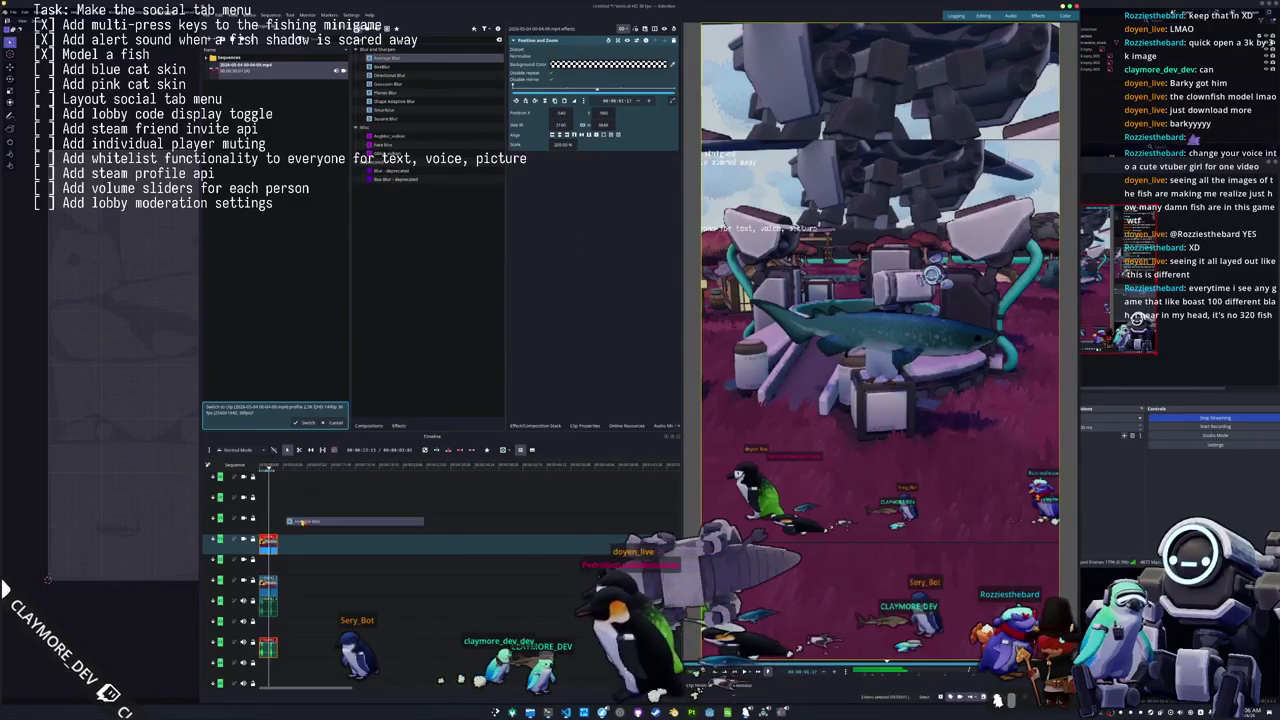
# Apply Average Blur to the lower gameplay copy and raise its X and Y size sliders.
pyautogui.moveTo(385, 57); pyautogui.dragTo(268, 582)
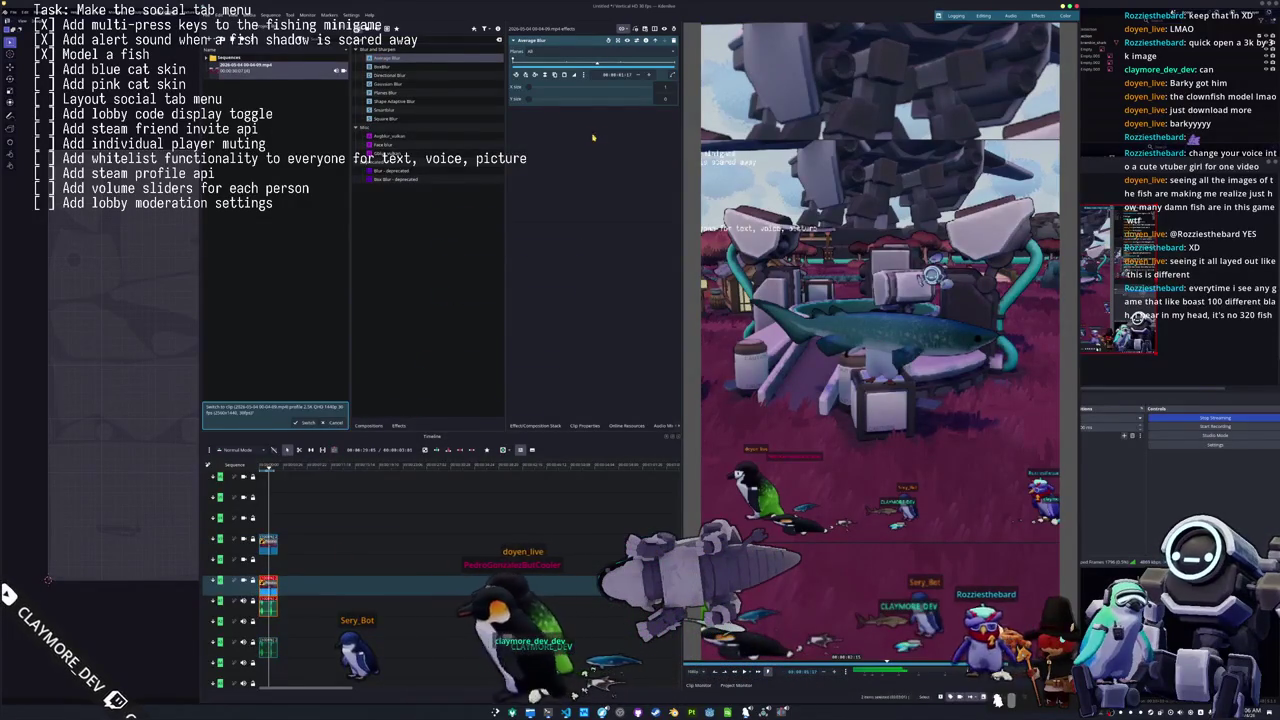
pyautogui.moveTo(535, 88); pyautogui.dragTo(545, 87)
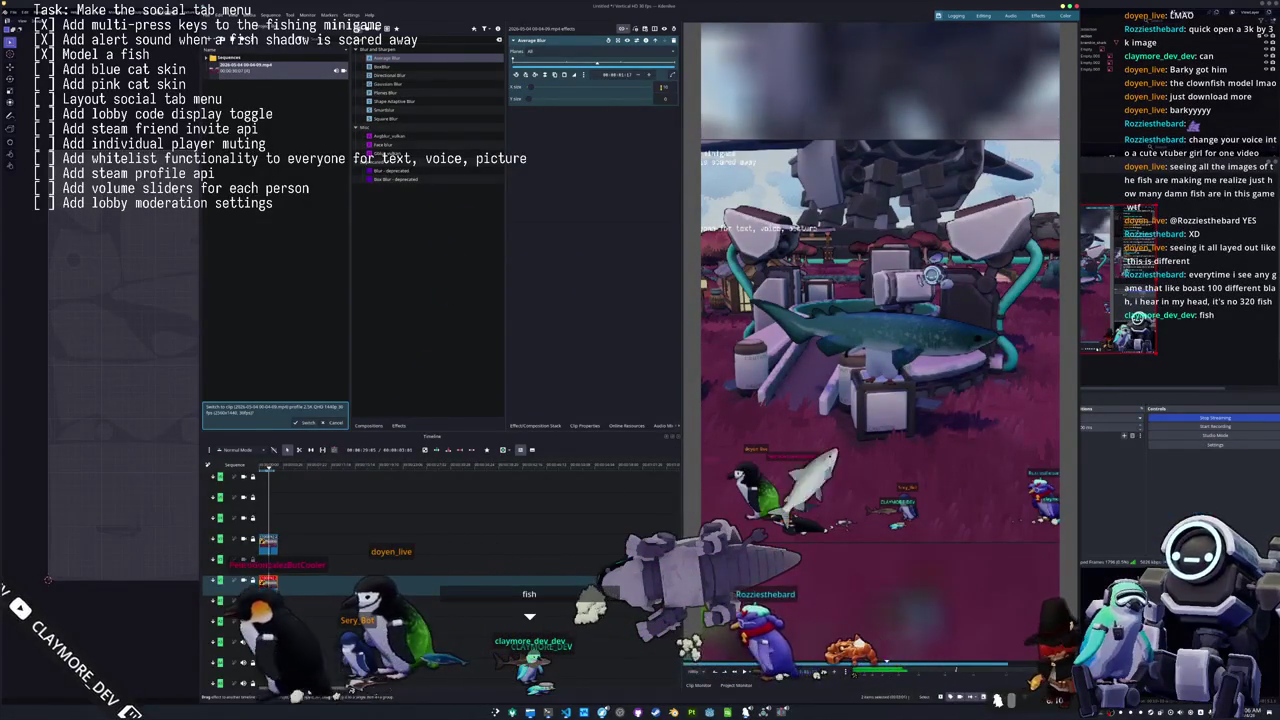
pyautogui.moveTo(535, 87); pyautogui.dragTo(537, 87)
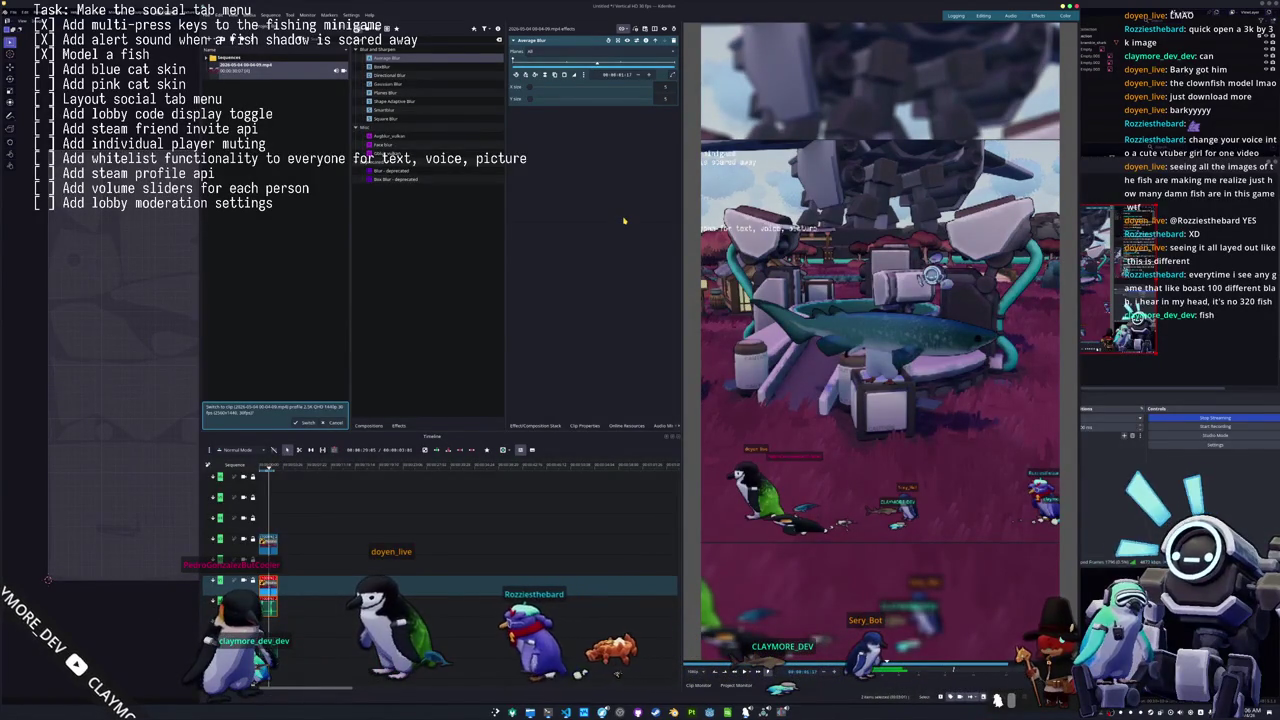
pyautogui.hotkey('ctrl', 's')
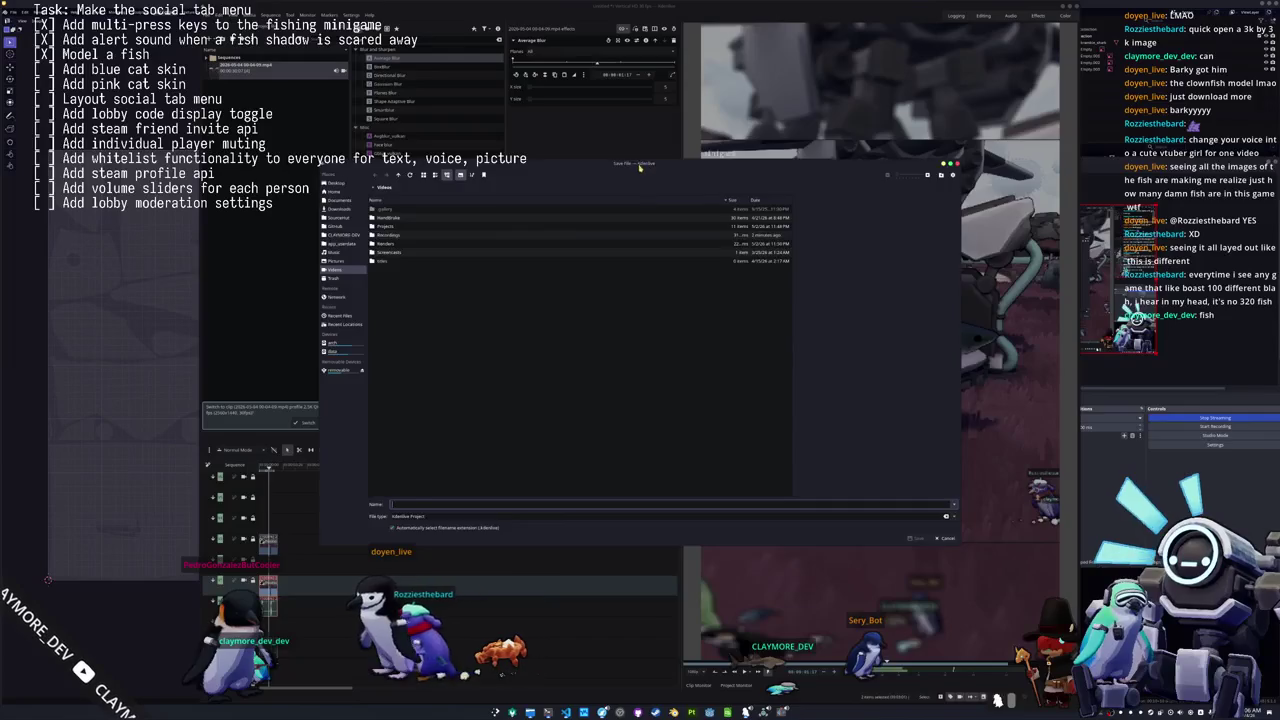
# Save the project as bramble_shark inside a new bramble_shark folder under Projects/shorts.
pyautogui.moveTo(638, 166); pyautogui.dragTo(752, 274)
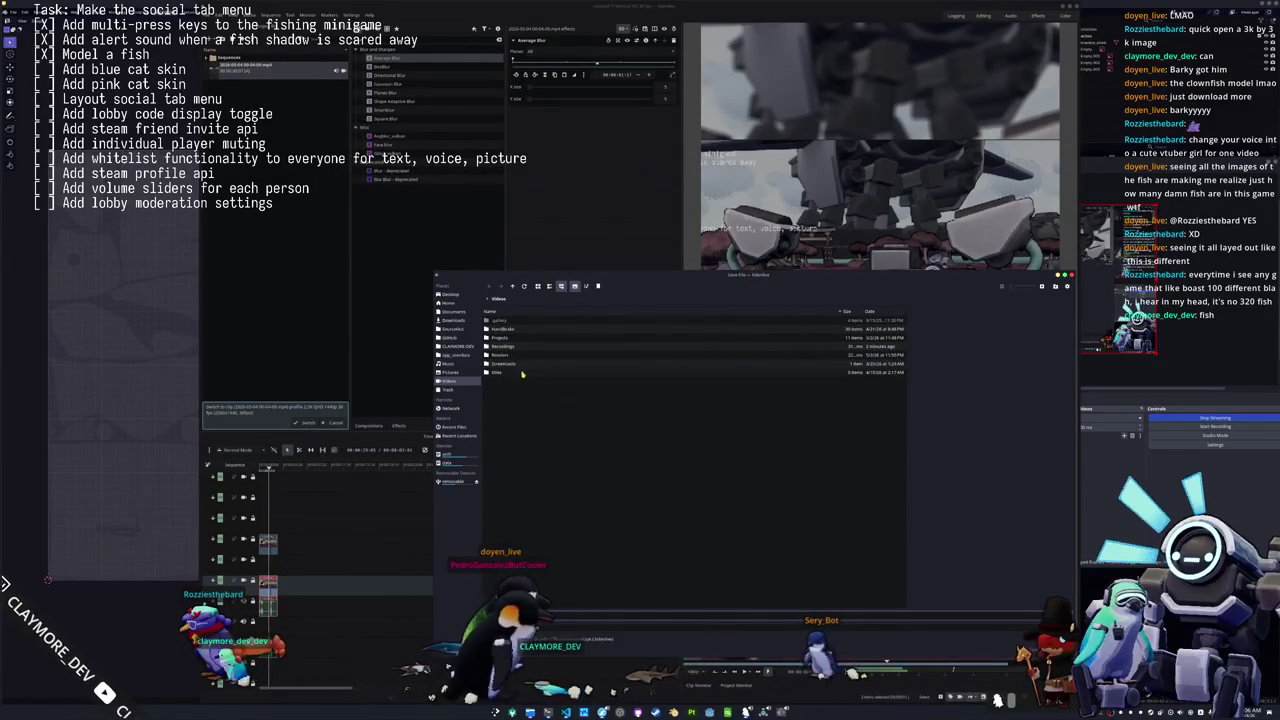
pyautogui.doubleClick(507, 337)
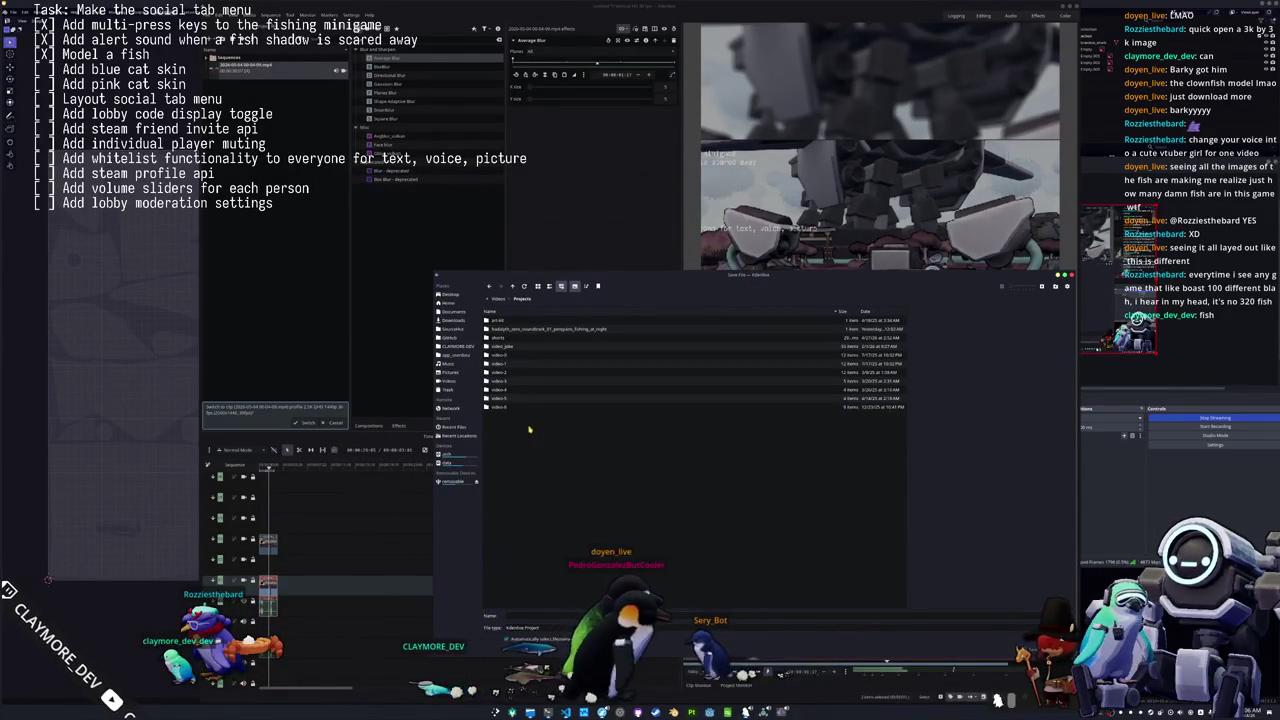
pyautogui.doubleClick(503, 338)
pyautogui.click(1065, 285)
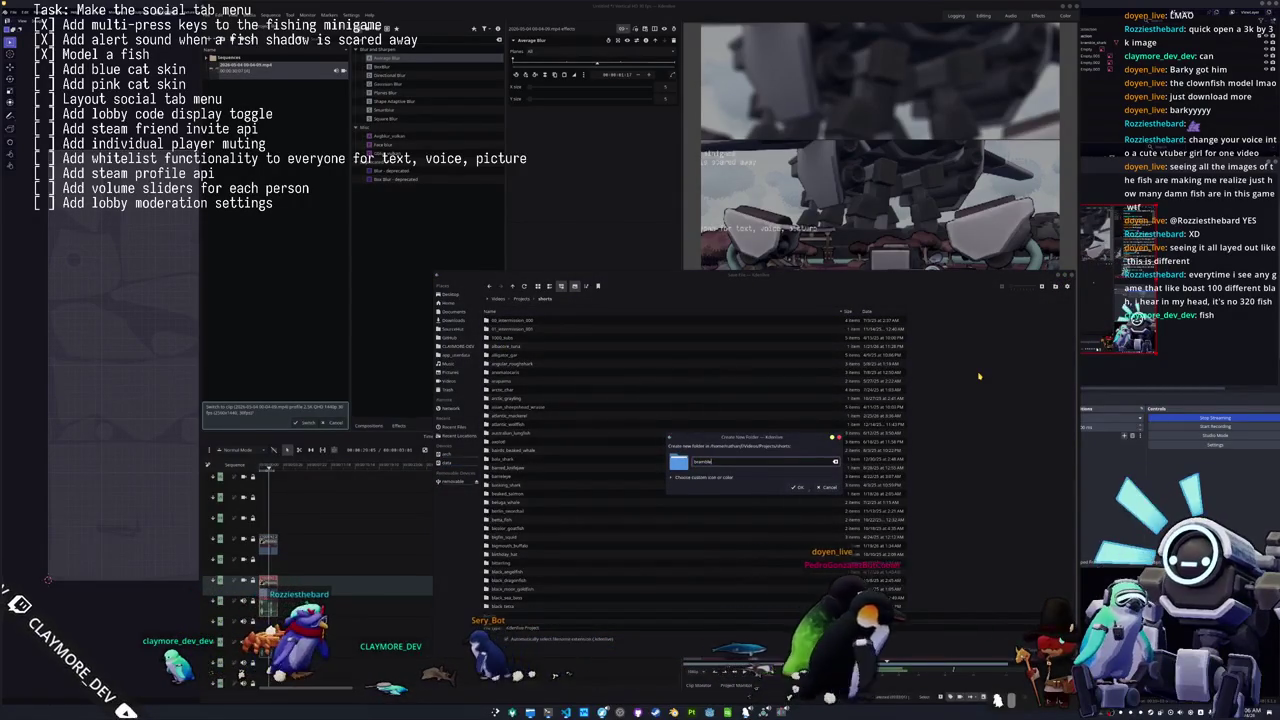
pyautogui.hotkey('ctrl', 'z')
pyautogui.press('Return')
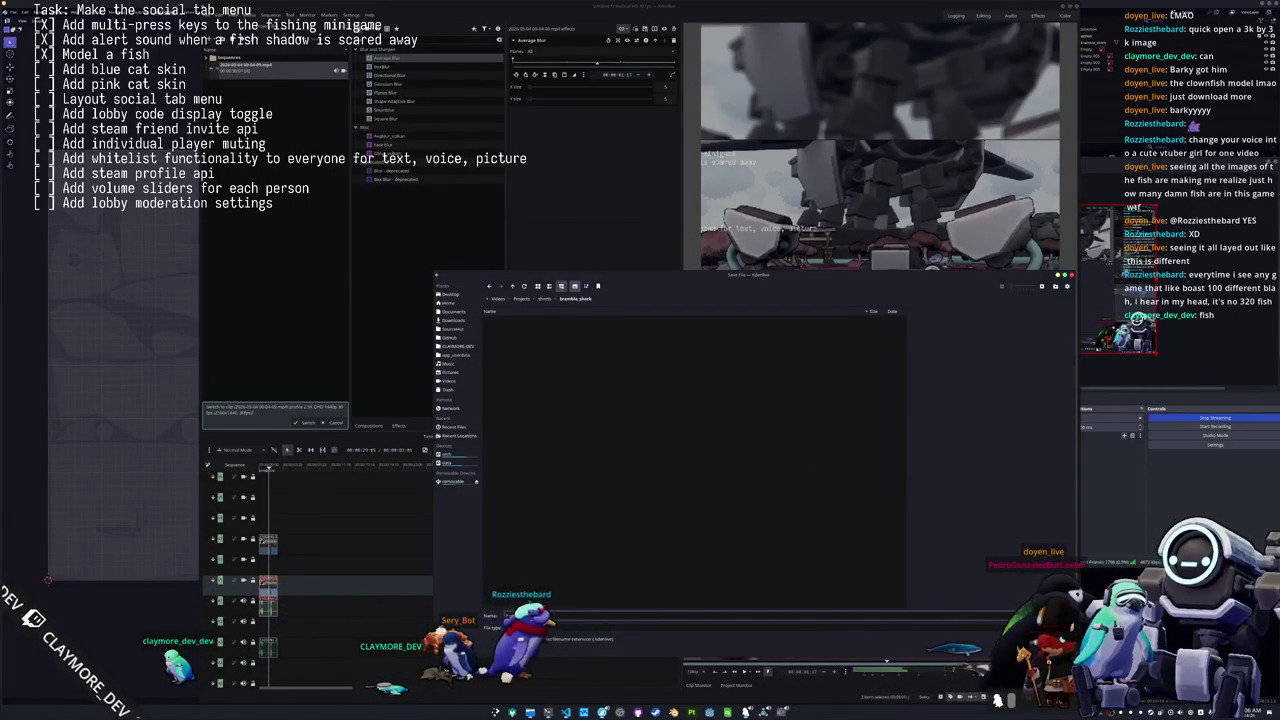
pyautogui.press('Return')
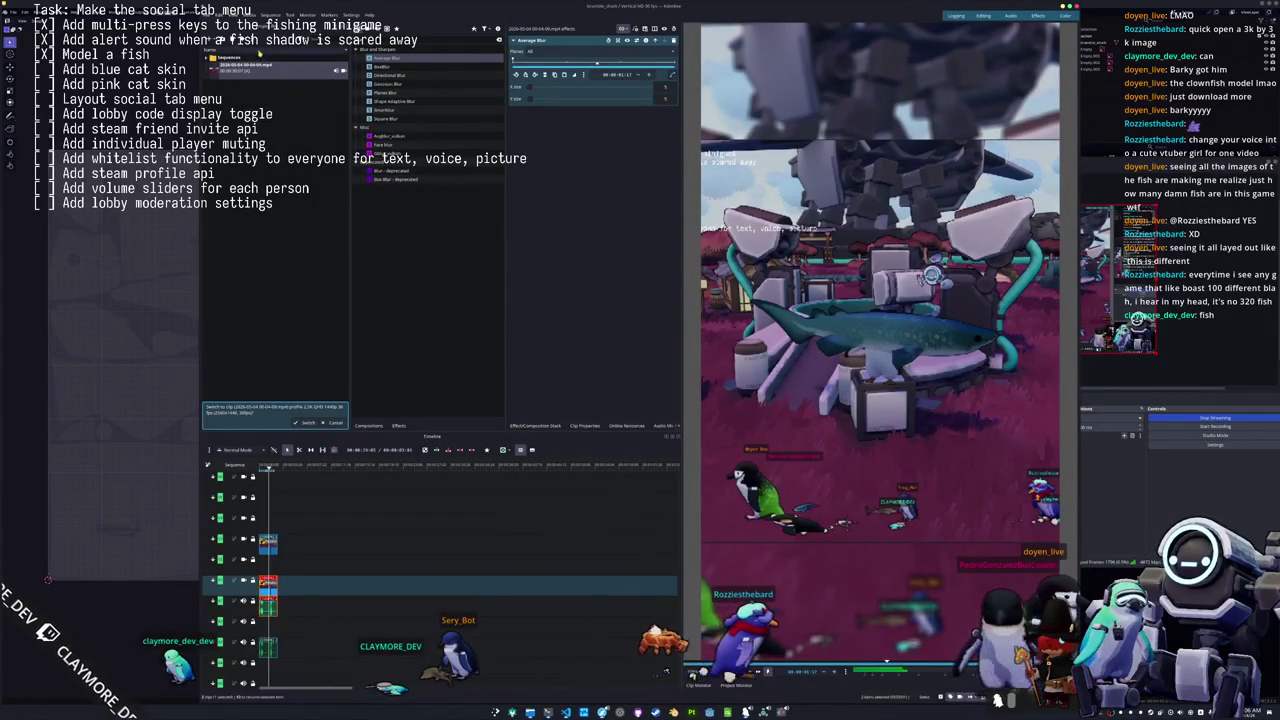
pyautogui.hotkey('ctrl', 'Return')
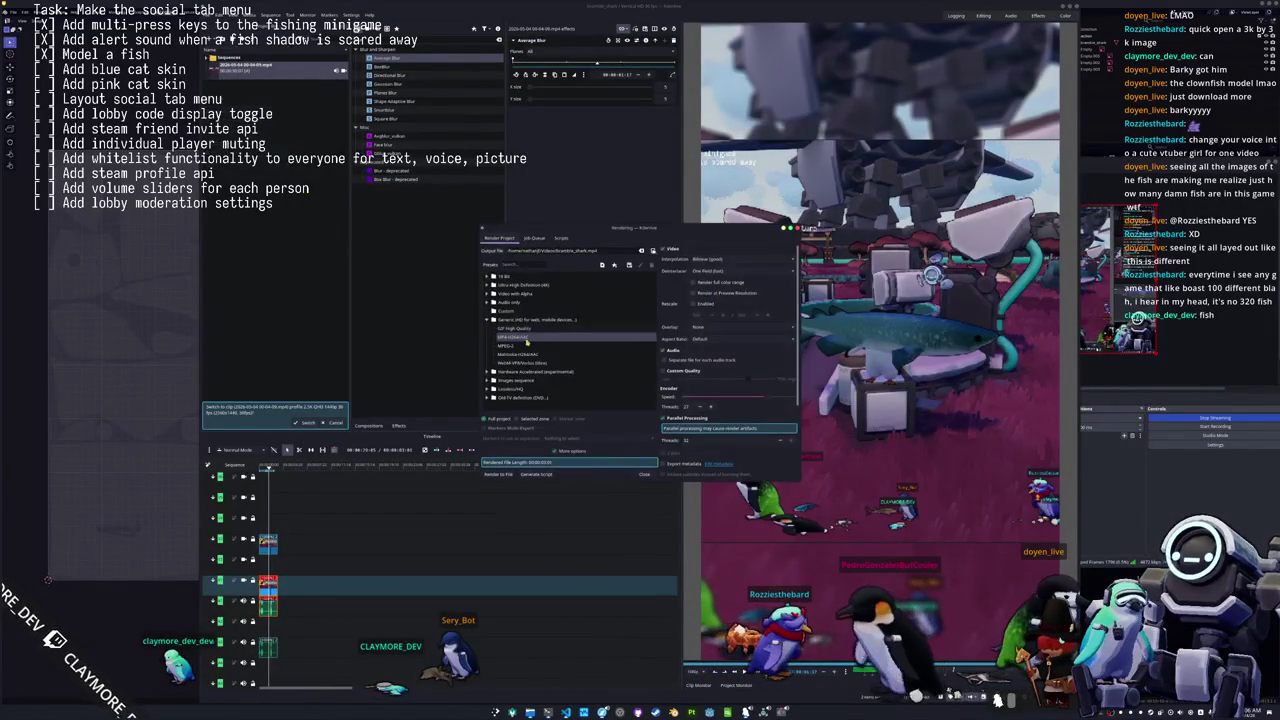
# Render bramble_shark.mp4 to file and close the render window once the job finishes.
pyautogui.click(499, 474)
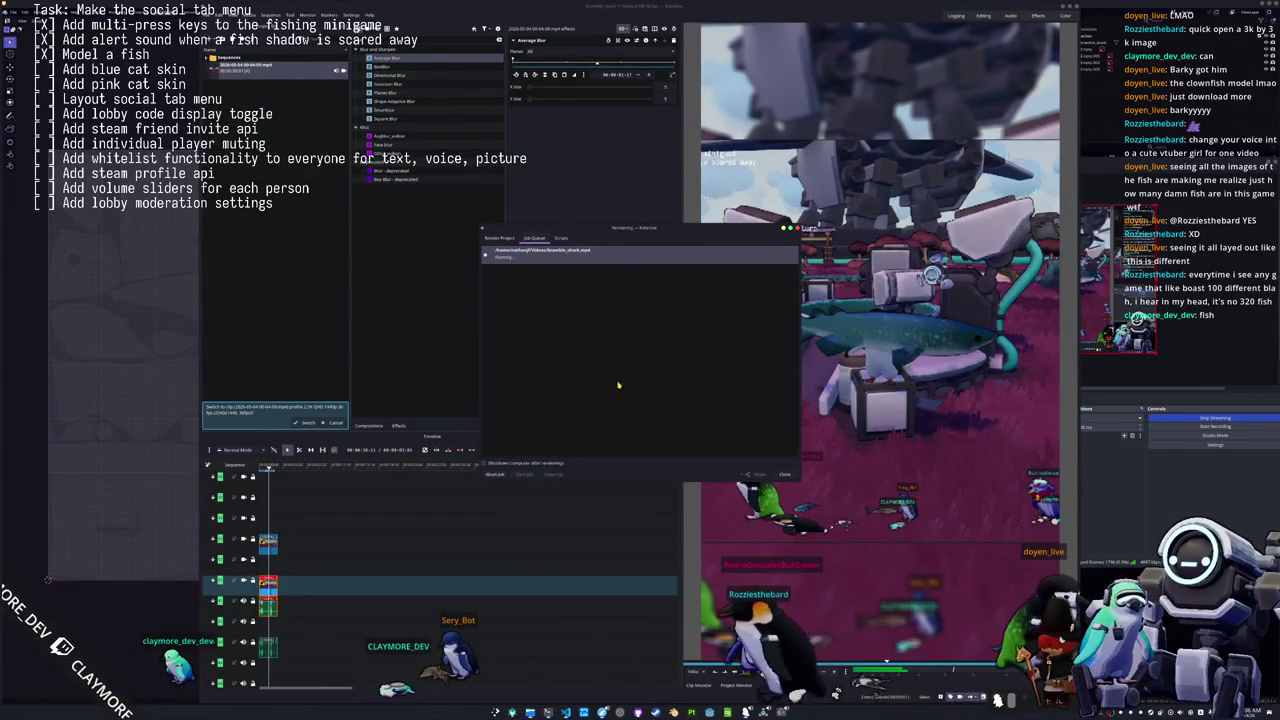
pyautogui.moveTo(694, 229); pyautogui.dragTo(573, 164)
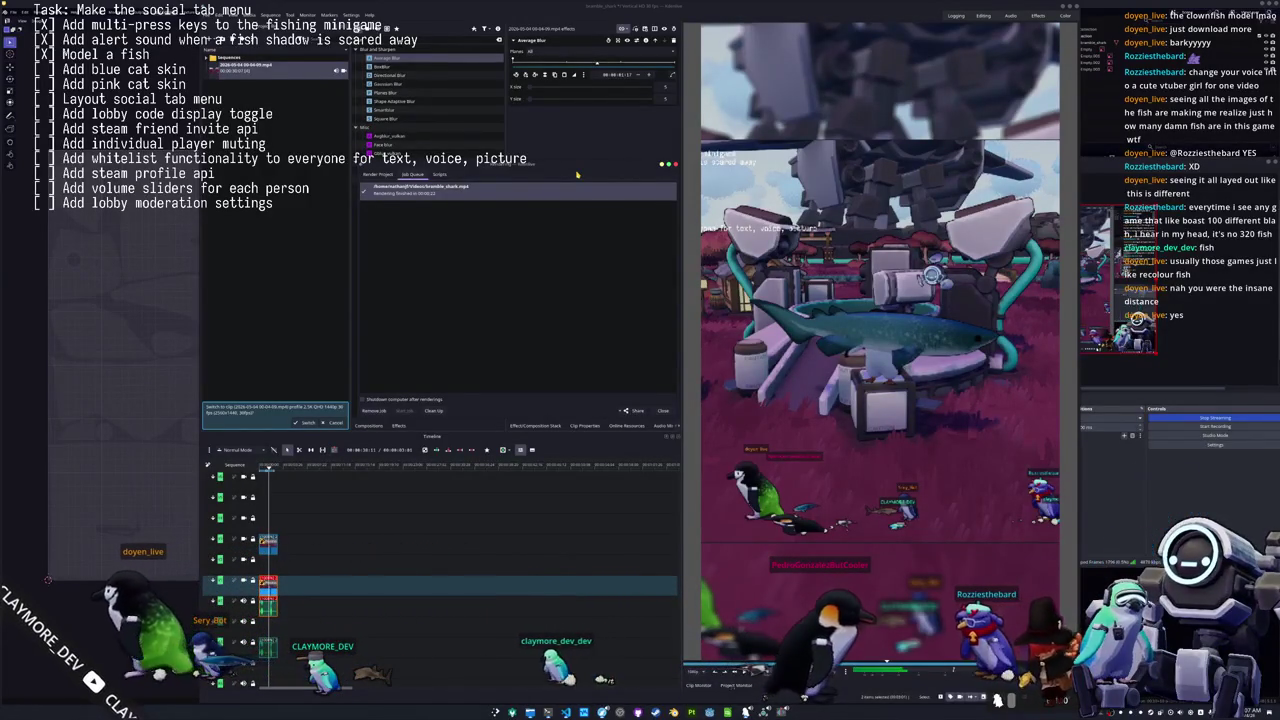
pyautogui.click(668, 409)
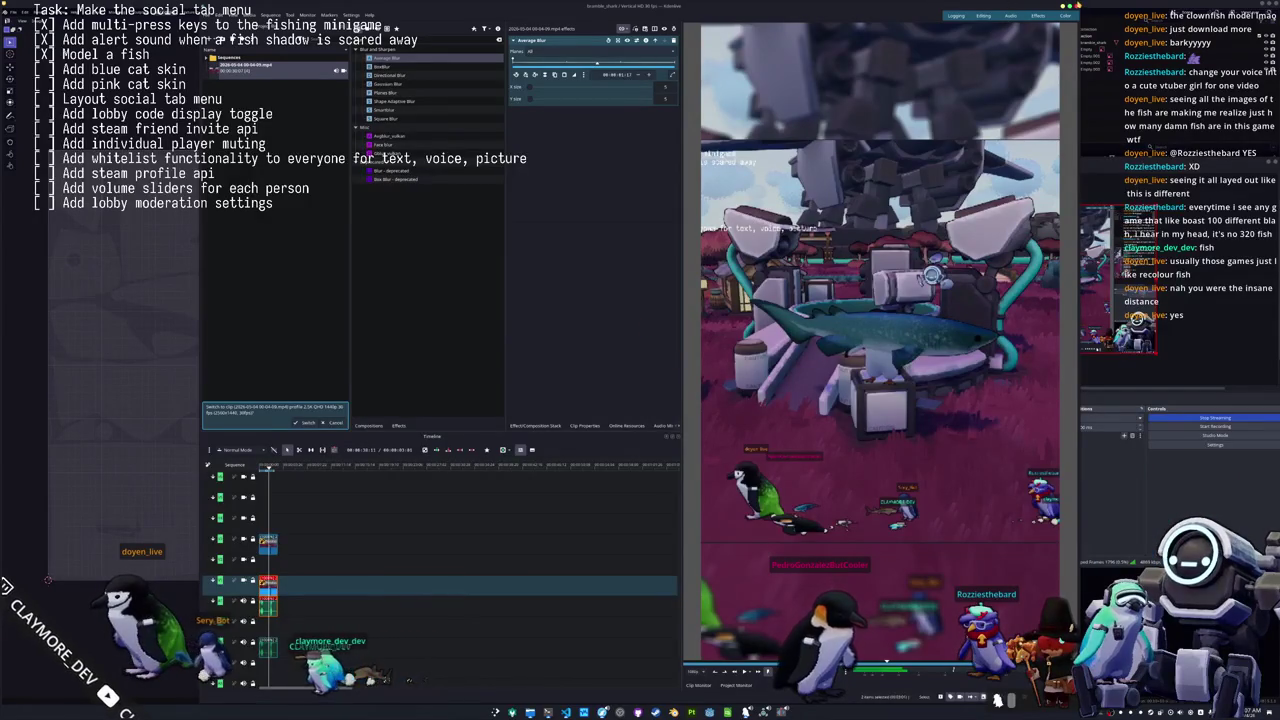
# Cycle through open windows with Alt+Tab until Dolphin's Videos folder is in front.
pyautogui.hotkey('alt', 'Tab')
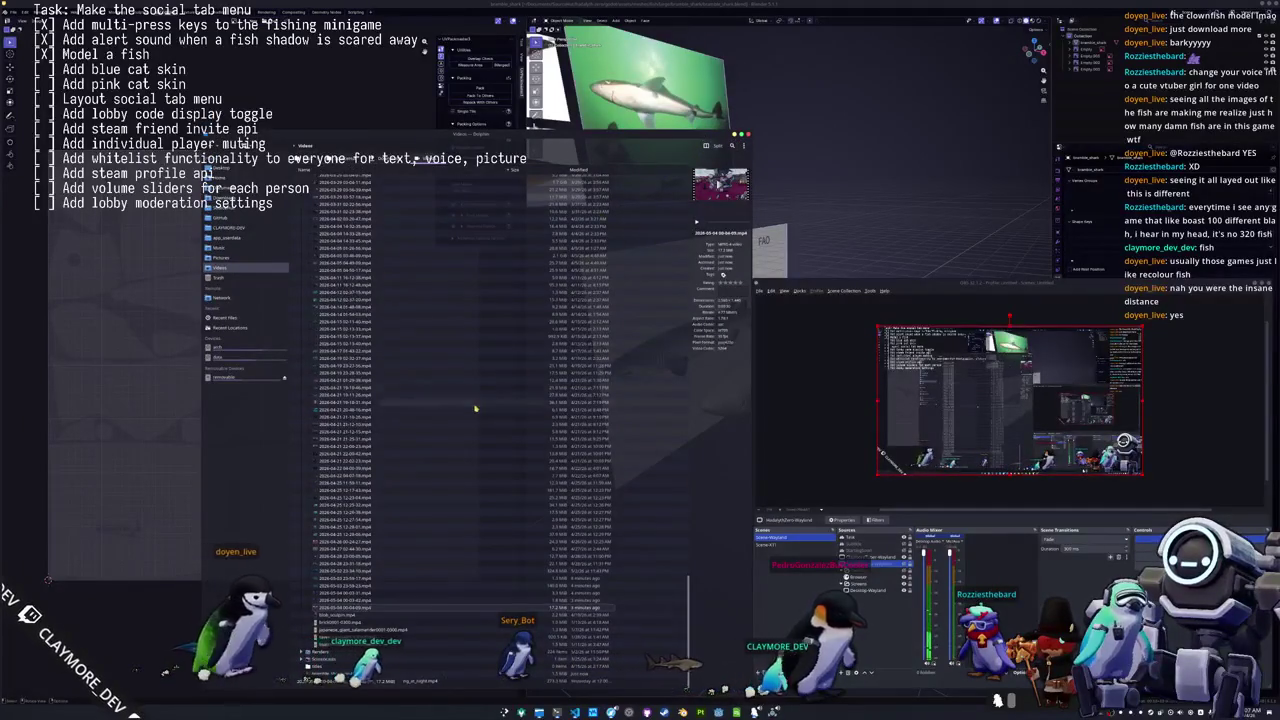
pyautogui.hotkey('alt', 'Tab')
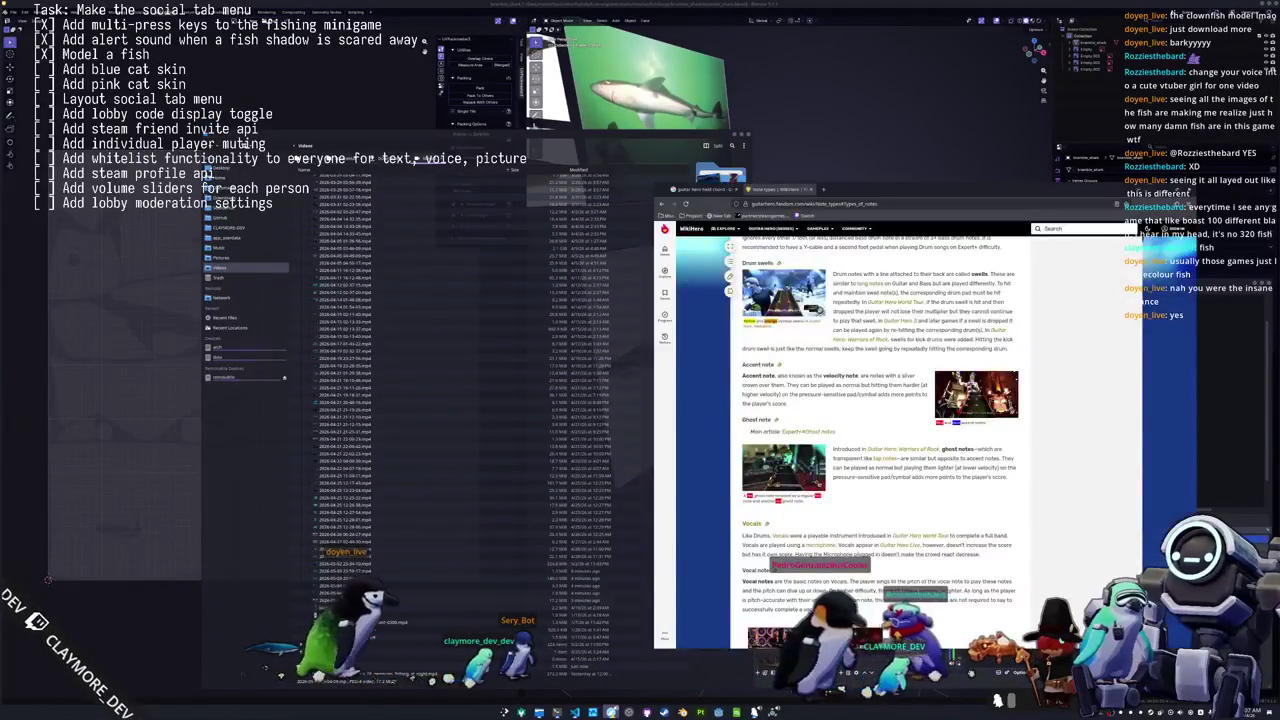
pyautogui.hotkey('alt', 'Tab')
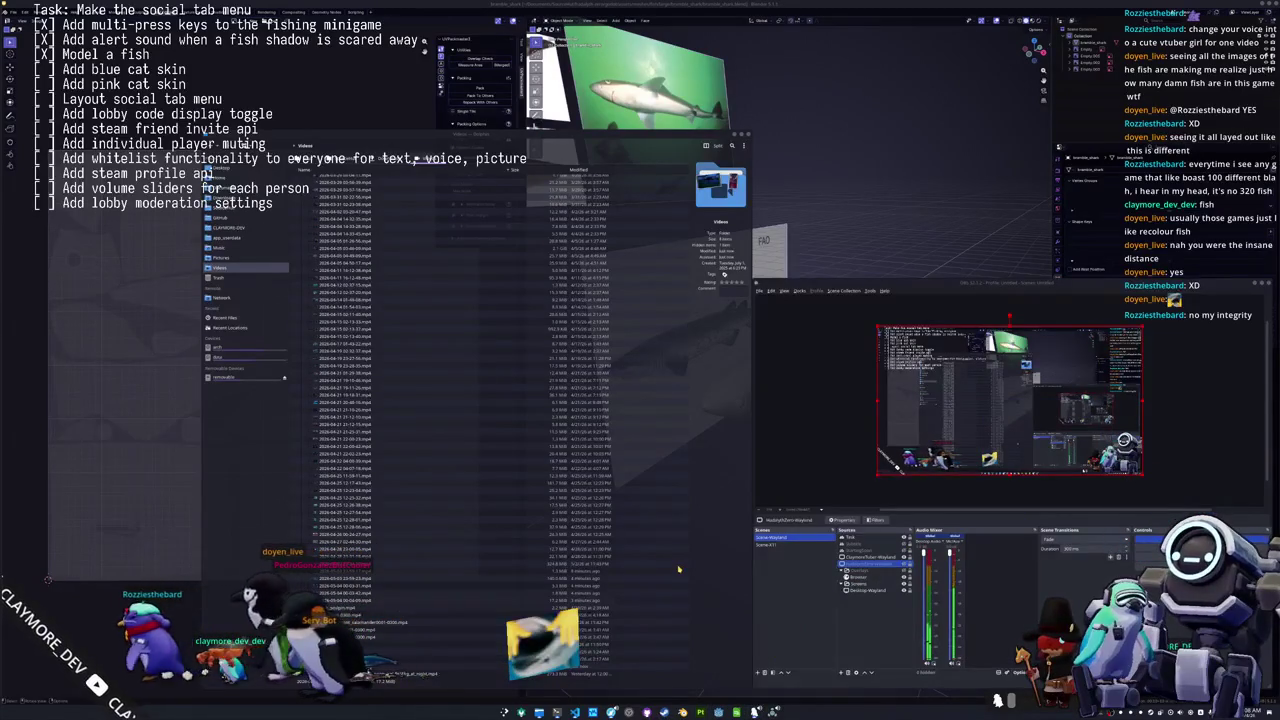
# Launch Kdenlive from the application launcher.
pyautogui.press('super')
pyautogui.write('kdenlive')
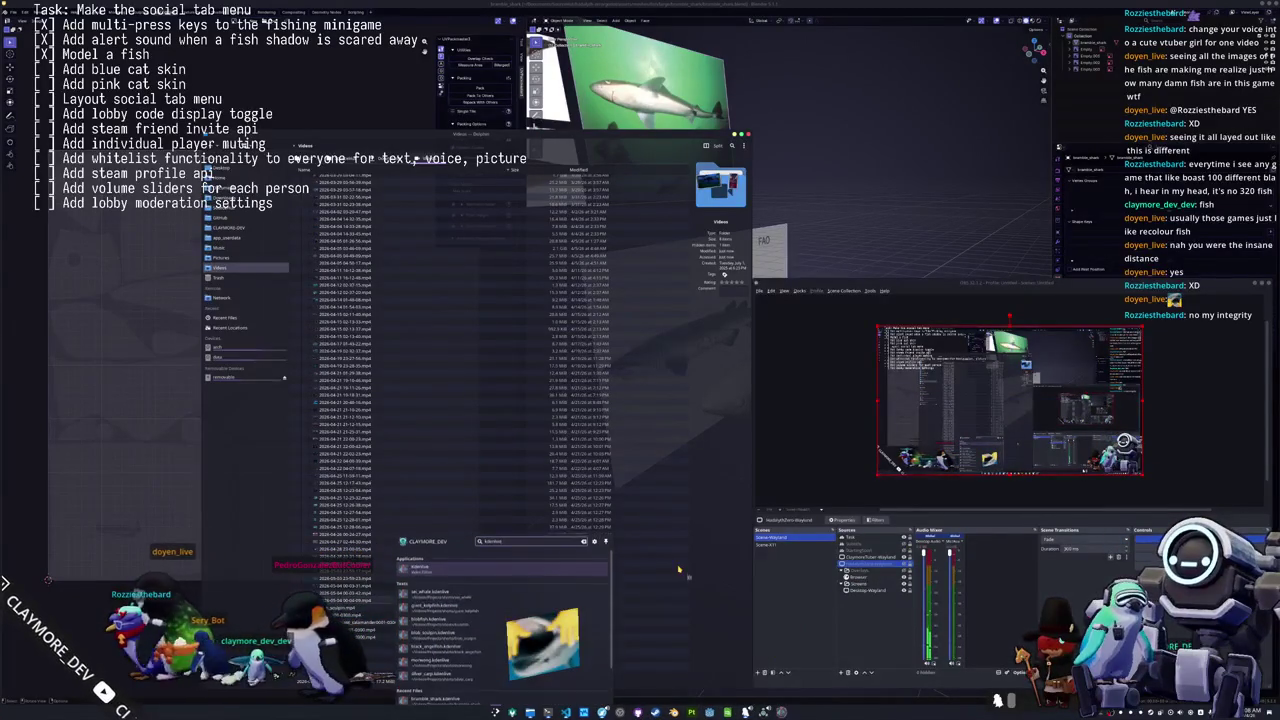
pyautogui.press('Return')
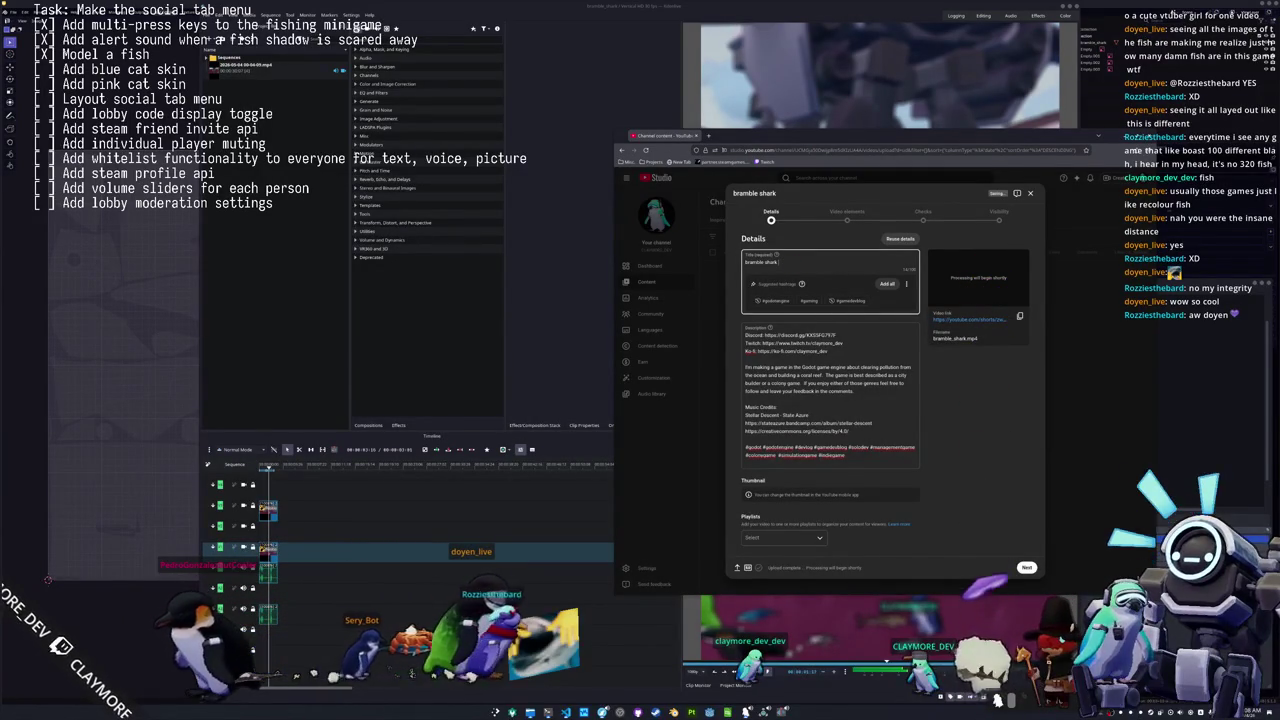
# Append (#329) to the upload title and add the video to the HADALYTH Shorts playlist.
pyautogui.write('(#329')
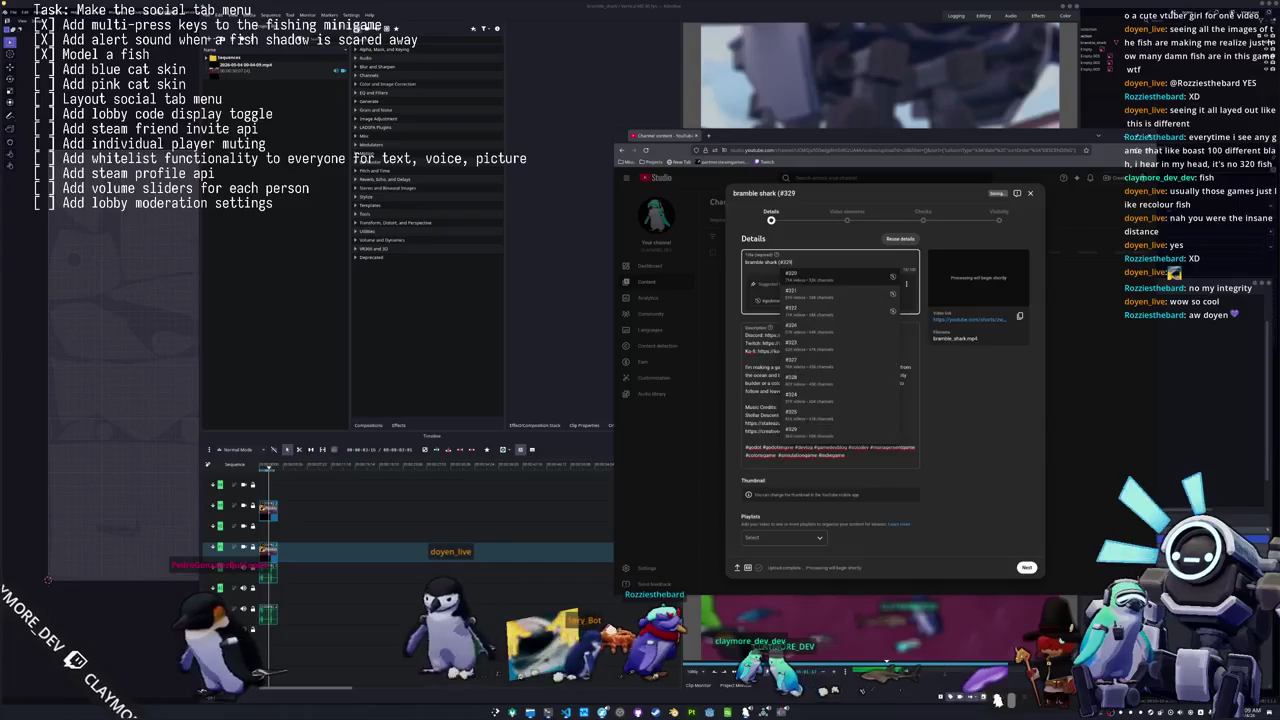
pyautogui.write(')')
pyautogui.scroll(-1, 965, 419)
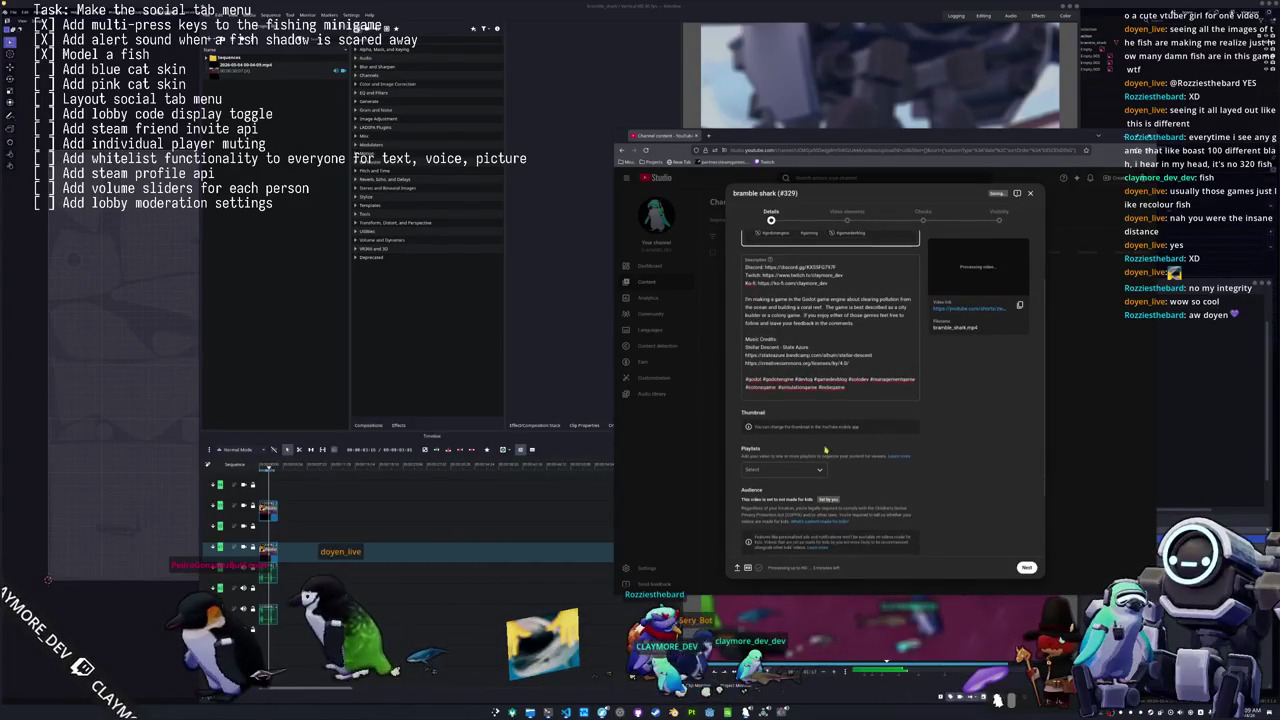
pyautogui.click(783, 413)
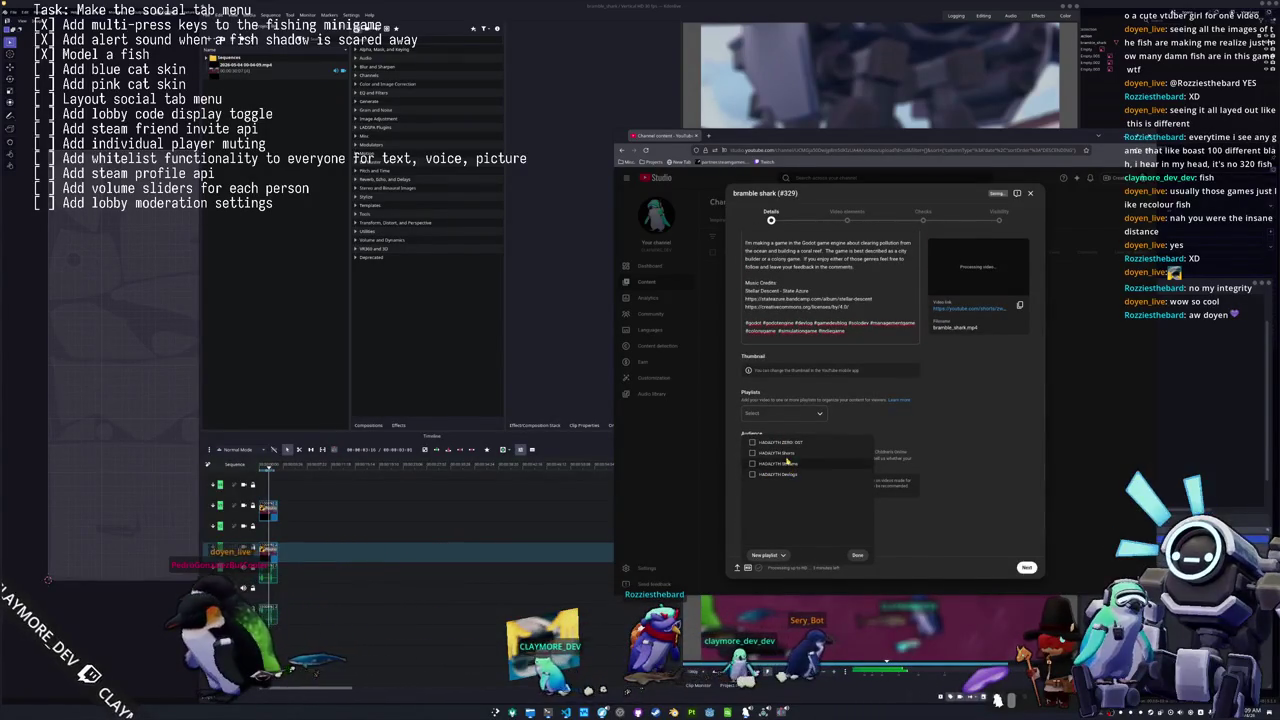
pyautogui.click(770, 452)
pyautogui.click(852, 555)
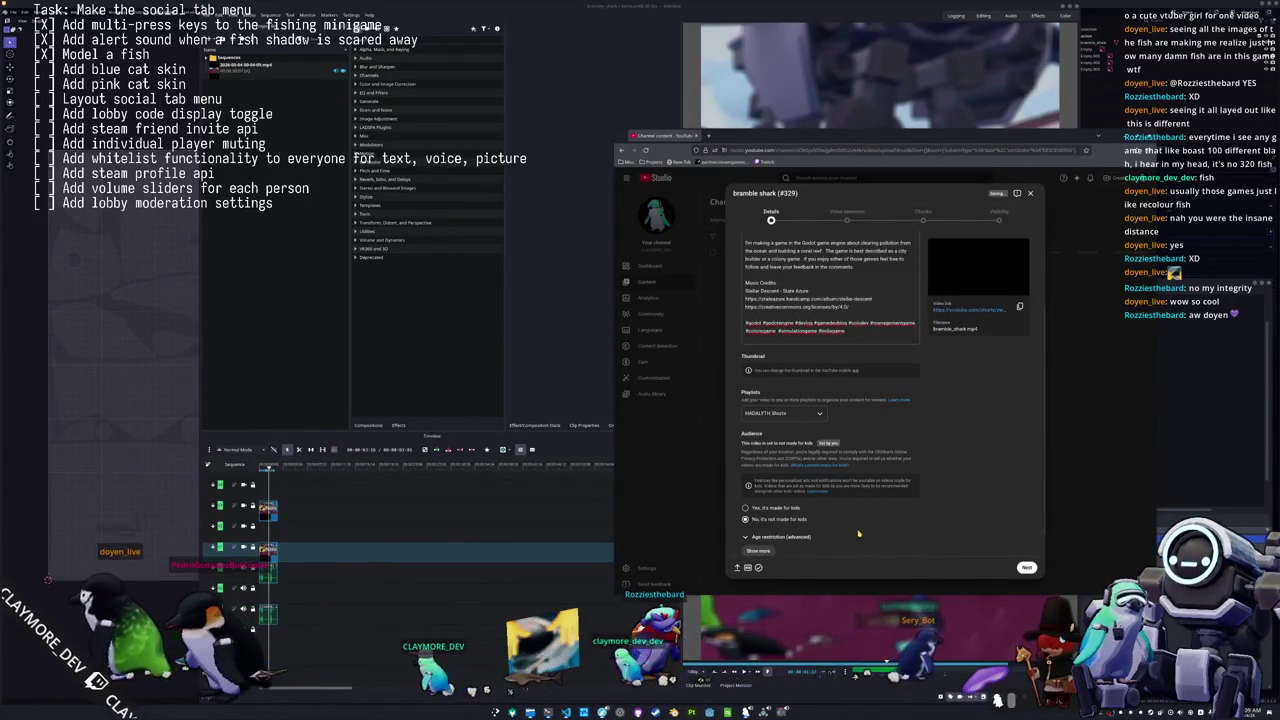
pyautogui.scroll(-1, 848, 523)
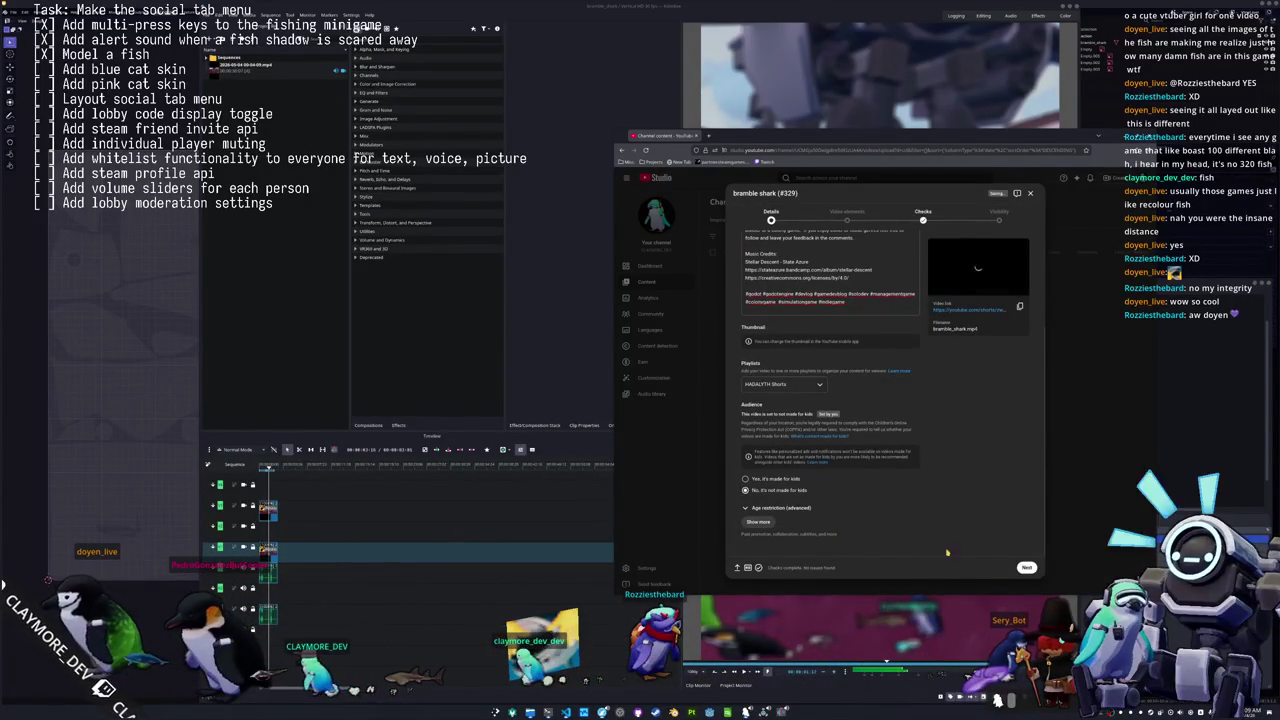
# On the Video elements step, pick seal milk deluxe as the related video.
pyautogui.click(1027, 567)
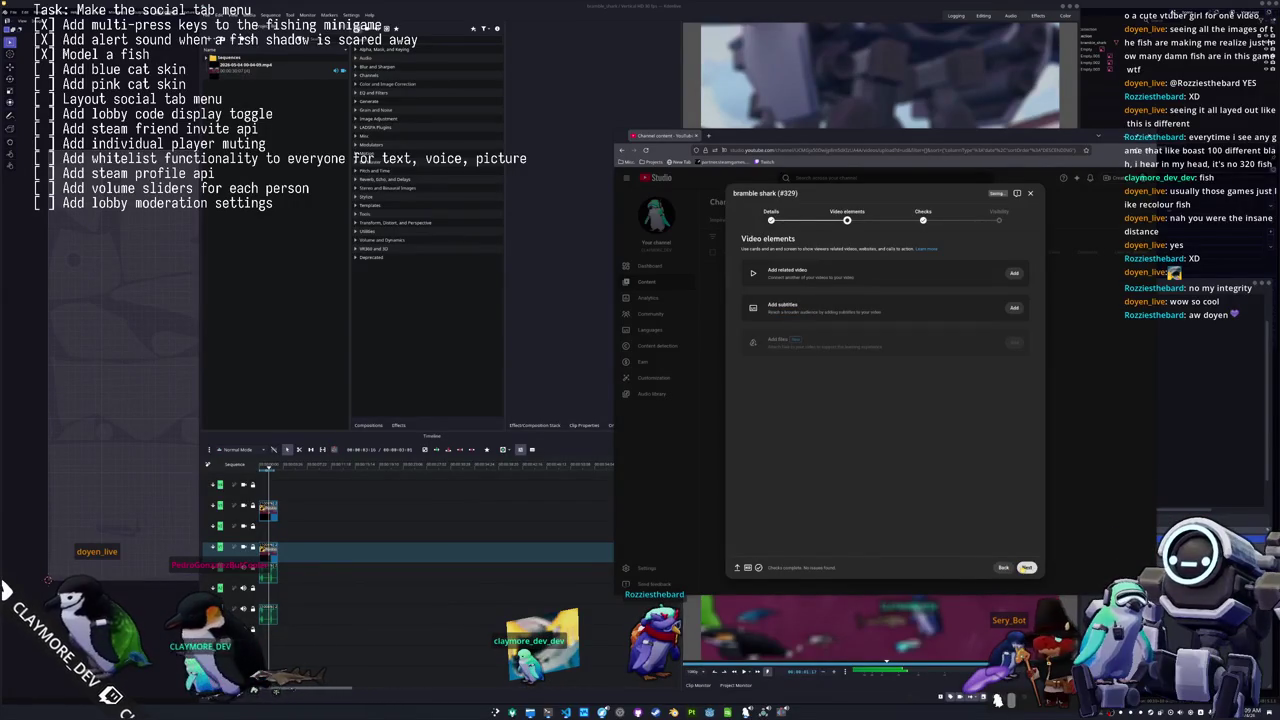
pyautogui.click(1014, 273)
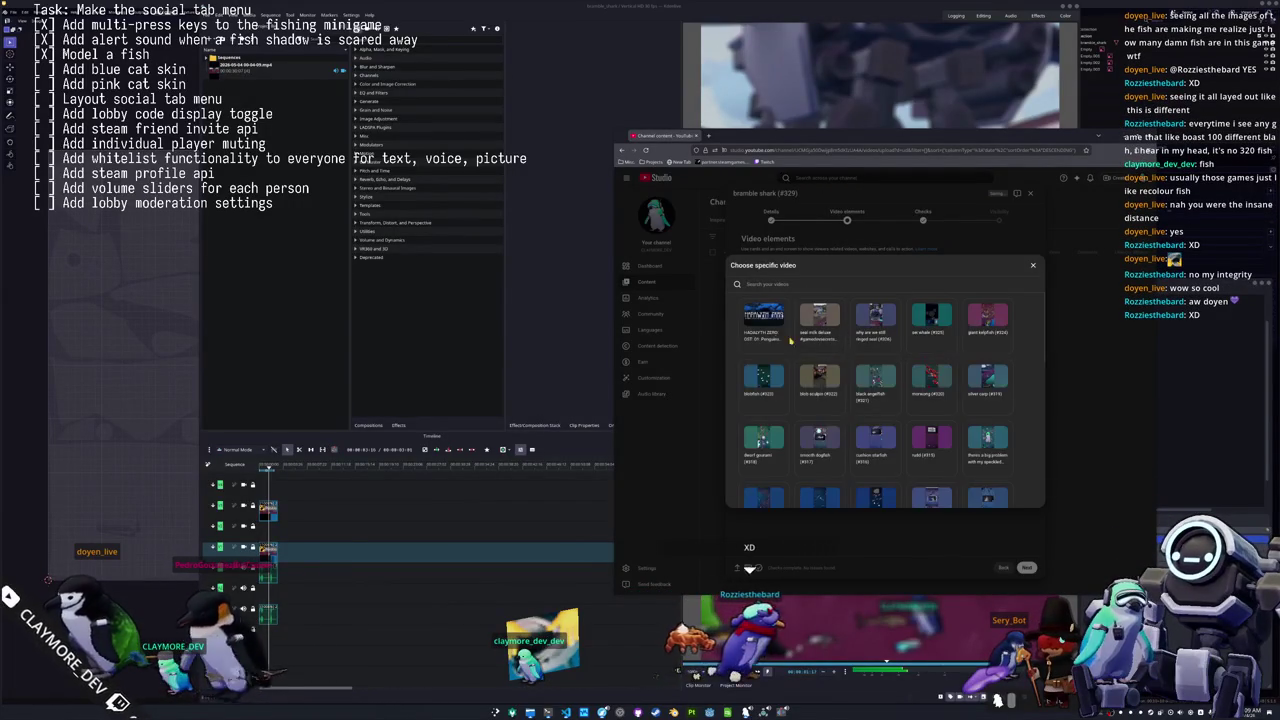
pyautogui.click(816, 339)
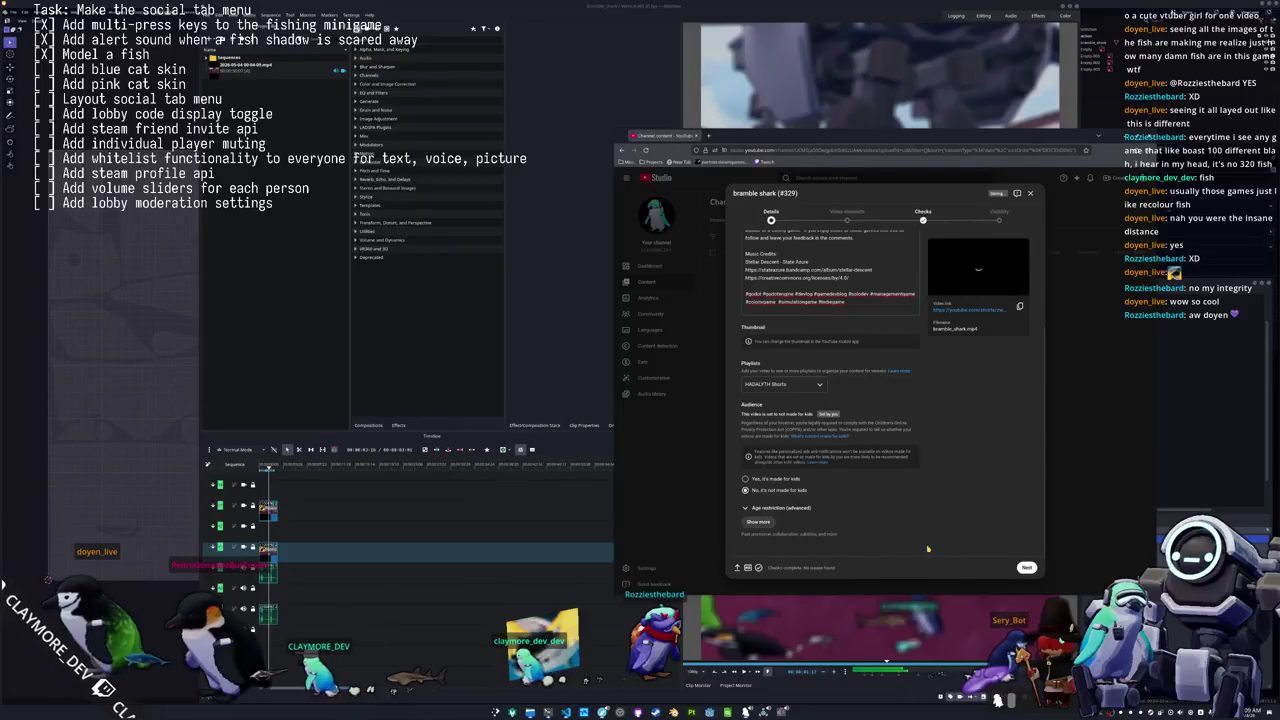
pyautogui.click(1027, 567)
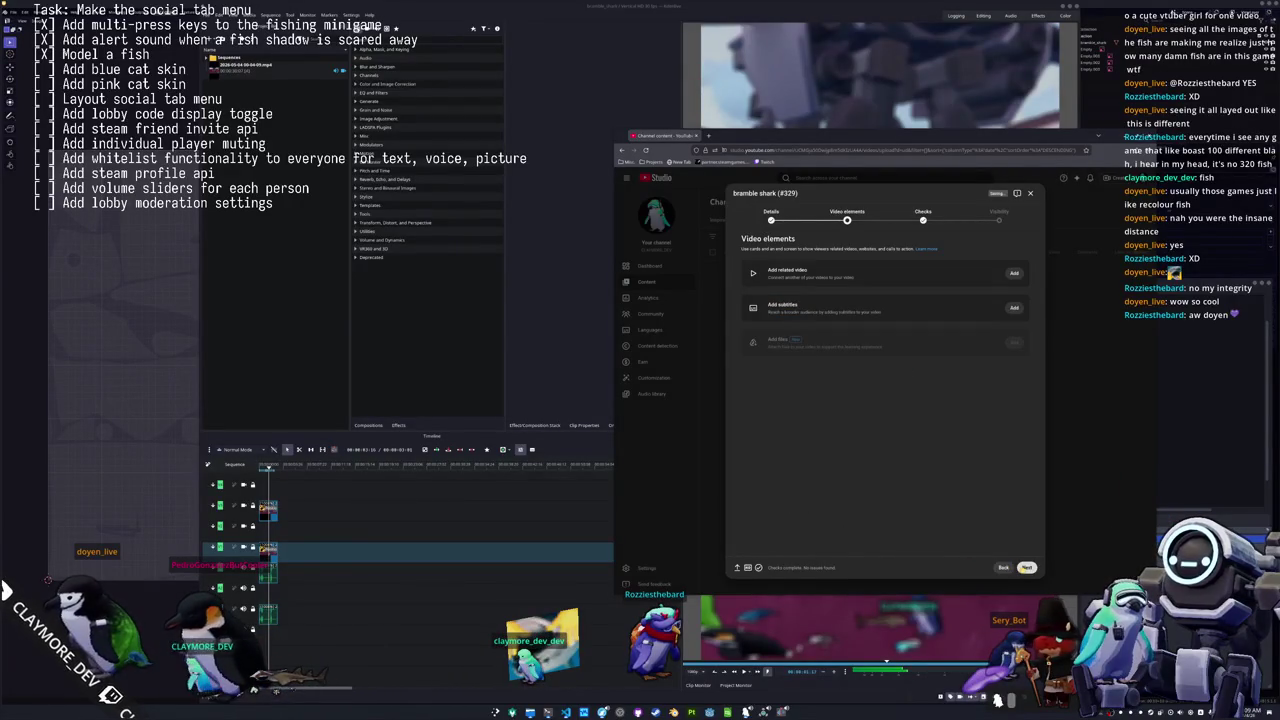
pyautogui.click(1014, 273)
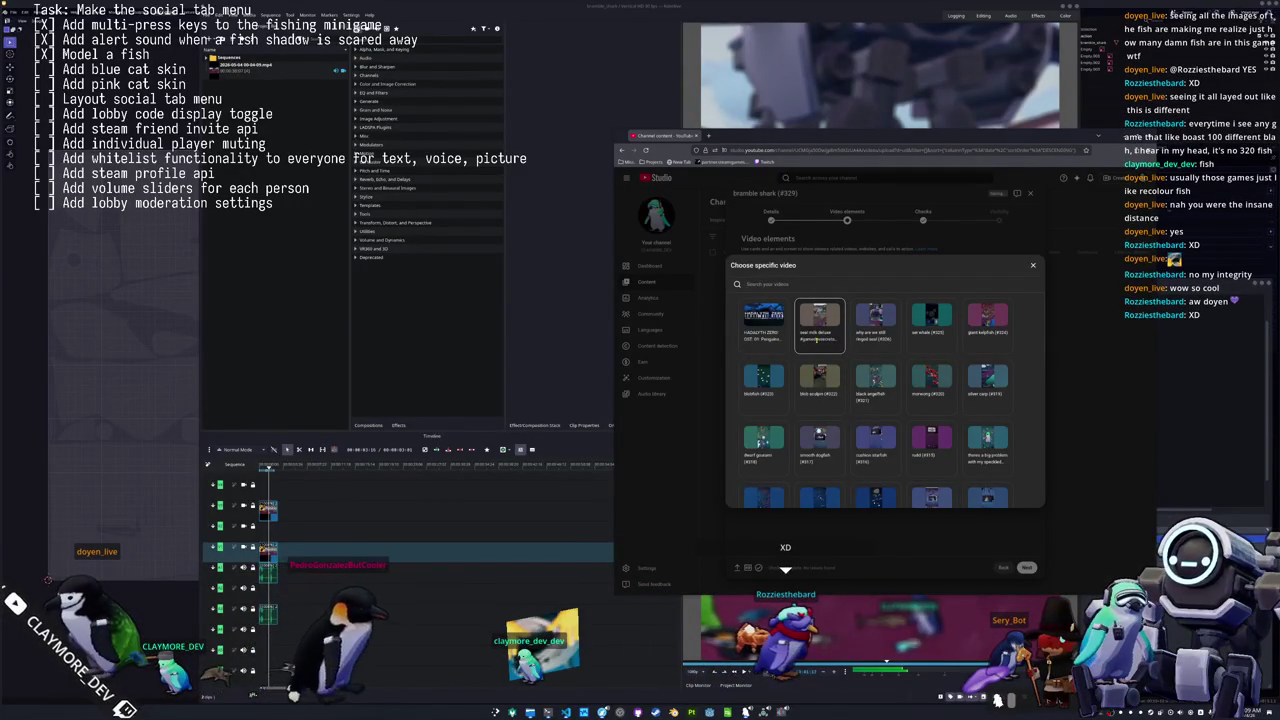
pyautogui.click(817, 339)
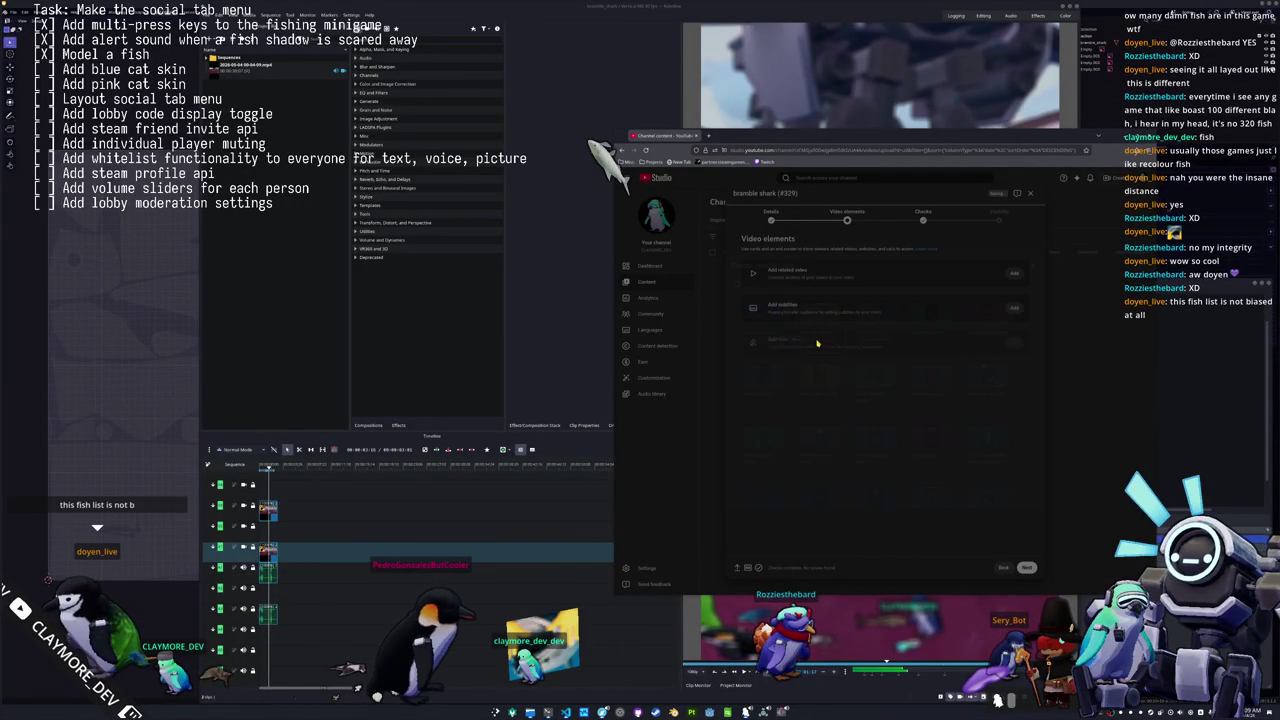